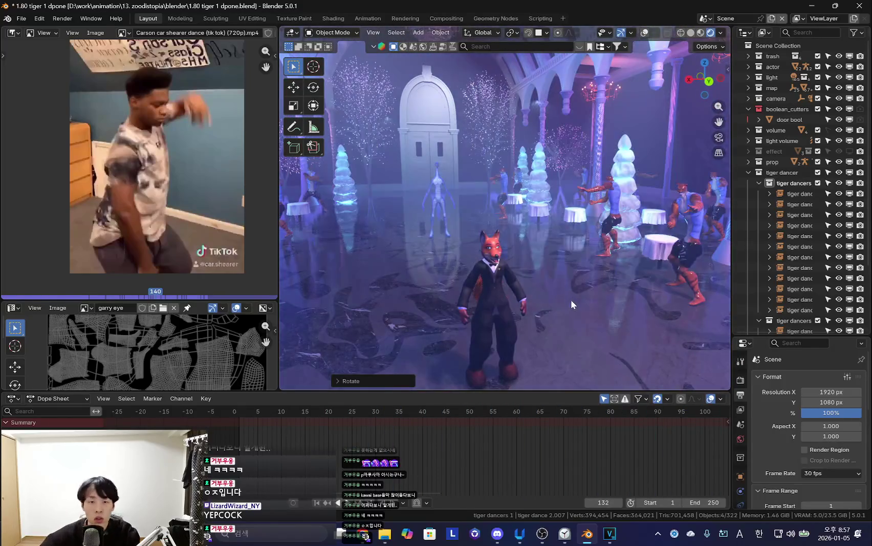
Show the rig overlays, leave camera view, and resize the outliner and 3D view panels.
{"action": "key", "text": "shift+alt+z"}
{"action": "middle_click_drag", "start_coordinate": [571, 299], "coordinate": [536, 321]}
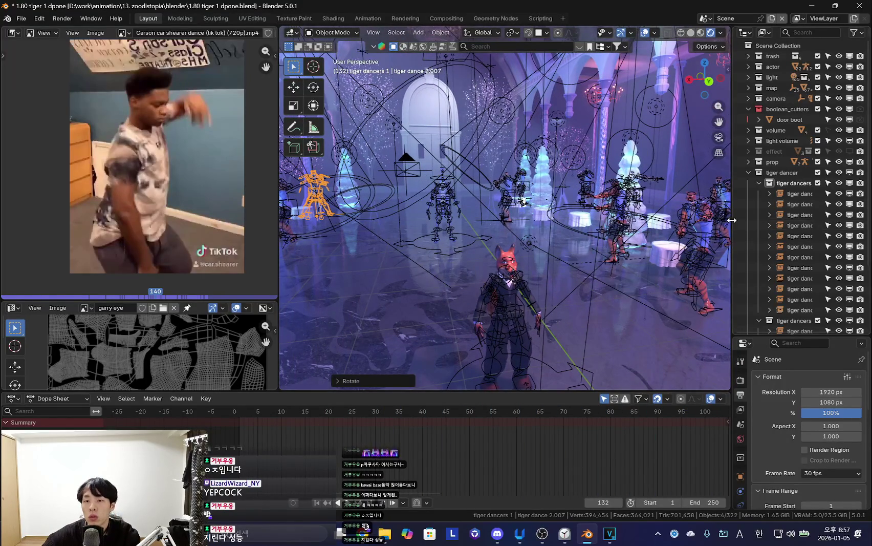
{"action": "left_click_drag", "start_coordinate": [733, 223], "coordinate": [710, 231]}
{"action": "left_click_drag", "start_coordinate": [605, 390], "coordinate": [605, 413]}
Briefly play the dance while orbiting, then stop and recentre the dope sheet.
{"action": "key", "text": "space"}
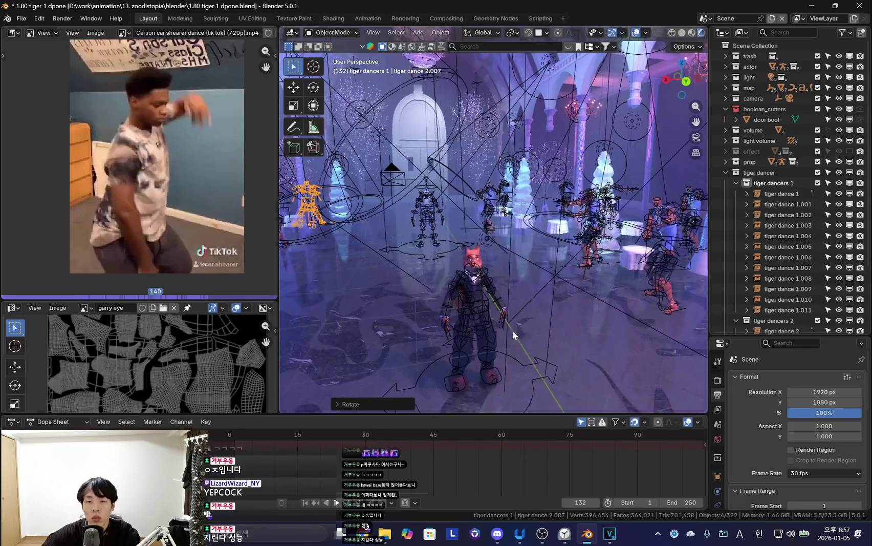
{"action": "middle_click_drag", "start_coordinate": [512, 331], "coordinate": [620, 265]}
{"action": "key", "text": "space"}
{"action": "key", "text": "KP_Decimal"}
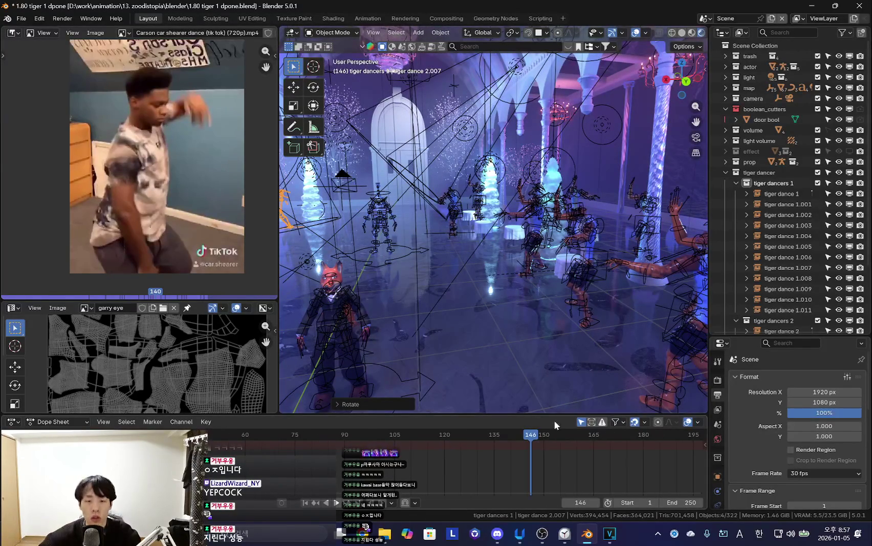
Play the dance backwards, then forwards again, stopping at frame 135.
{"action": "key", "text": "shift+ctrl+space"}
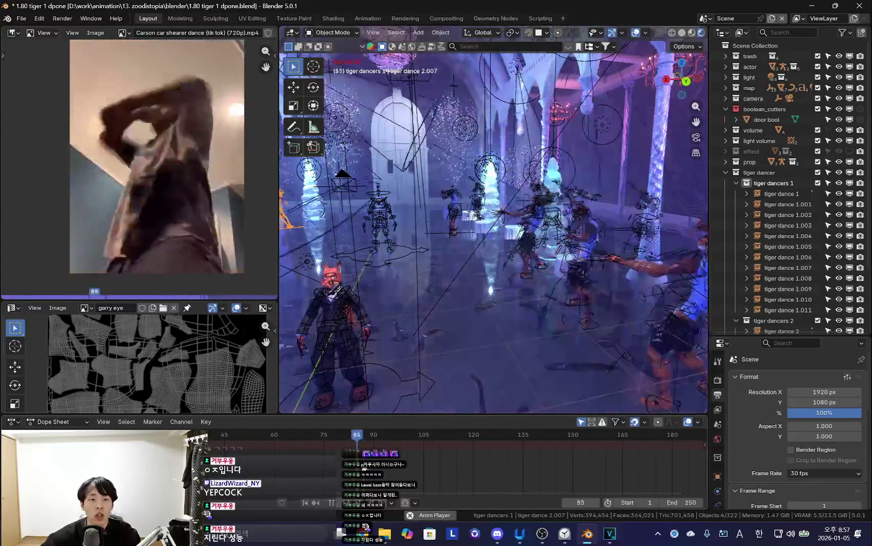
{"action": "key", "text": "shift+space"}
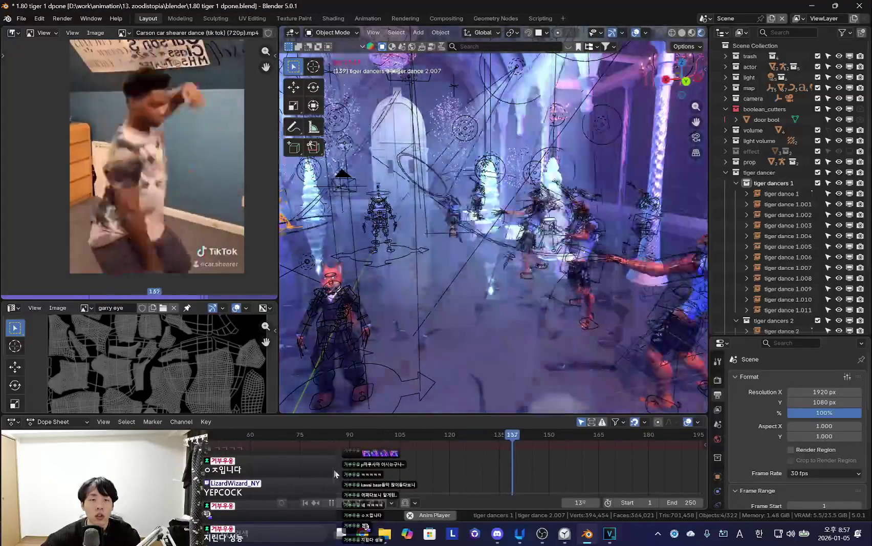
{"action": "key", "text": "Escape"}
{"action": "key", "text": "space"}
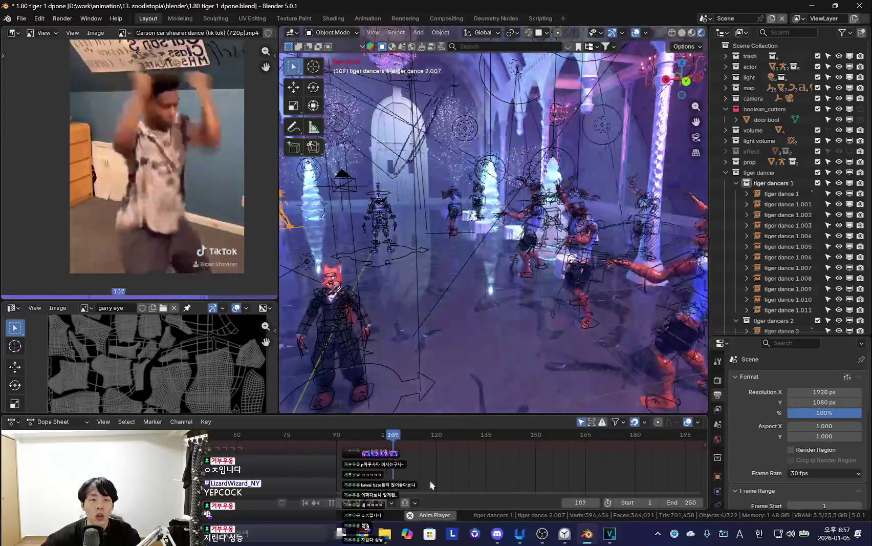
{"action": "key", "text": "space"}
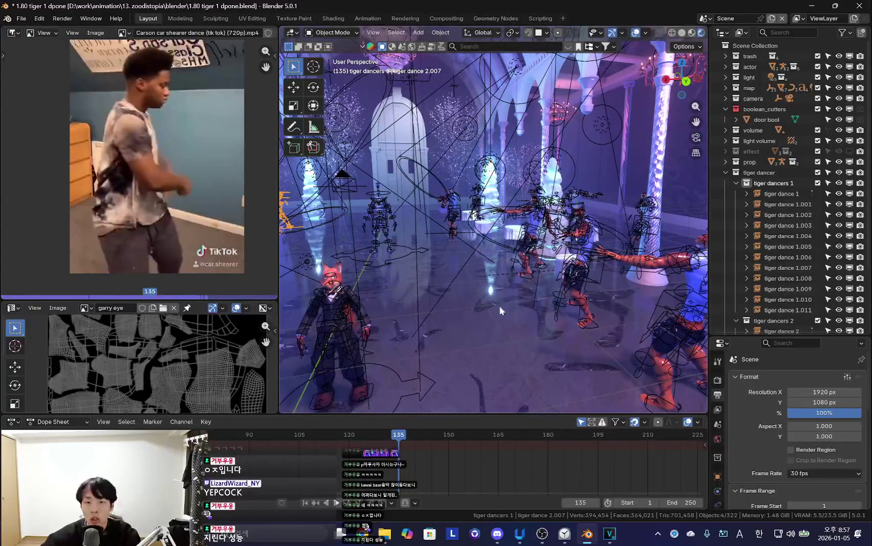
Resume the dance from a new angle, orbiting around the dancers as it plays.
{"action": "middle_click_drag", "start_coordinate": [500, 310], "coordinate": [418, 247]}
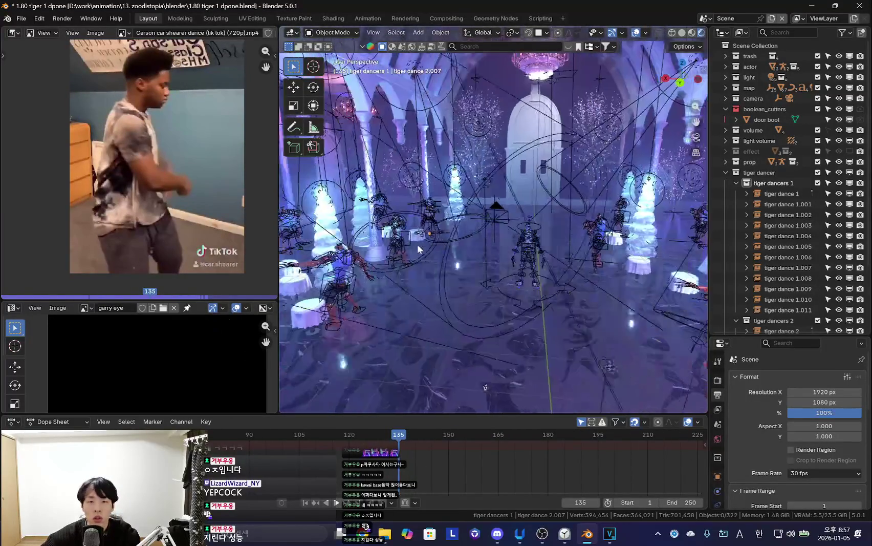
{"action": "key", "text": "space"}
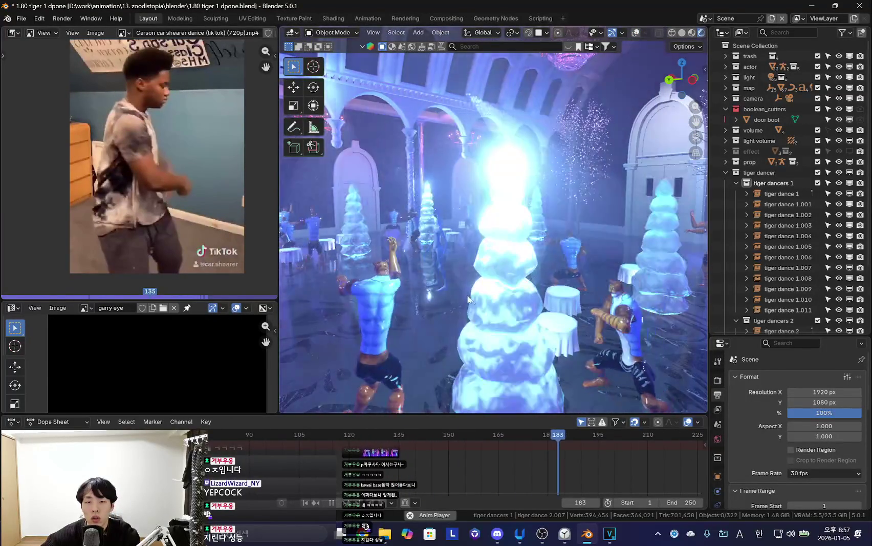
{"action": "mouse_move", "coordinate": [468, 299]}
{"action": "middle_mouse_down"}
{"action": "mouse_move", "coordinate": [559, 306]}
{"action": "mouse_move", "coordinate": [508, 282]}
{"action": "mouse_move", "coordinate": [562, 309]}
{"action": "middle_mouse_up"}
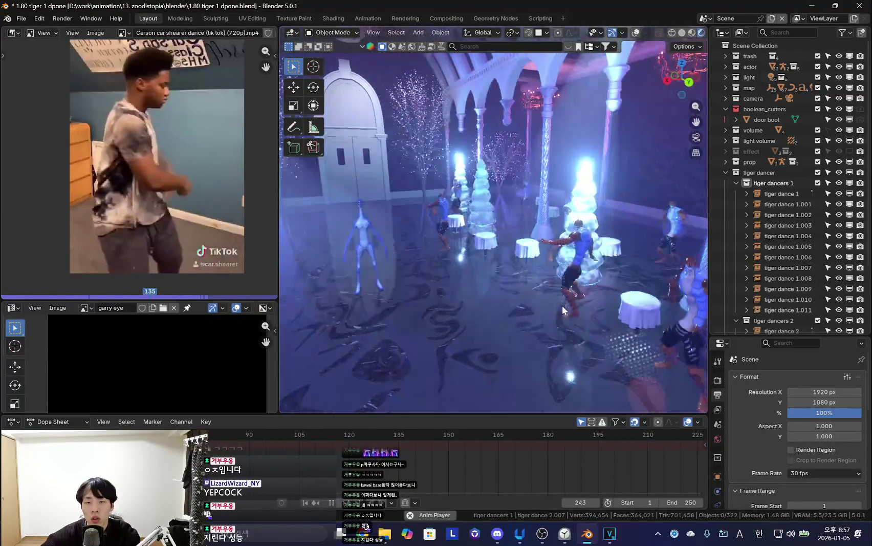
{"action": "left_click", "coordinate": [706, 18]}
Switch to the tigers scene and zoom in on the tiger rig.
{"action": "left_click", "coordinate": [716, 54]}
{"action": "mouse_move", "coordinate": [506, 239]}
{"action": "middle_mouse_down"}
{"action": "mouse_move", "coordinate": [427, 299]}
{"action": "mouse_move", "coordinate": [430, 249]}
{"action": "mouse_move", "coordinate": [401, 282]}
{"action": "mouse_move", "coordinate": [436, 296]}
{"action": "mouse_move", "coordinate": [505, 299]}
{"action": "middle_mouse_up"}
{"action": "scroll", "coordinate": [430, 249], "scroll_direction": "up", "scroll_amount": 3}
{"action": "scroll", "coordinate": [447, 309], "scroll_direction": "up", "scroll_amount": 5}
{"action": "scroll", "coordinate": [481, 311], "scroll_direction": "down", "scroll_amount": 5}
{"action": "scroll", "coordinate": [505, 298], "scroll_direction": "up", "scroll_amount": 3}
{"action": "scroll", "coordinate": [504, 298], "scroll_direction": "up", "scroll_amount": 4}
Select the tiger dance 1, then the tiger dance 2 collection in the Outliner.
{"action": "left_click", "coordinate": [723, 76]}
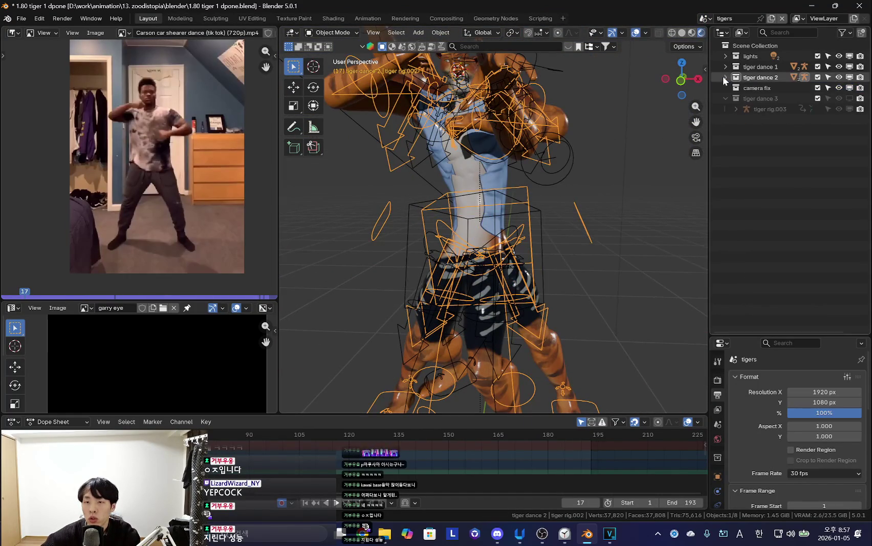
{"action": "scroll", "coordinate": [511, 230], "scroll_direction": "down", "scroll_amount": 2}
{"action": "scroll", "coordinate": [512, 230], "scroll_direction": "down", "scroll_amount": 2}
{"action": "left_click", "coordinate": [757, 67]}
{"action": "left_click", "coordinate": [760, 78]}
{"action": "left_click", "coordinate": [21, 19]}
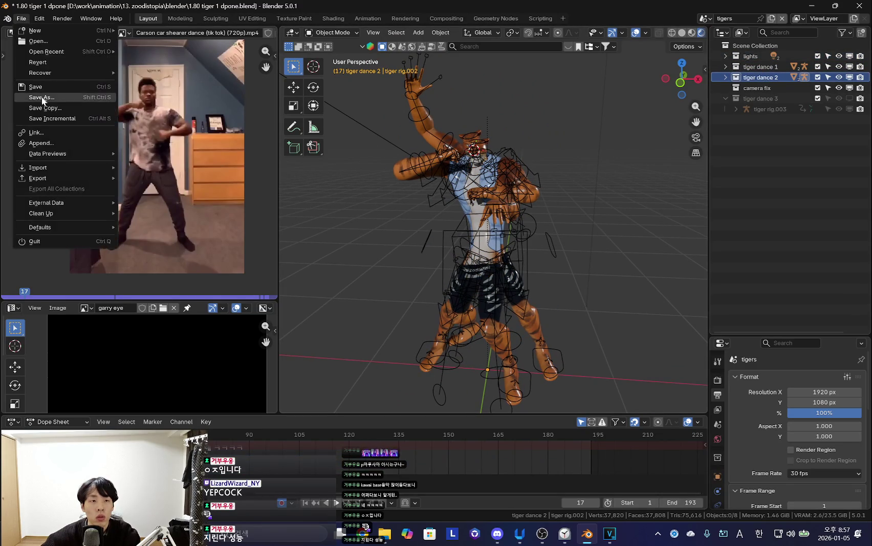
Save as '1.81 made 2 tigers.blend' and hide tiger dance 2 in the viewport.
{"action": "left_click", "coordinate": [43, 98]}
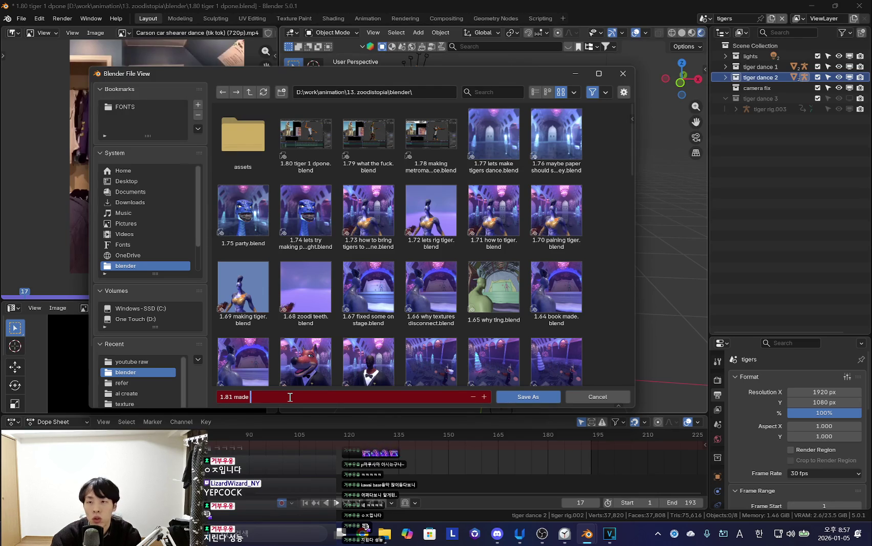
{"action": "type", "text": "1.81 made 2 tigers.blend"}
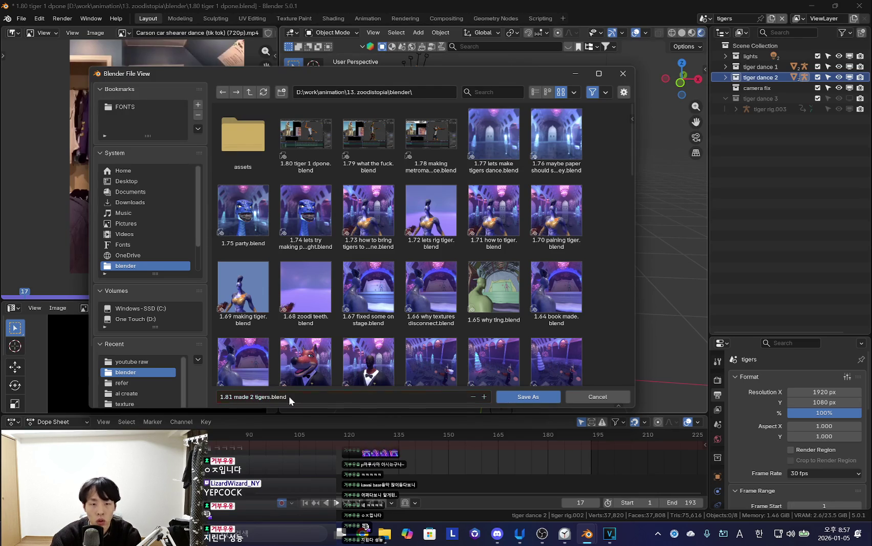
{"action": "left_click", "coordinate": [524, 399]}
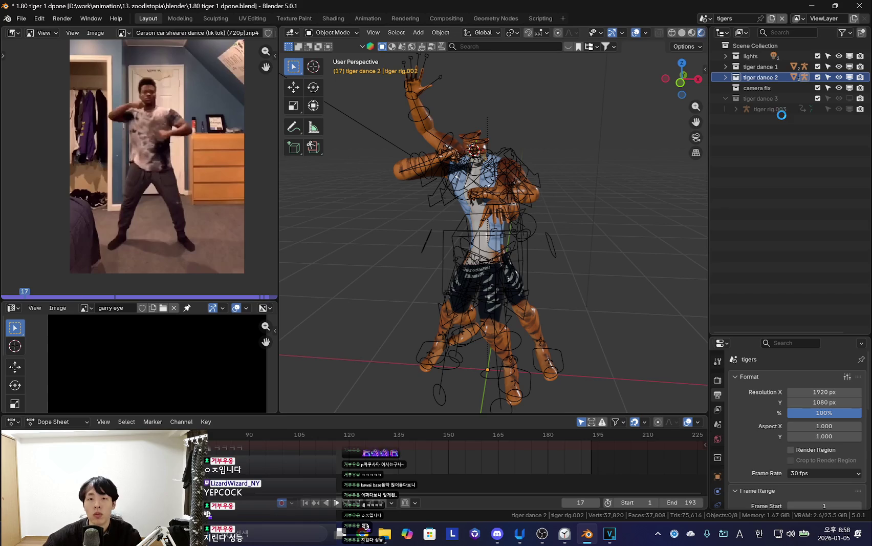
{"action": "left_click", "coordinate": [850, 78]}
{"action": "key", "text": "alt+Tab"}
In a new Chrome tab, search Google for 다나와 and open danawa.com.
{"action": "left_click", "coordinate": [529, 190]}
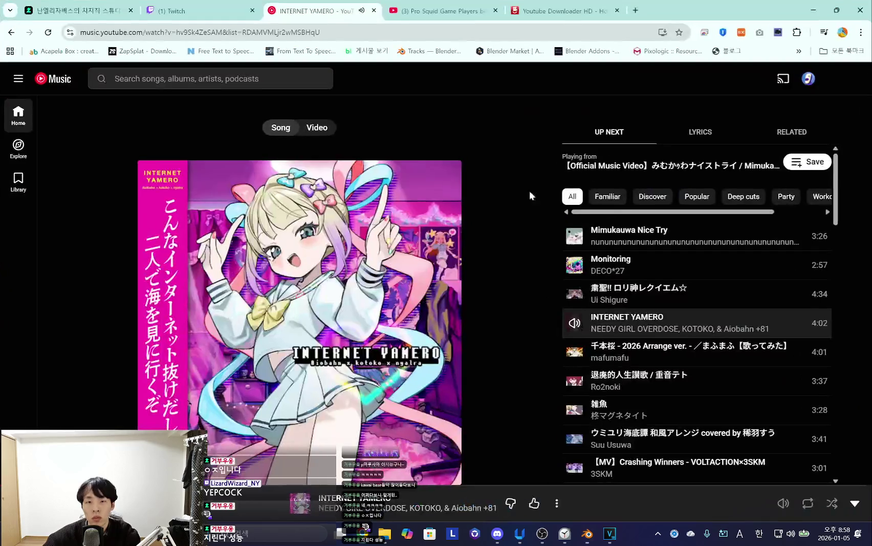
{"action": "left_click", "coordinate": [635, 10]}
{"action": "type", "text": "다나와"}
{"action": "key", "text": "Return"}
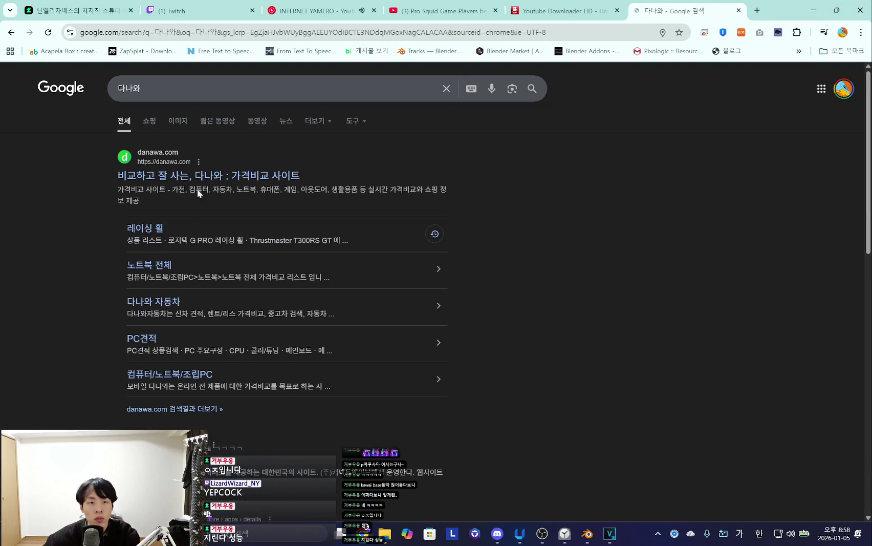
{"action": "left_click", "coordinate": [207, 171]}
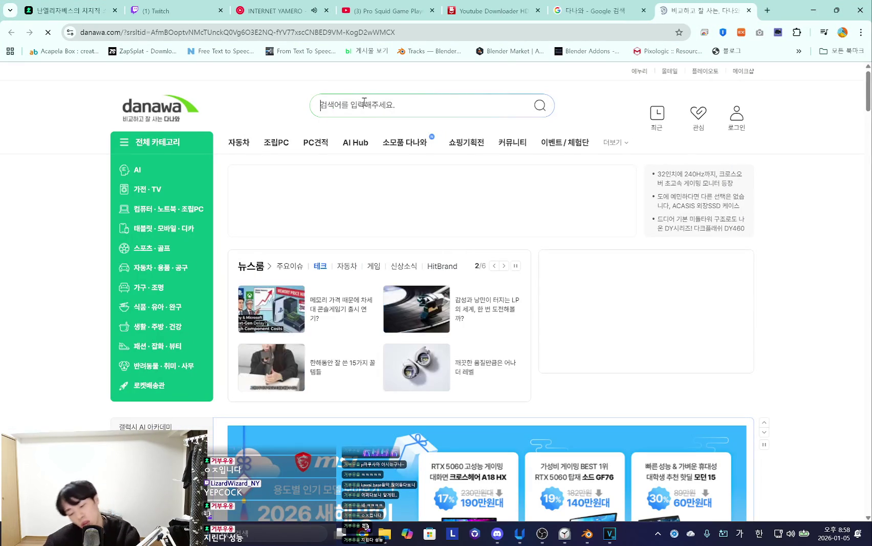
Search Danawa for 삼성 ddr and pick the Samsung 16GB DDR5 RAM suggestion.
{"action": "left_click", "coordinate": [364, 102]}
{"action": "type", "text": "삼성"}
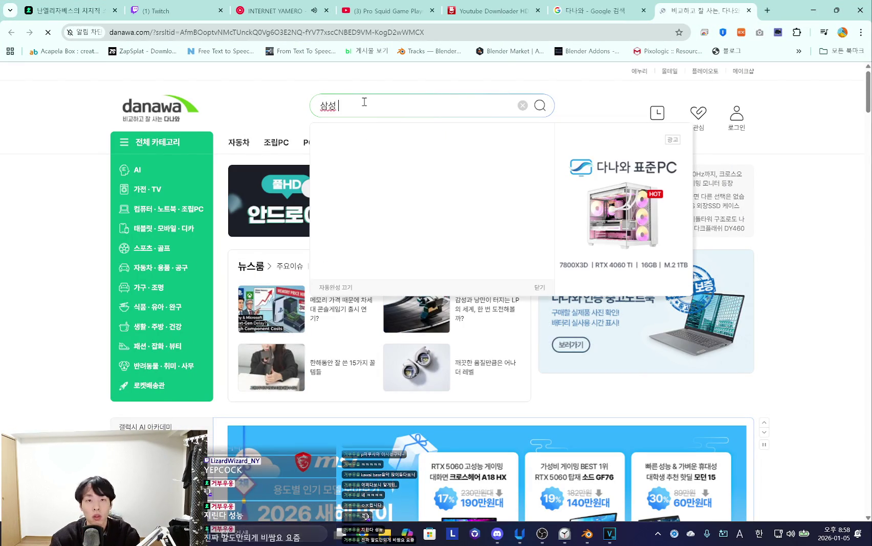
{"action": "type", "text": " ddr"}
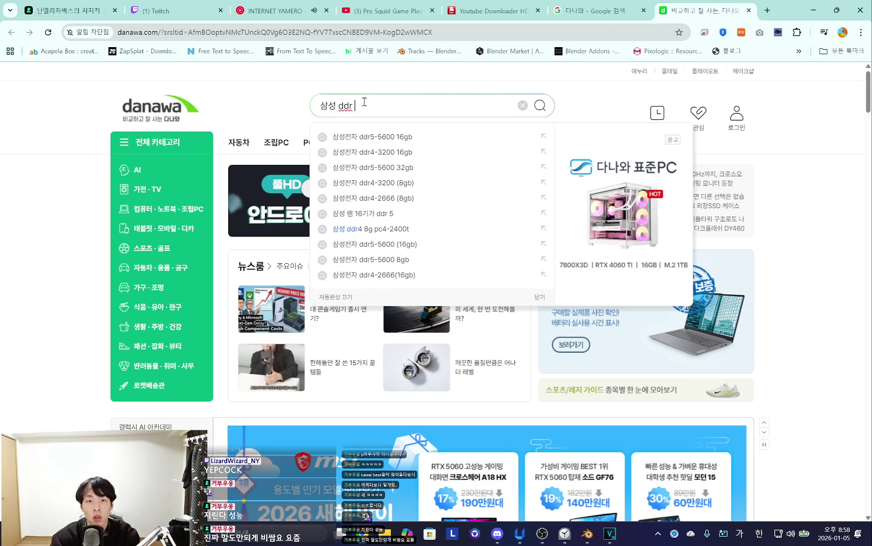
{"action": "key", "text": "Return"}
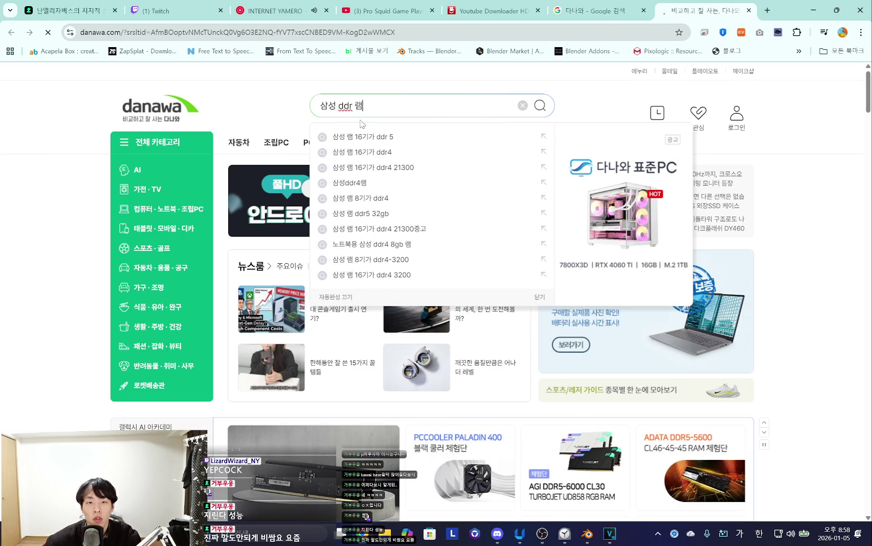
{"action": "left_click", "coordinate": [372, 138]}
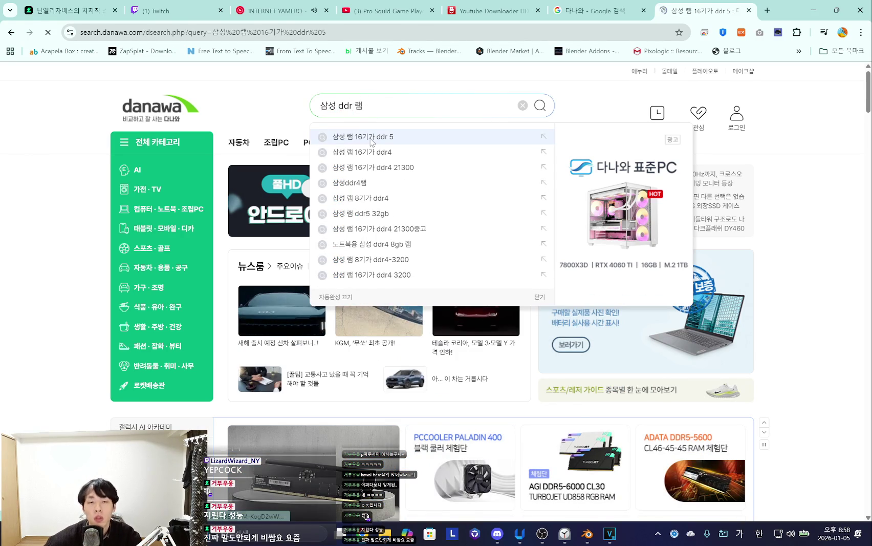
Scroll through the Samsung DDR5 RAM listings, then clear the search box.
{"action": "scroll", "coordinate": [235, 236], "scroll_direction": "down", "scroll_amount": 5}
{"action": "scroll", "coordinate": [234, 235], "scroll_direction": "down", "scroll_amount": 5}
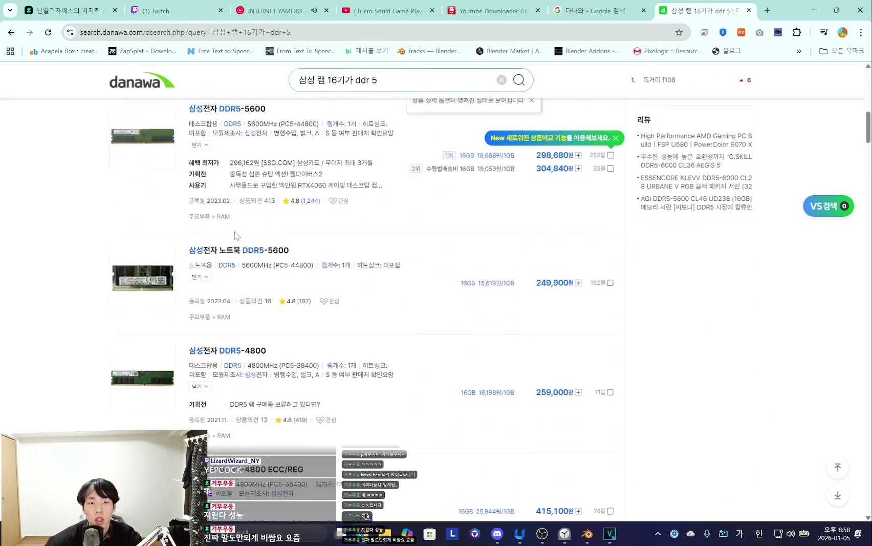
{"action": "scroll", "coordinate": [395, 283], "scroll_direction": "up", "scroll_amount": 2}
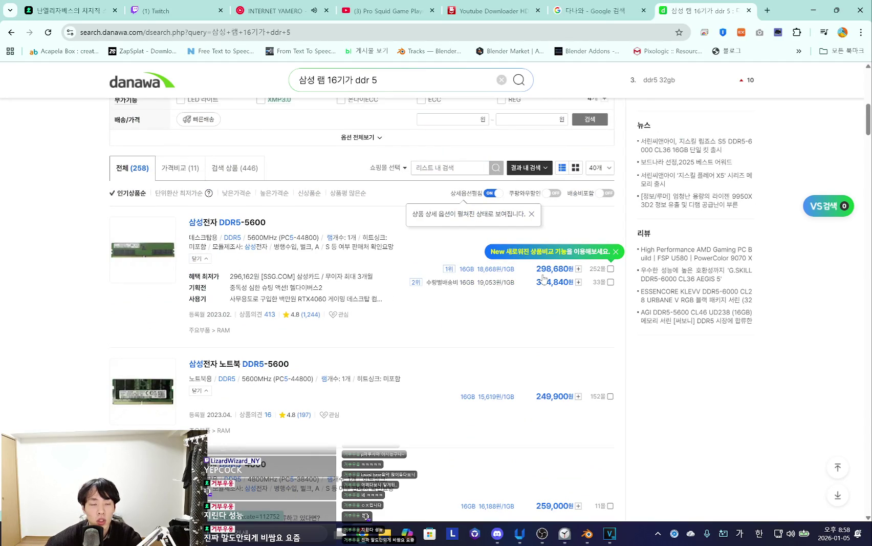
{"action": "scroll", "coordinate": [330, 338], "scroll_direction": "down", "scroll_amount": 2}
{"action": "scroll", "coordinate": [549, 335], "scroll_direction": "up", "scroll_amount": 4}
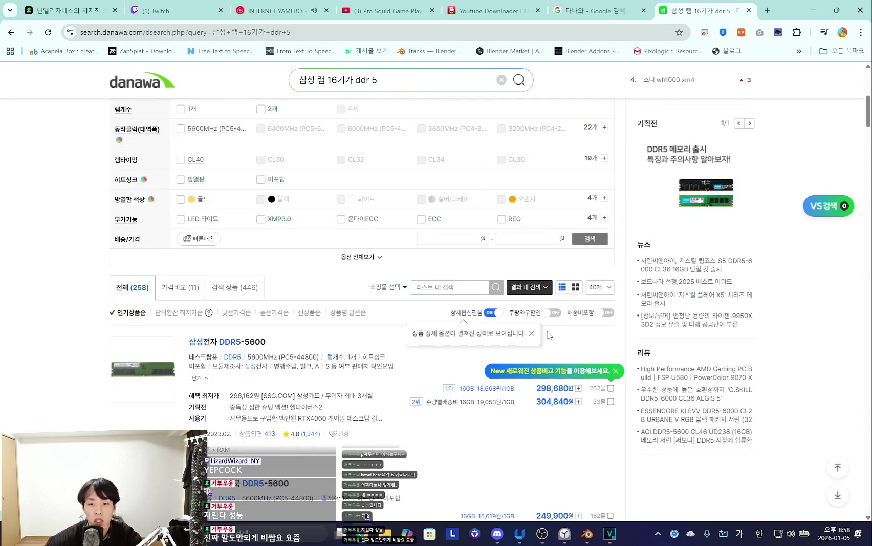
{"action": "scroll", "coordinate": [290, 368], "scroll_direction": "down", "scroll_amount": 2}
{"action": "scroll", "coordinate": [274, 358], "scroll_direction": "down", "scroll_amount": 2}
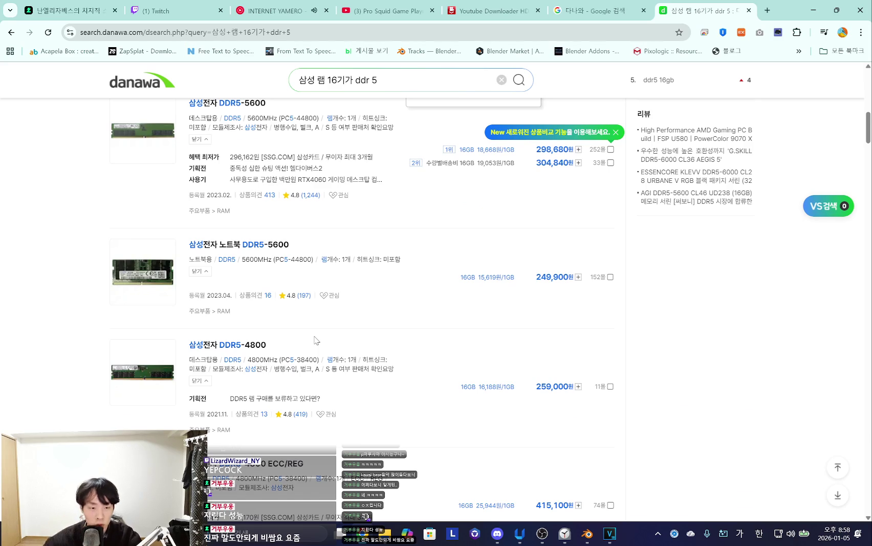
{"action": "scroll", "coordinate": [316, 339], "scroll_direction": "down", "scroll_amount": 2}
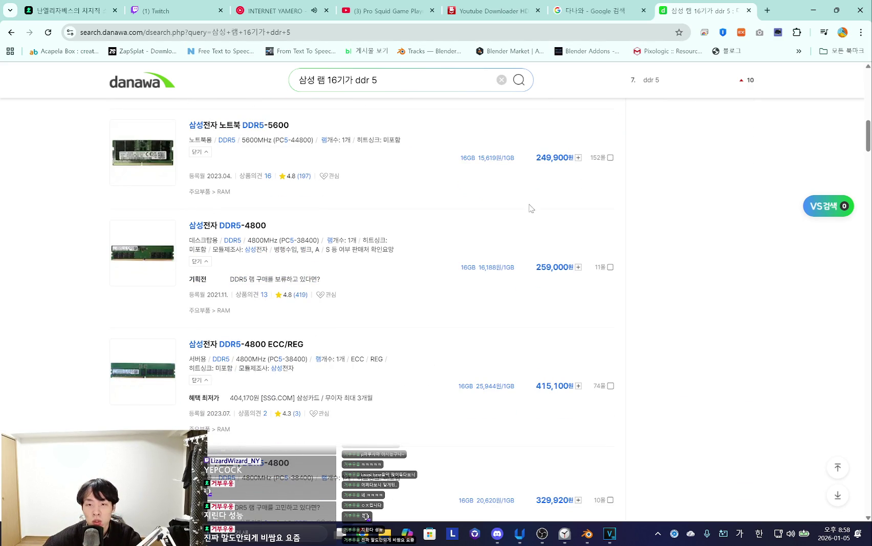
{"action": "scroll", "coordinate": [497, 262], "scroll_direction": "up", "scroll_amount": 2}
{"action": "scroll", "coordinate": [573, 274], "scroll_direction": "up", "scroll_amount": 2}
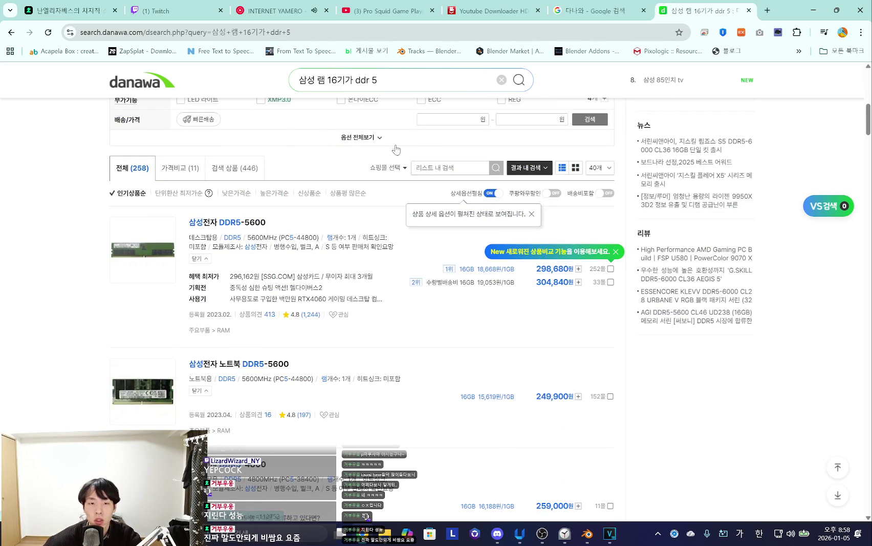
{"action": "left_click", "coordinate": [418, 78]}
{"action": "key", "text": "BackSpace"}
{"action": "key", "text": "BackSpace"}
Search Danawa for 5090 and scroll through the results.
{"action": "type", "text": "5090"}
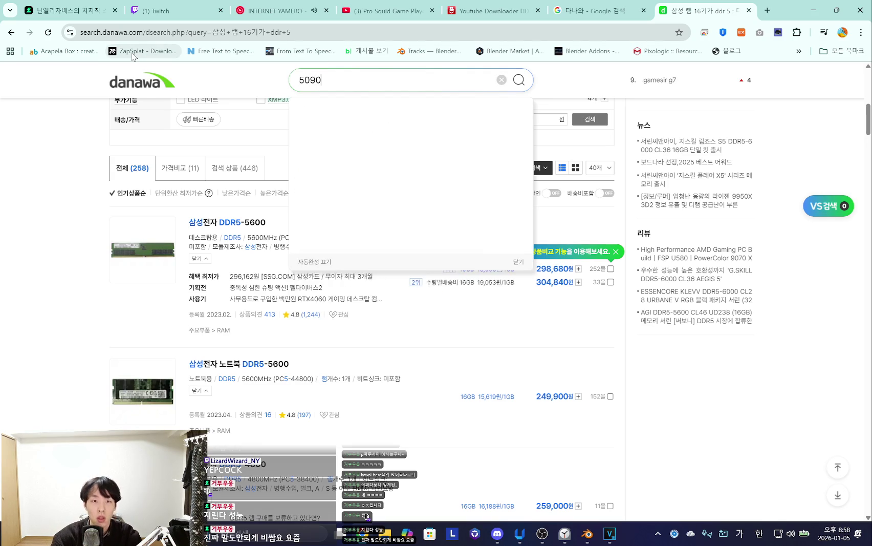
{"action": "key", "text": "Return"}
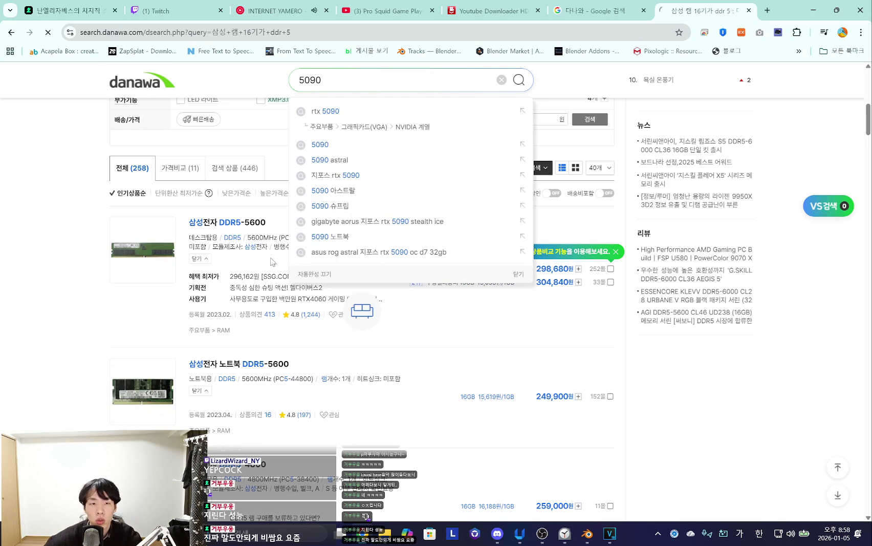
{"action": "scroll", "coordinate": [350, 276], "scroll_direction": "down", "scroll_amount": 5}
{"action": "scroll", "coordinate": [358, 297], "scroll_direction": "down", "scroll_amount": 5}
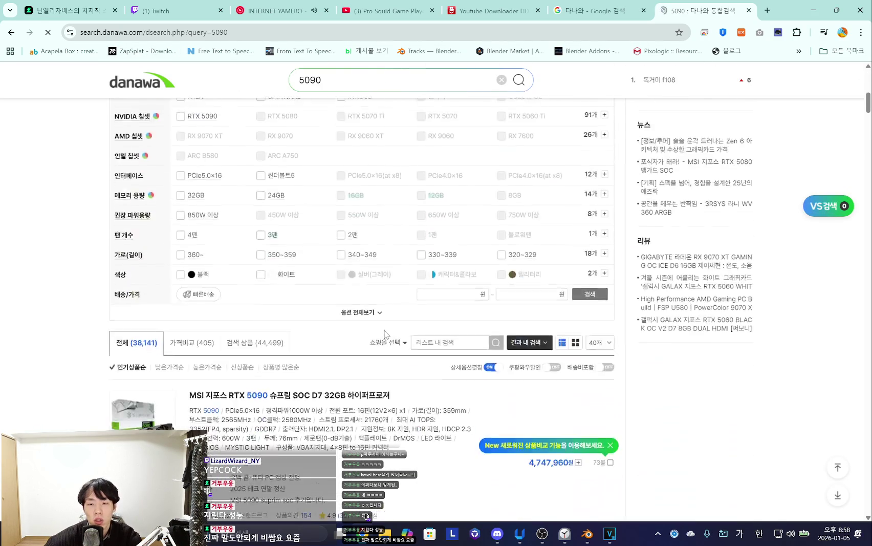
{"action": "scroll", "coordinate": [379, 327], "scroll_direction": "down", "scroll_amount": 4}
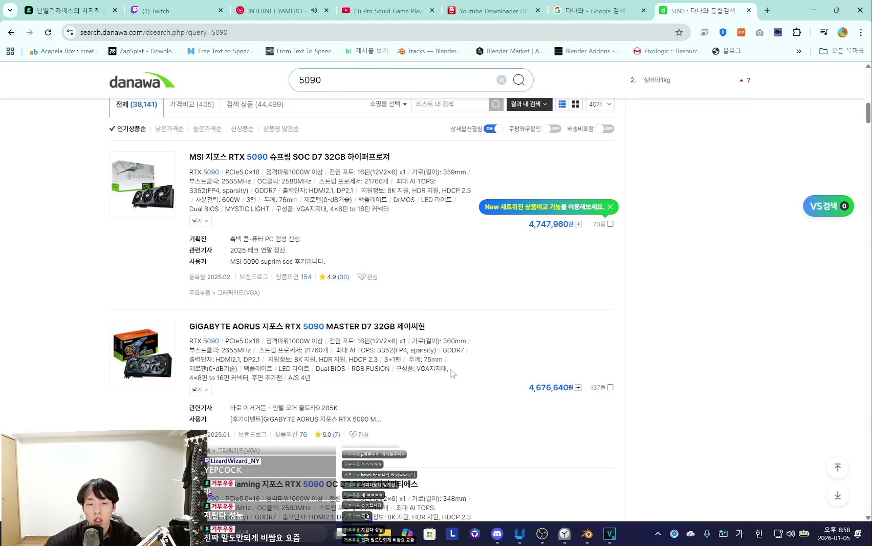
{"action": "scroll", "coordinate": [453, 373], "scroll_direction": "down", "scroll_amount": 2}
{"action": "scroll", "coordinate": [509, 338], "scroll_direction": "down", "scroll_amount": 3}
{"action": "scroll", "coordinate": [504, 396], "scroll_direction": "down", "scroll_amount": 2}
{"action": "scroll", "coordinate": [484, 350], "scroll_direction": "up", "scroll_amount": 5}
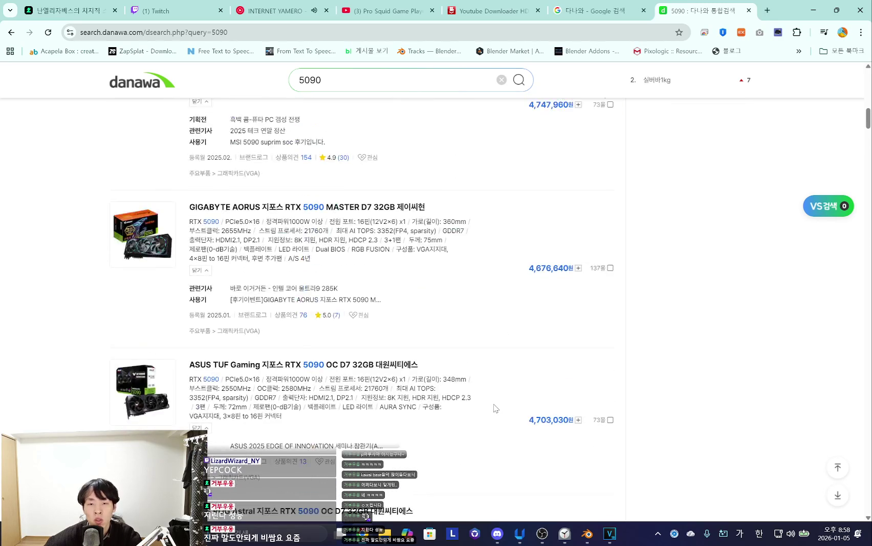
{"action": "scroll", "coordinate": [502, 389], "scroll_direction": "up", "scroll_amount": 2}
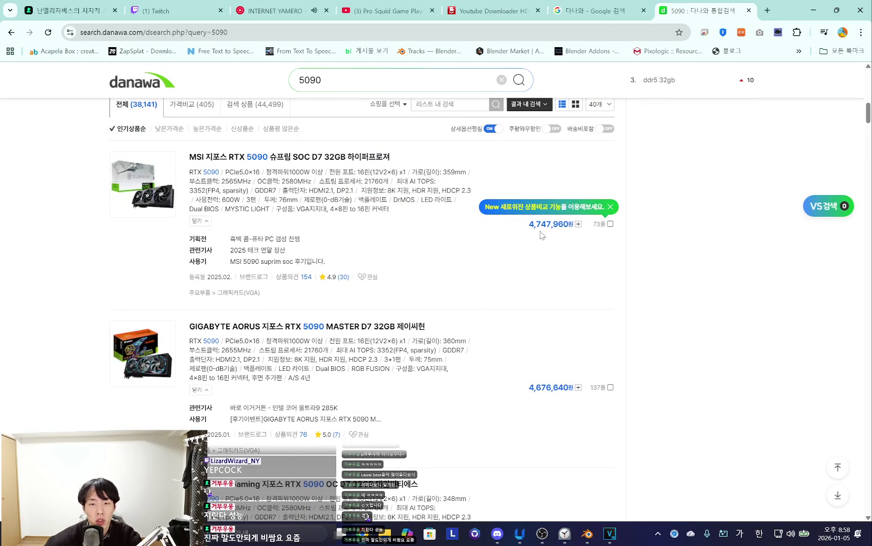
Open the MSI RTX 5090 Suprim page, dismiss the stamp popup, and show 12-month price history.
{"action": "left_click", "coordinate": [344, 162]}
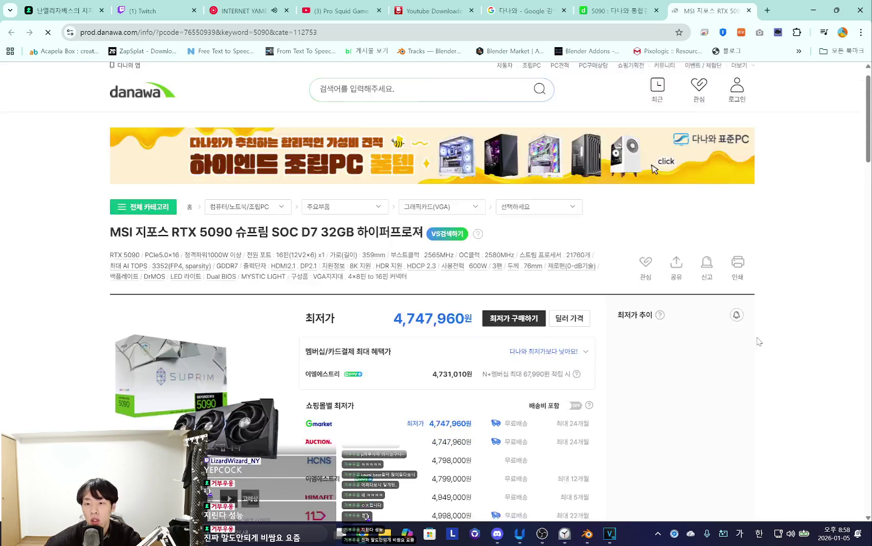
{"action": "scroll", "coordinate": [663, 282], "scroll_direction": "down", "scroll_amount": 1}
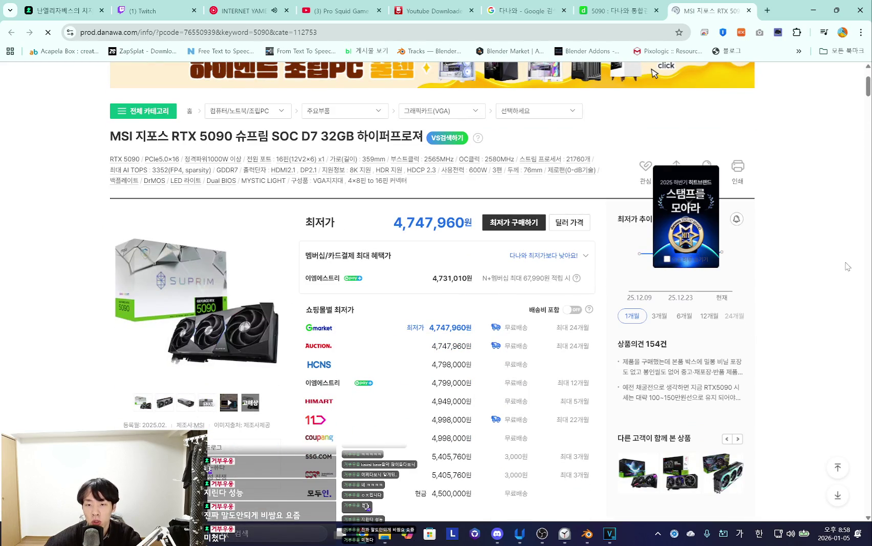
{"action": "left_click", "coordinate": [704, 264]}
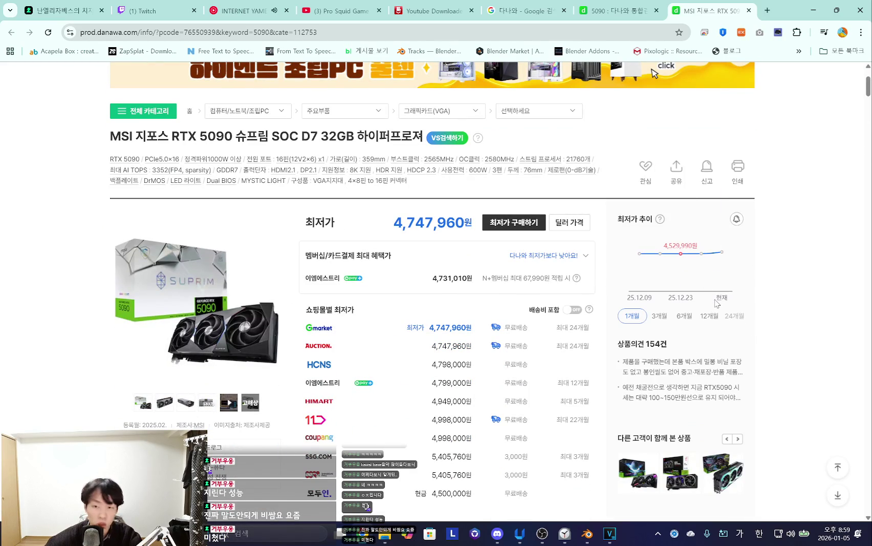
{"action": "left_click", "coordinate": [684, 317]}
{"action": "left_click", "coordinate": [708, 315]}
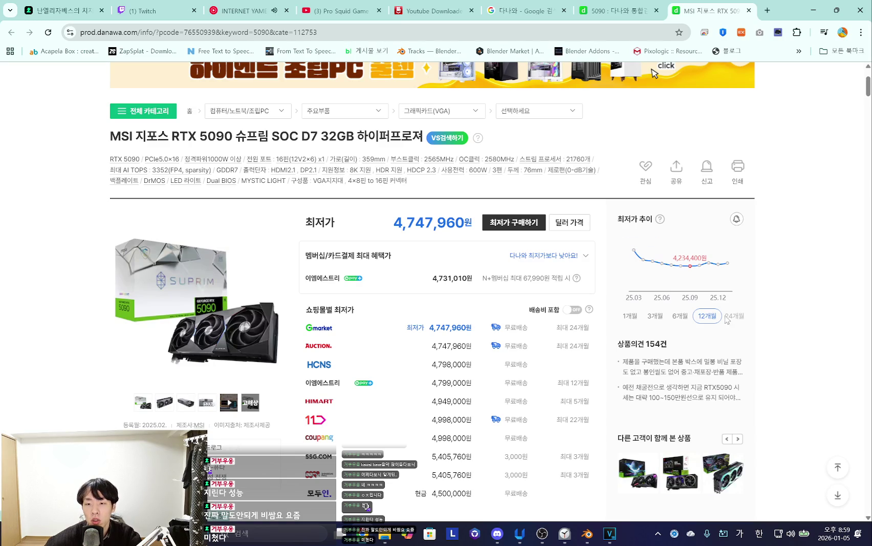
Look over the product page's prices, then minimise Chrome.
{"action": "scroll", "coordinate": [630, 285], "scroll_direction": "down", "scroll_amount": 3}
{"action": "scroll", "coordinate": [231, 336], "scroll_direction": "up", "scroll_amount": 6}
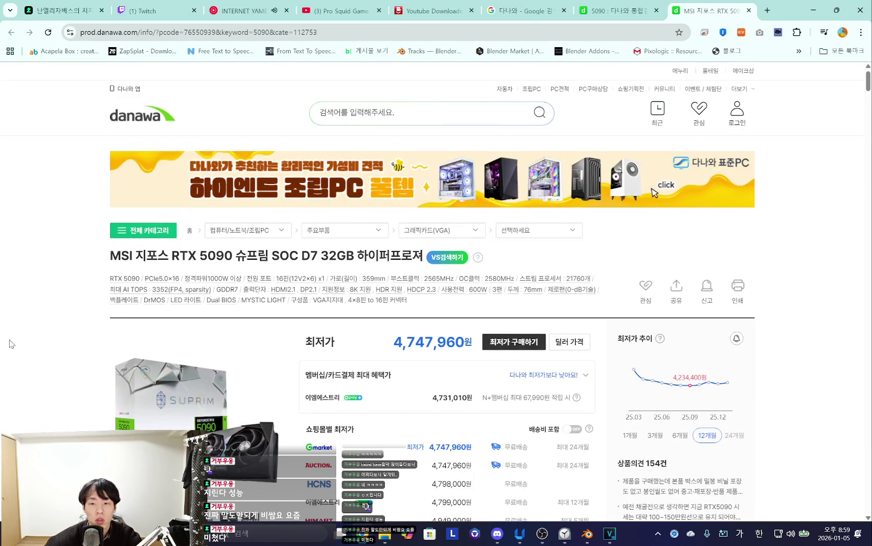
{"action": "scroll", "coordinate": [41, 344], "scroll_direction": "down", "scroll_amount": 5}
{"action": "scroll", "coordinate": [75, 342], "scroll_direction": "down", "scroll_amount": 5}
{"action": "scroll", "coordinate": [80, 344], "scroll_direction": "up", "scroll_amount": 3}
{"action": "scroll", "coordinate": [82, 347], "scroll_direction": "up", "scroll_amount": 10}
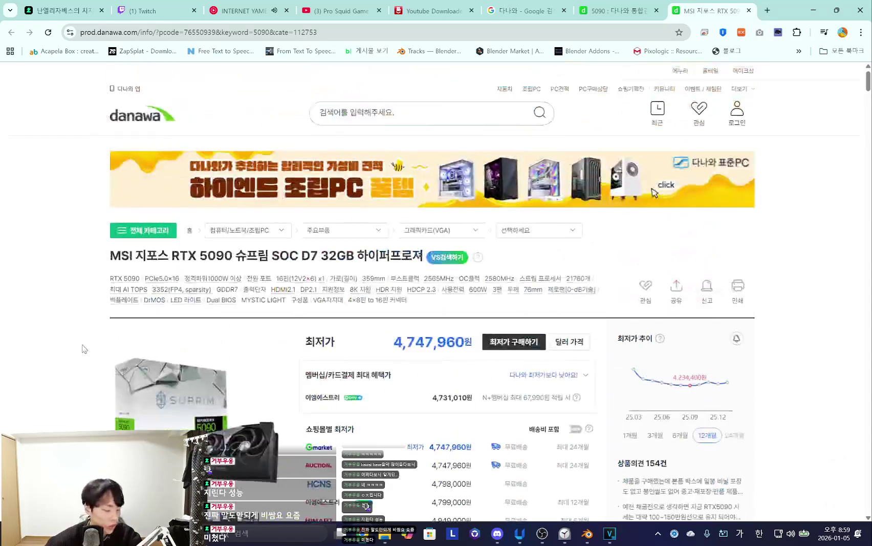
{"action": "scroll", "coordinate": [583, 278], "scroll_direction": "down", "scroll_amount": 2}
{"action": "scroll", "coordinate": [74, 265], "scroll_direction": "up", "scroll_amount": 2}
{"action": "scroll", "coordinate": [73, 266], "scroll_direction": "down", "scroll_amount": 7}
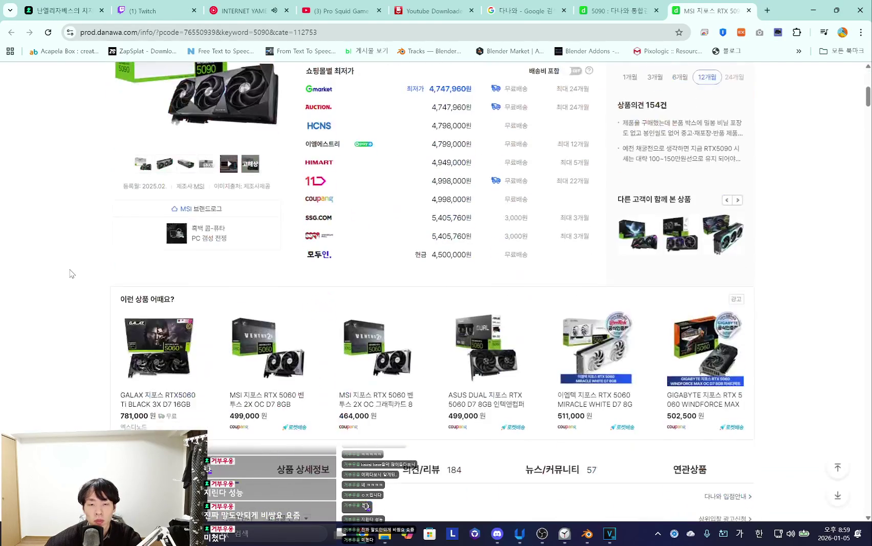
{"action": "scroll", "coordinate": [102, 277], "scroll_direction": "up", "scroll_amount": 5}
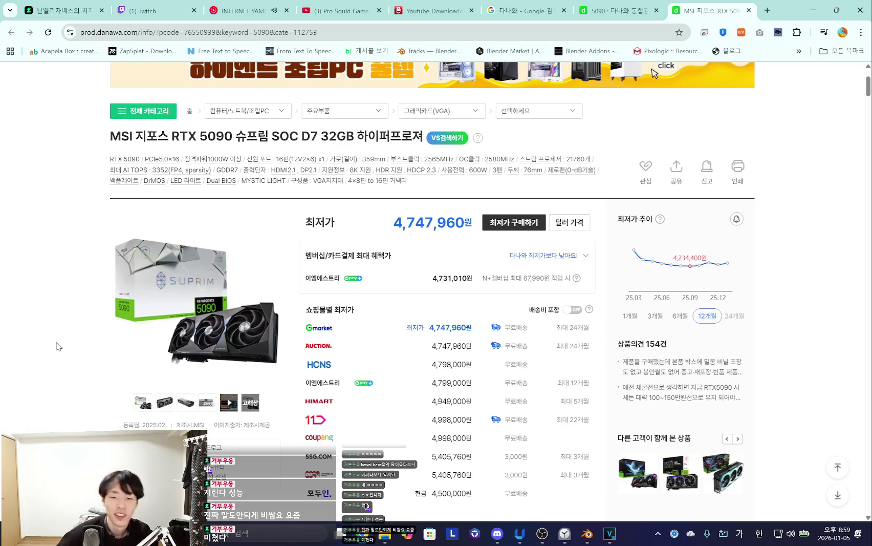
{"action": "left_click", "coordinate": [813, 10]}
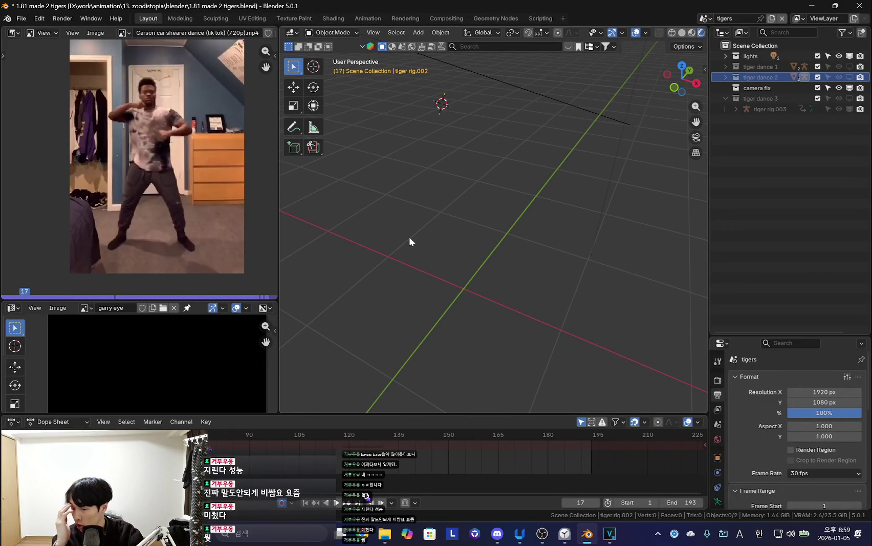
Unhide tiger dance 3 and put its tiger rig into Pose Mode.
{"action": "mouse_move", "coordinate": [409, 236]}
{"action": "middle_mouse_down"}
{"action": "mouse_move", "coordinate": [361, 228]}
{"action": "mouse_move", "coordinate": [433, 289]}
{"action": "mouse_move", "coordinate": [477, 268]}
{"action": "mouse_move", "coordinate": [383, 276]}
{"action": "mouse_move", "coordinate": [522, 281]}
{"action": "mouse_move", "coordinate": [562, 300]}
{"action": "mouse_move", "coordinate": [541, 293]}
{"action": "mouse_move", "coordinate": [546, 258]}
{"action": "mouse_move", "coordinate": [541, 267]}
{"action": "mouse_move", "coordinate": [570, 222]}
{"action": "mouse_move", "coordinate": [493, 277]}
{"action": "mouse_move", "coordinate": [584, 236]}
{"action": "mouse_move", "coordinate": [512, 262]}
{"action": "mouse_move", "coordinate": [437, 227]}
{"action": "middle_mouse_up"}
{"action": "left_click", "coordinate": [838, 98]}
{"action": "left_click", "coordinate": [585, 236]}
{"action": "key", "text": "ctrl+Tab"}
View the tiger from the front, restore bone overlays, and pick the left foot IK bone.
{"action": "key", "text": "KP_1"}
{"action": "scroll", "coordinate": [521, 231], "scroll_direction": "up", "scroll_amount": 5}
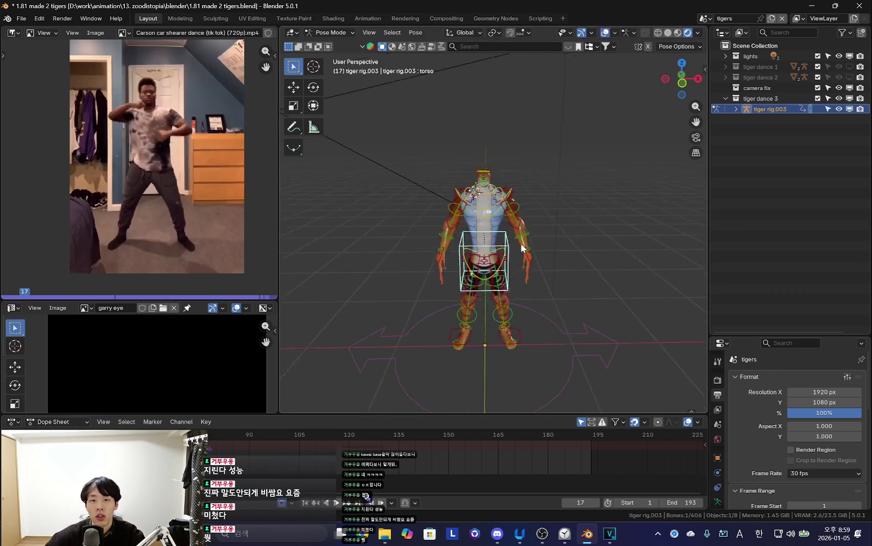
{"action": "key", "text": "shift+alt+z"}
{"action": "mouse_move", "coordinate": [503, 321]}
{"action": "middle_mouse_down"}
{"action": "mouse_move", "coordinate": [533, 330]}
{"action": "mouse_move", "coordinate": [533, 367]}
{"action": "middle_mouse_up"}
{"action": "left_click", "coordinate": [516, 353]}
Select all bones, go to frame 1, and show the reference movie's image settings.
{"action": "key", "text": "a"}
{"action": "key", "text": "Home"}
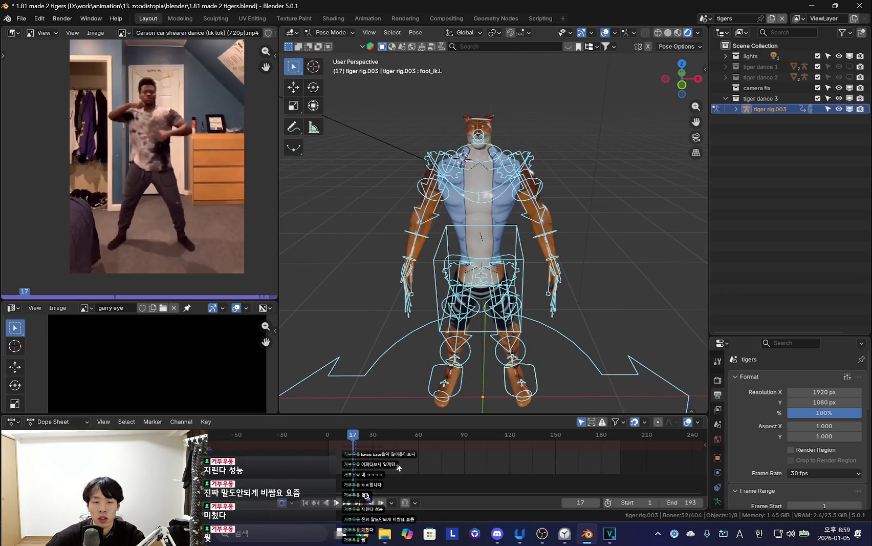
{"action": "middle_click_drag", "start_coordinate": [368, 451], "coordinate": [451, 462], "text": "ctrl"}
{"action": "key", "text": "shift+Left"}
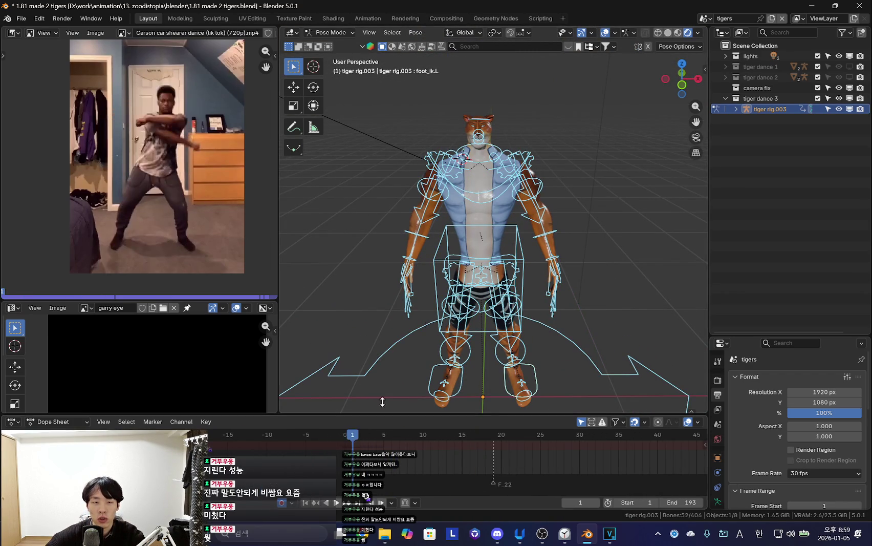
{"action": "key", "text": "shift+alt+z"}
{"action": "key", "text": "n"}
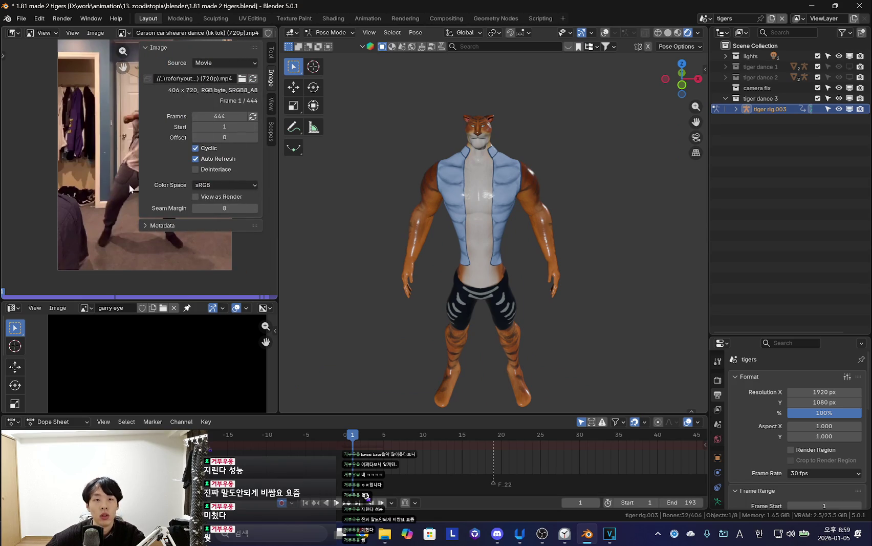
Widen the reference video panel and set the movie's Start offset to -97.
{"action": "left_click_drag", "start_coordinate": [278, 182], "coordinate": [354, 182]}
{"action": "left_click_drag", "start_coordinate": [300, 126], "coordinate": [251, 126]}
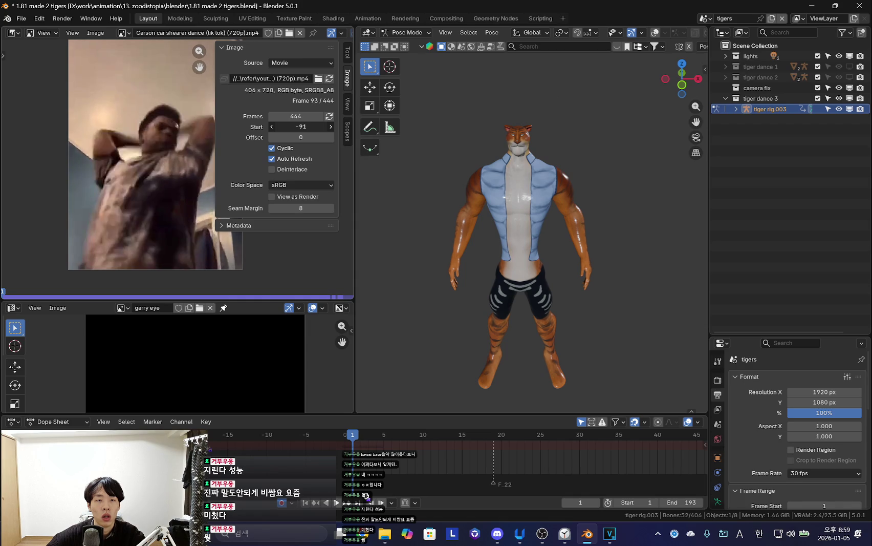
{"action": "middle_click_drag", "start_coordinate": [490, 205], "coordinate": [557, 249]}
{"action": "key", "text": "shift+alt+z"}
{"action": "key", "text": "shift+alt+z"}
{"action": "key", "text": "shift+alt+z"}
{"action": "mouse_move", "coordinate": [629, 343]}
{"action": "middle_mouse_down"}
{"action": "mouse_move", "coordinate": [531, 311]}
{"action": "mouse_move", "coordinate": [556, 313]}
{"action": "middle_mouse_up"}
Select all bones and play the dance alongside the reference, then stop and close the sidebar.
{"action": "key", "text": "a"}
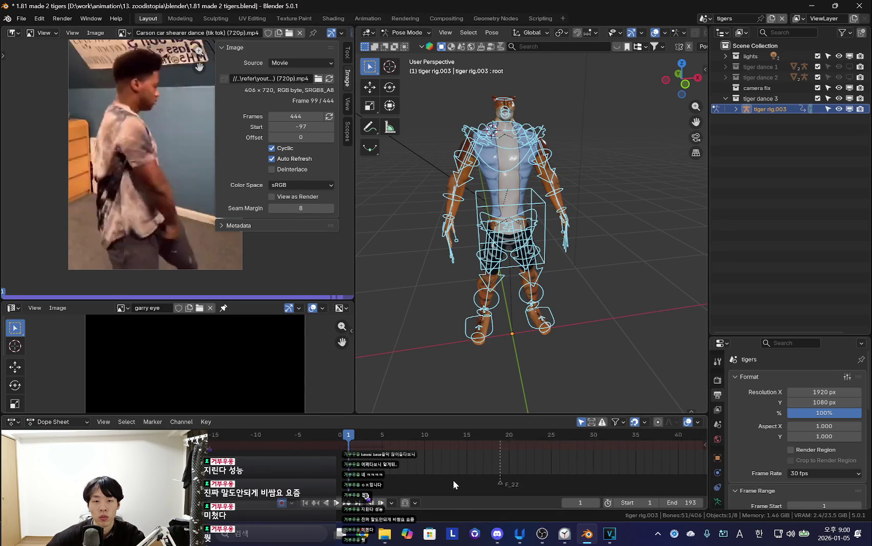
{"action": "key", "text": "space"}
{"action": "scroll", "coordinate": [455, 460], "scroll_direction": "down", "scroll_amount": 3}
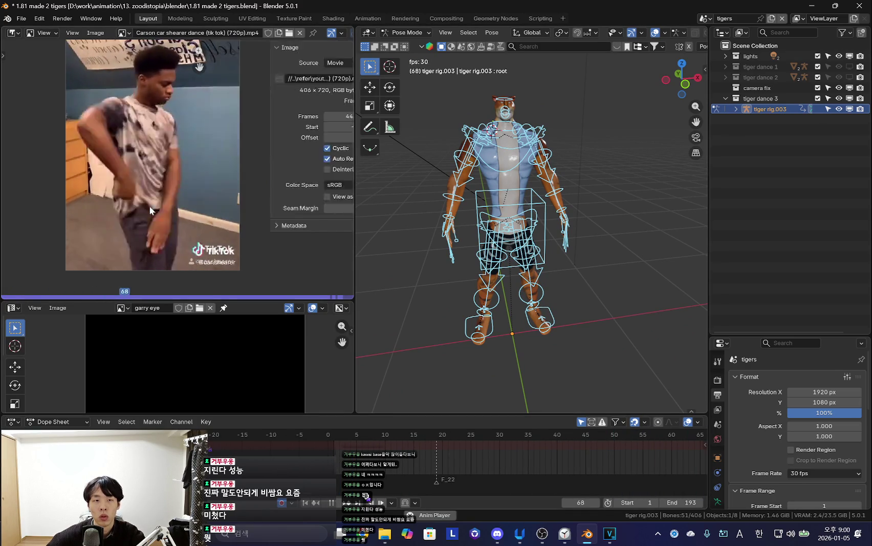
{"action": "key", "text": "n"}
{"action": "key", "text": "space"}
{"action": "scroll", "coordinate": [488, 450], "scroll_direction": "down", "scroll_amount": 2}
Scrub the dope sheet to frames 75 and 70, then back to the dance's start.
{"action": "mouse_move", "coordinate": [485, 454]}
{"action": "left_mouse_down"}
{"action": "mouse_move", "coordinate": [503, 471]}
{"action": "mouse_move", "coordinate": [362, 479]}
{"action": "mouse_move", "coordinate": [475, 494]}
{"action": "mouse_move", "coordinate": [474, 488]}
{"action": "mouse_move", "coordinate": [499, 487]}
{"action": "mouse_move", "coordinate": [472, 479]}
{"action": "left_mouse_up"}
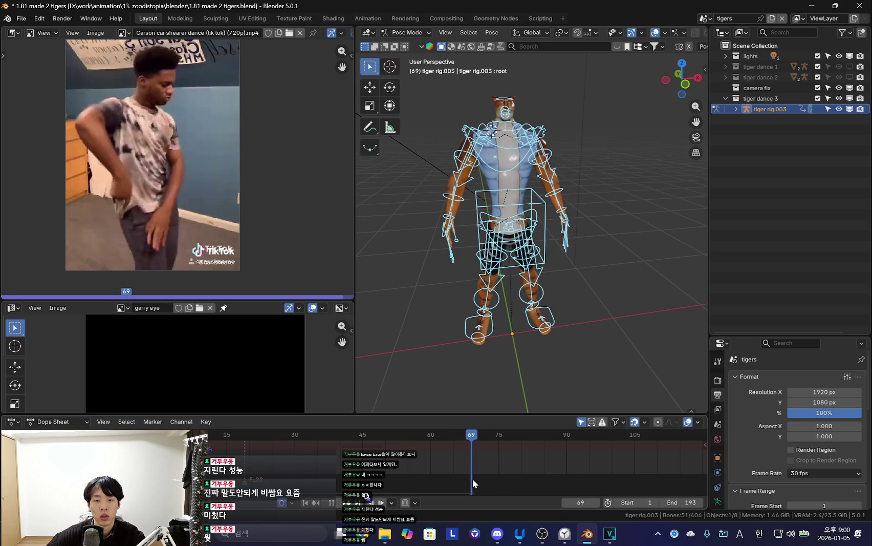
{"action": "mouse_move", "coordinate": [561, 307]}
{"action": "middle_mouse_down"}
{"action": "mouse_move", "coordinate": [521, 293]}
{"action": "mouse_move", "coordinate": [527, 377]}
{"action": "middle_mouse_up"}
{"action": "left_click_drag", "start_coordinate": [469, 452], "coordinate": [184, 455]}
{"action": "scroll", "coordinate": [246, 441], "scroll_direction": "down", "scroll_amount": 2}
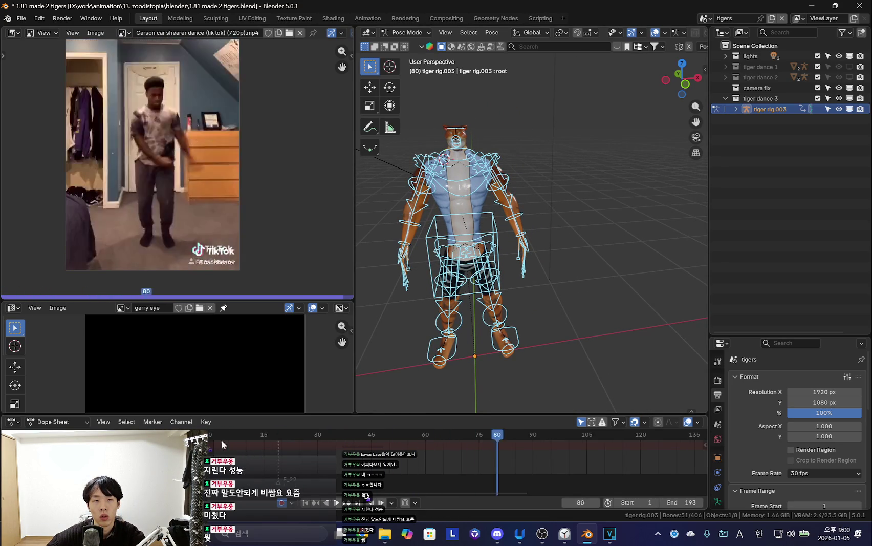
{"action": "left_click", "coordinate": [222, 440]}
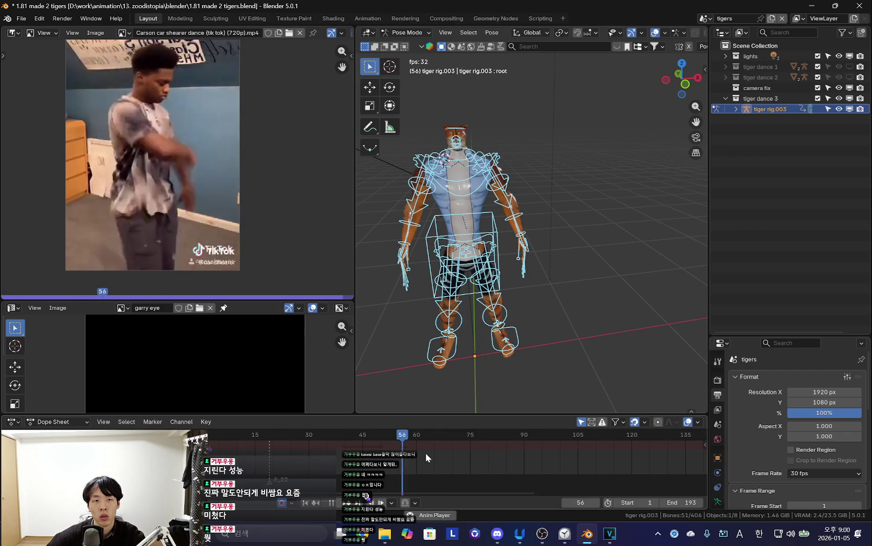
Replay the dance from frame 1, stopping around frame 55 to inspect poses.
{"action": "key", "text": "space"}
{"action": "key", "text": "shift+Left"}
{"action": "key", "text": "space"}
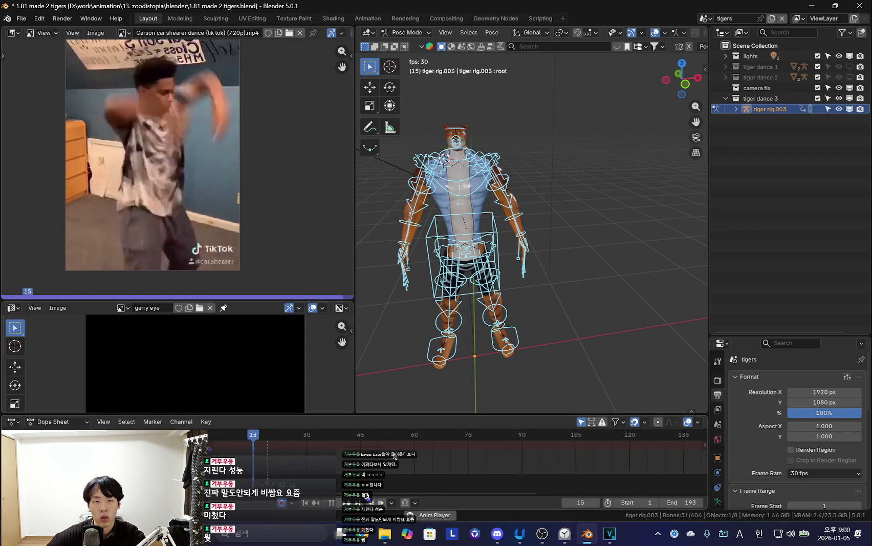
{"action": "mouse_move", "coordinate": [434, 455]}
{"action": "left_mouse_down"}
{"action": "mouse_move", "coordinate": [363, 458]}
{"action": "mouse_move", "coordinate": [383, 466]}
{"action": "left_mouse_up"}
{"action": "key", "text": "shift+alt+z"}
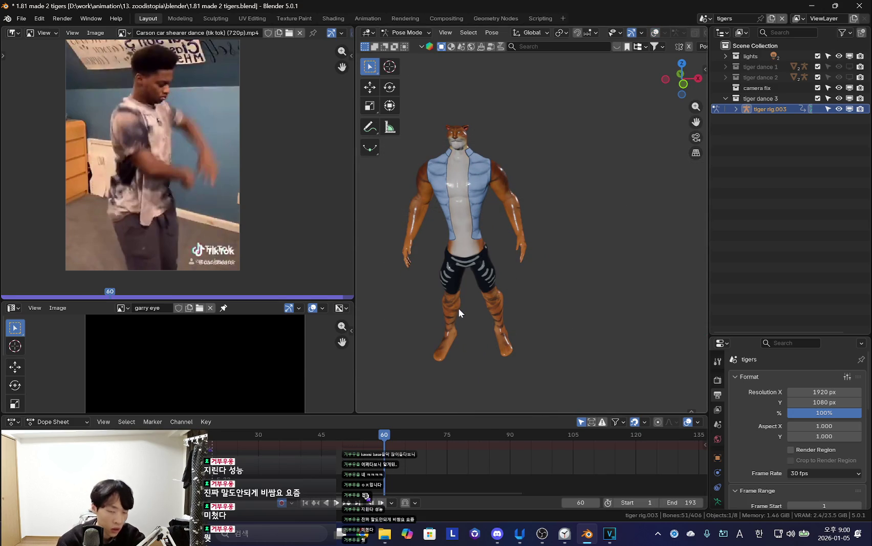
{"action": "key", "text": "shift+alt+z"}
Return the tiger rig to Object Mode and search Windows for 'blender'.
{"action": "middle_click_drag", "start_coordinate": [508, 269], "coordinate": [542, 257]}
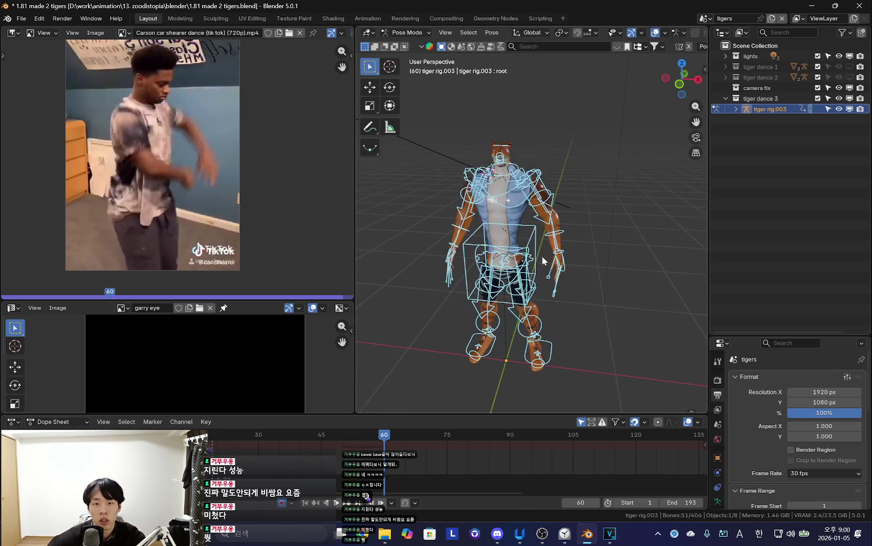
{"action": "key", "text": "ctrl+Tab"}
{"action": "key", "text": "shift+alt+z"}
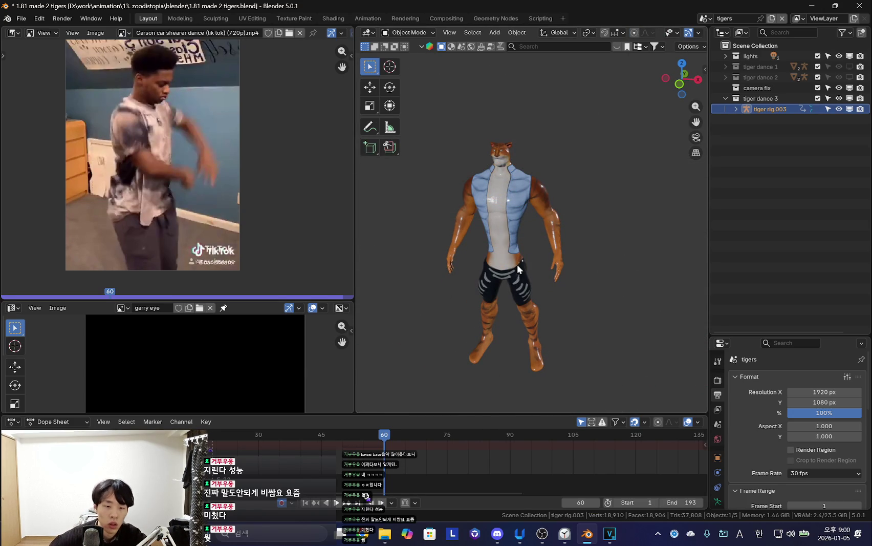
{"action": "left_click", "coordinate": [277, 531]}
{"action": "type", "text": "blende"}
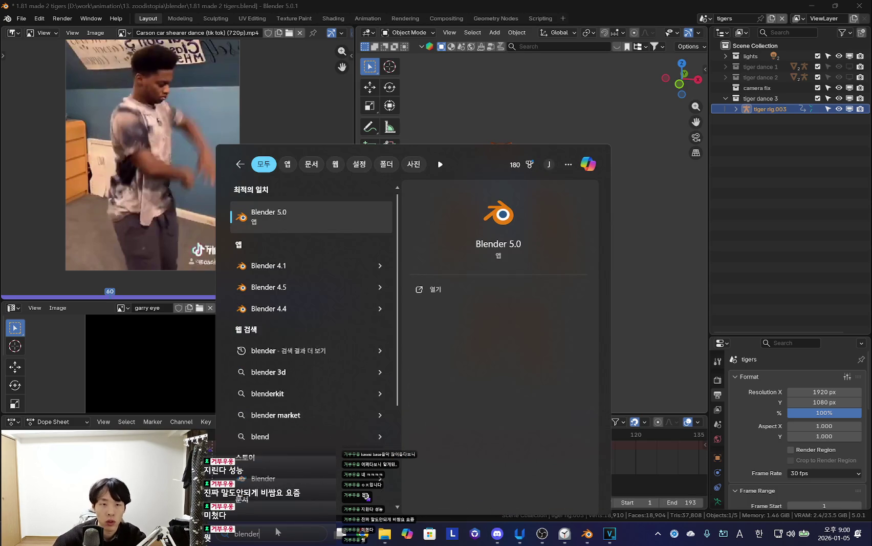
{"action": "type", "text": "r"}
Launch Blender 5.0 and bring up the Open File browser.
{"action": "key", "text": "Return"}
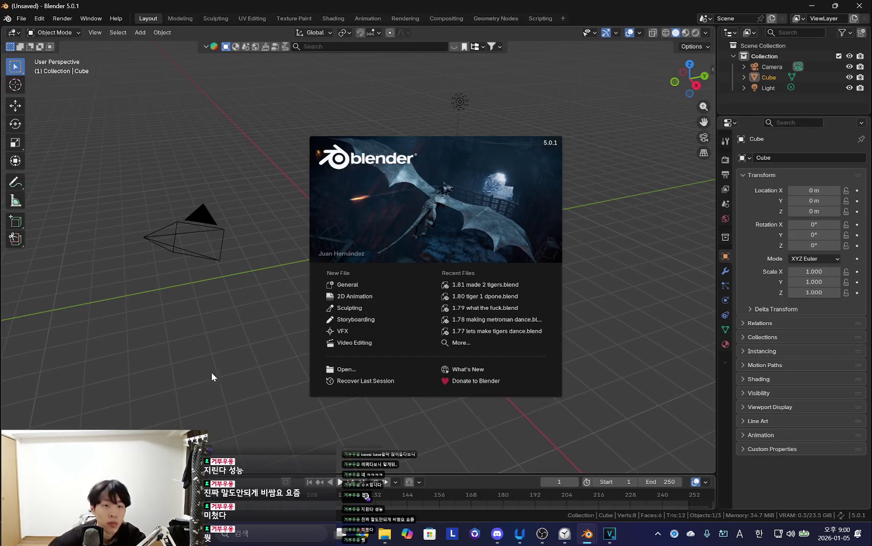
{"action": "left_click", "coordinate": [212, 377]}
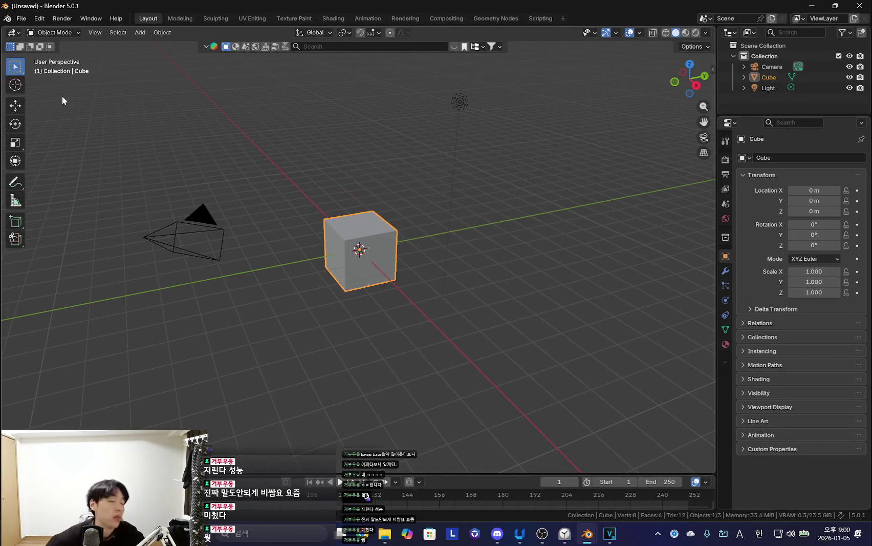
{"action": "left_click", "coordinate": [20, 19]}
{"action": "left_click", "coordinate": [31, 42]}
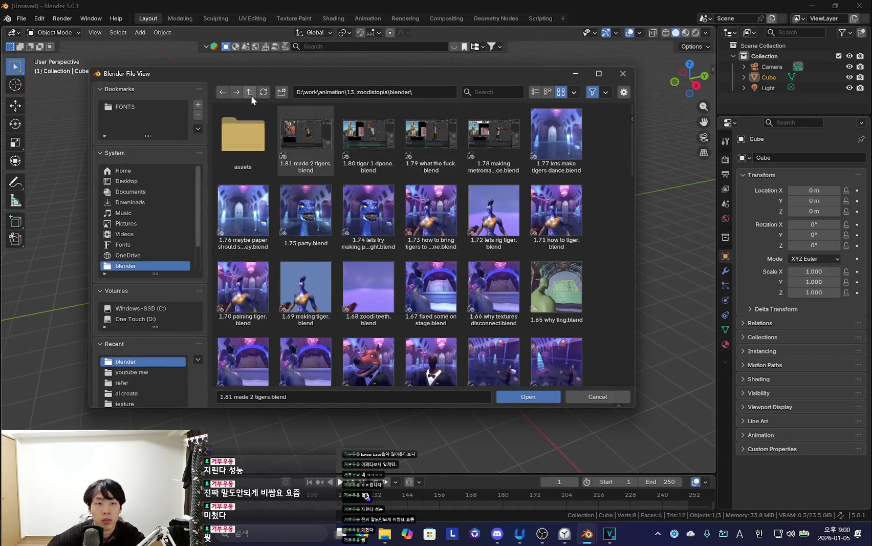
Browse to D:\work\animation from pc\30. squidgame2.1\blender and open '2.86 first render done.blend'.
{"action": "left_click", "coordinate": [249, 93]}
{"action": "left_click", "coordinate": [249, 92]}
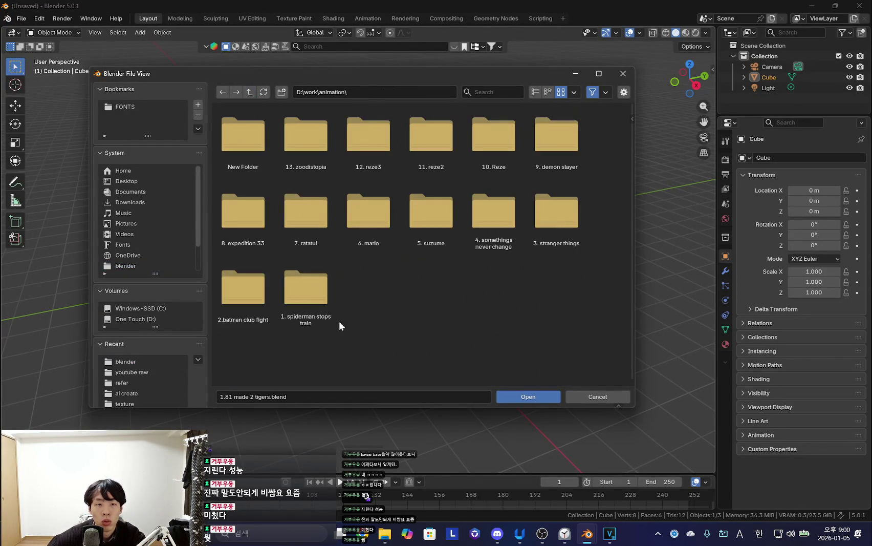
{"action": "left_click", "coordinate": [249, 92]}
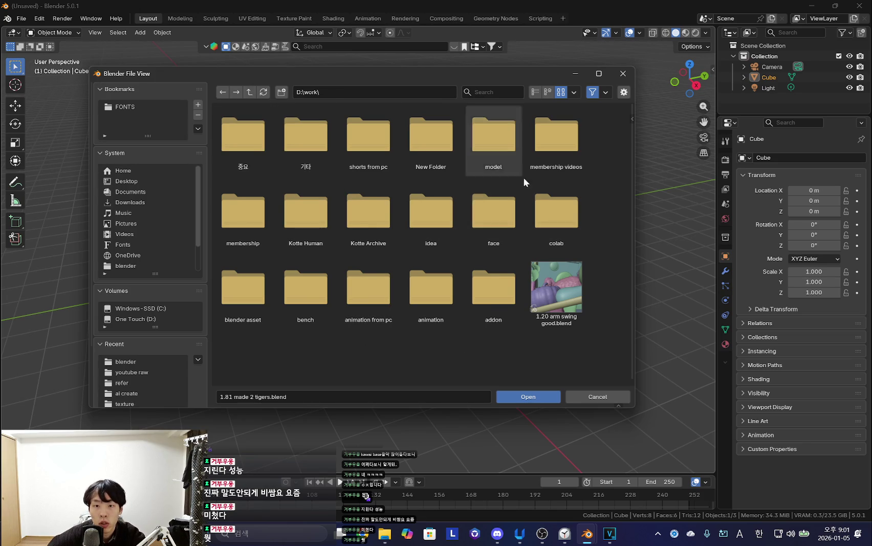
{"action": "double_click", "coordinate": [432, 289]}
{"action": "key", "text": "BackSpace"}
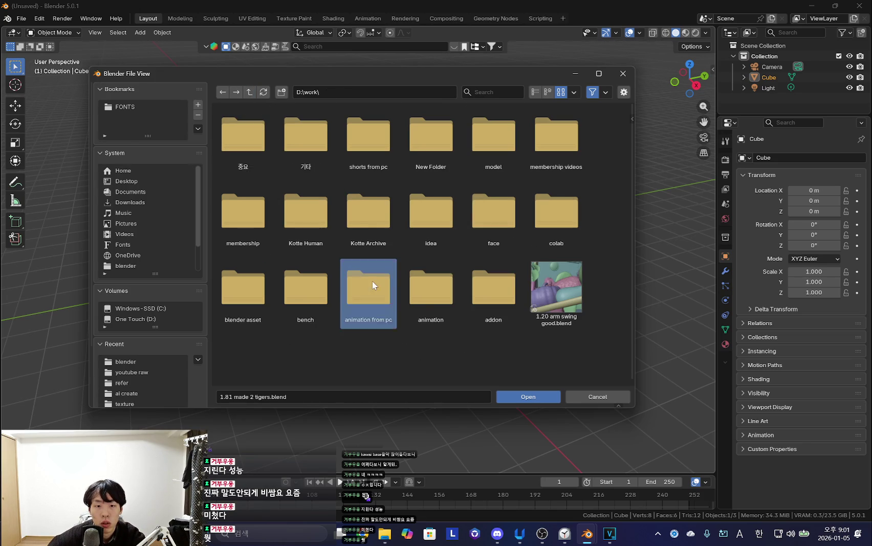
{"action": "double_click", "coordinate": [372, 284]}
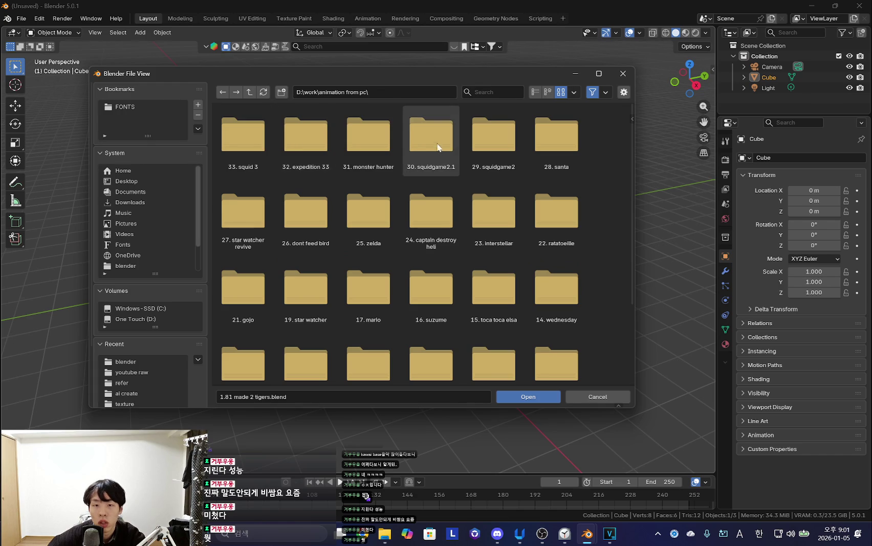
{"action": "double_click", "coordinate": [425, 134]}
{"action": "double_click", "coordinate": [255, 208]}
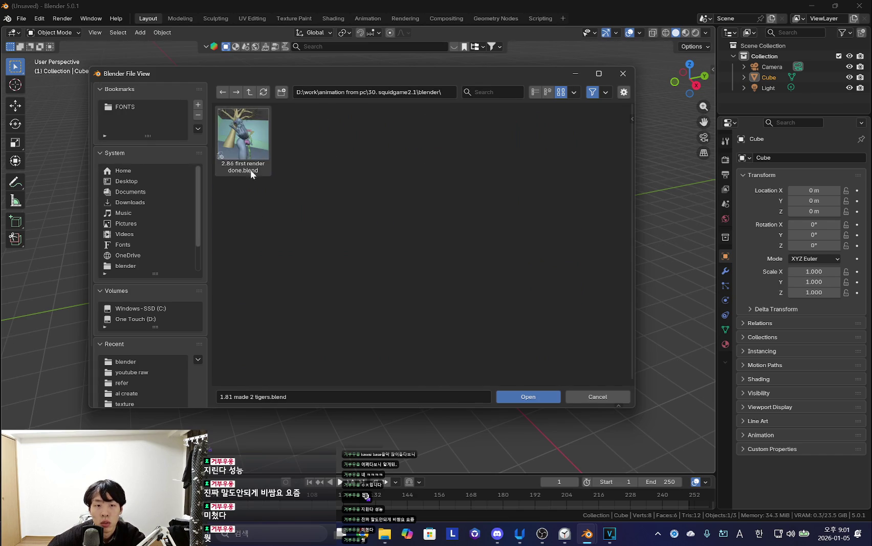
{"action": "double_click", "coordinate": [248, 143]}
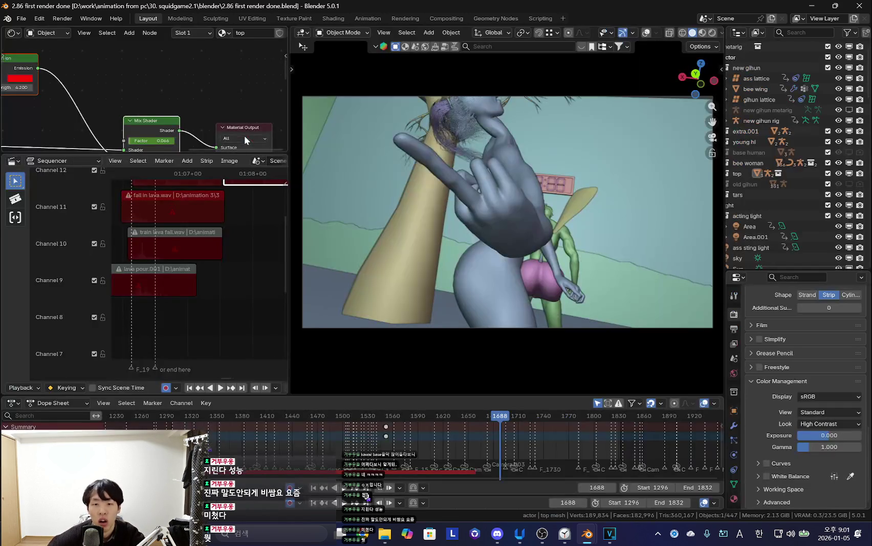
Play the dance animation while orbiting away from the camera, then stop it.
{"action": "key", "text": "space"}
{"action": "mouse_move", "coordinate": [432, 318]}
{"action": "middle_mouse_down"}
{"action": "mouse_move", "coordinate": [520, 301]}
{"action": "mouse_move", "coordinate": [494, 292]}
{"action": "mouse_move", "coordinate": [526, 309]}
{"action": "mouse_move", "coordinate": [502, 321]}
{"action": "mouse_move", "coordinate": [479, 319]}
{"action": "middle_mouse_up"}
{"action": "key", "text": "space"}
{"action": "scroll", "coordinate": [448, 460], "scroll_direction": "down", "scroll_amount": 2}
{"action": "scroll", "coordinate": [448, 471], "scroll_direction": "down", "scroll_amount": 2}
Set the scene start frame to 1 and jump to frame 644 with all figures framed.
{"action": "left_click", "coordinate": [307, 434]}
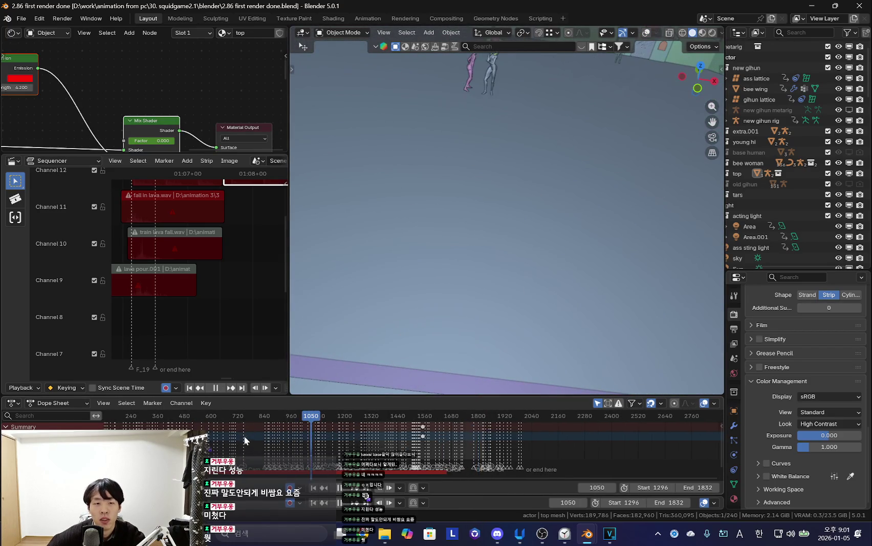
{"action": "key", "text": "shift+alt+z"}
{"action": "key", "text": "shift+alt+z"}
{"action": "middle_click_drag", "start_coordinate": [500, 106], "coordinate": [521, 196]}
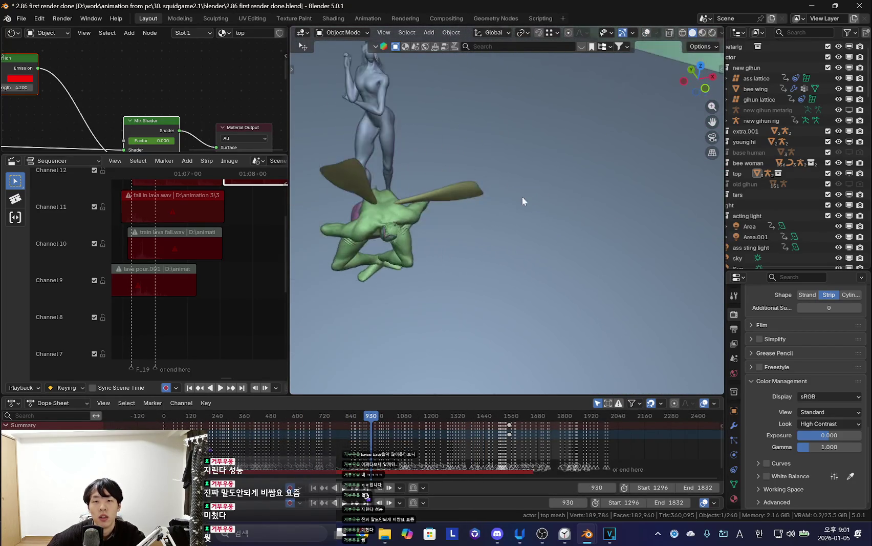
{"action": "scroll", "coordinate": [521, 196], "scroll_direction": "down", "scroll_amount": 2}
{"action": "middle_click_drag", "start_coordinate": [506, 466], "coordinate": [566, 467]}
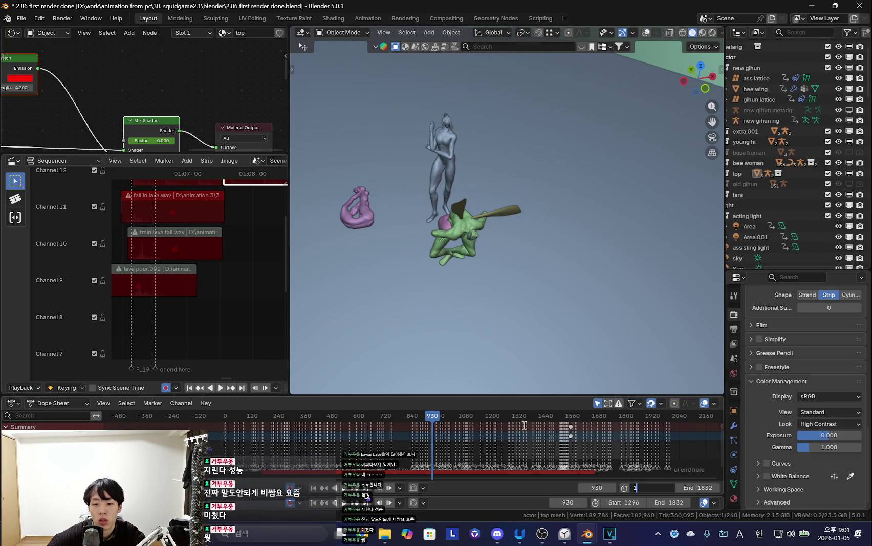
{"action": "key", "text": "Return"}
{"action": "middle_click_drag", "start_coordinate": [461, 446], "coordinate": [520, 445]}
{"action": "left_click", "coordinate": [428, 443]}
Replay the dance with overlays hidden, viewed close on the two figures.
{"action": "key", "text": "shift+alt+z"}
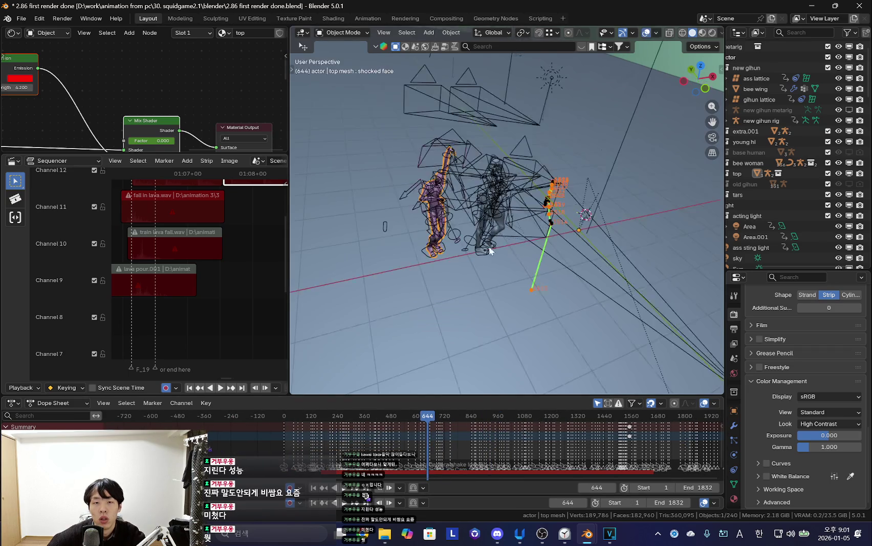
{"action": "scroll", "coordinate": [449, 191], "scroll_direction": "up", "scroll_amount": 3}
{"action": "key", "text": "shift+alt+z"}
{"action": "middle_click_drag", "start_coordinate": [537, 284], "coordinate": [537, 307]}
{"action": "key", "text": "space"}
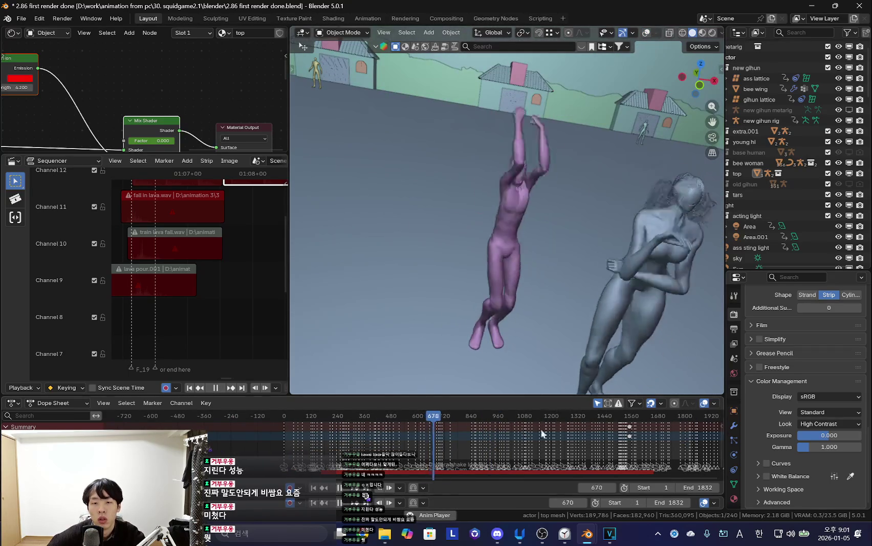
{"action": "scroll", "coordinate": [482, 442], "scroll_direction": "up", "scroll_amount": 2}
{"action": "scroll", "coordinate": [483, 443], "scroll_direction": "up", "scroll_amount": 3}
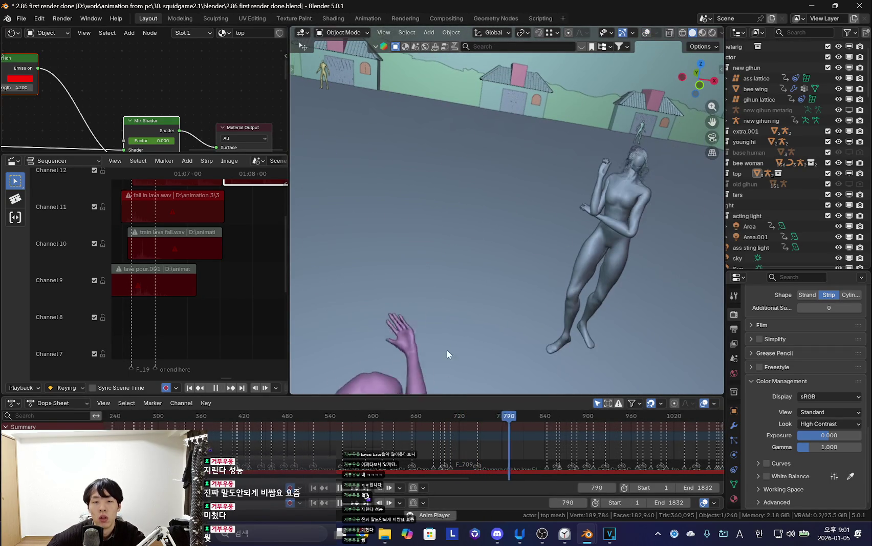
{"action": "key", "text": "Escape"}
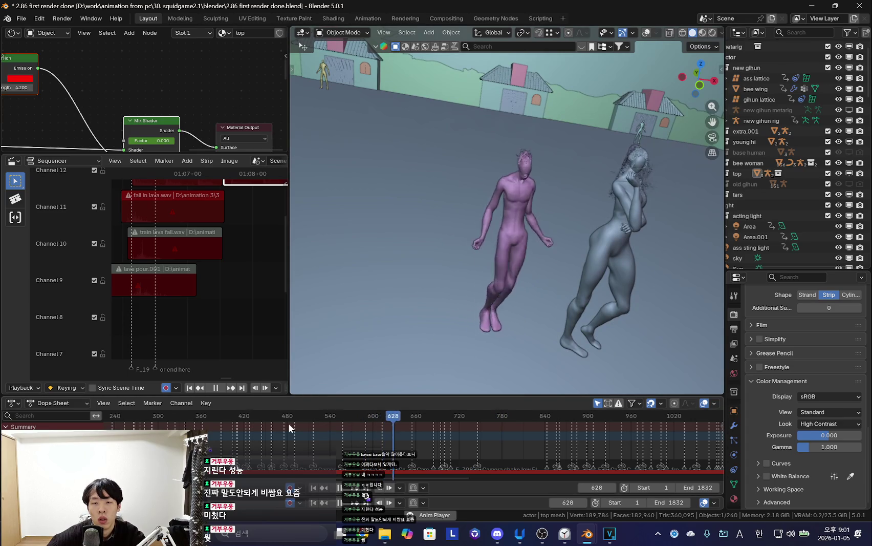
Replay from around frame 492, then stop and select the top rig armature.
{"action": "left_click", "coordinate": [295, 415]}
{"action": "scroll", "coordinate": [451, 417], "scroll_direction": "up", "scroll_amount": 2}
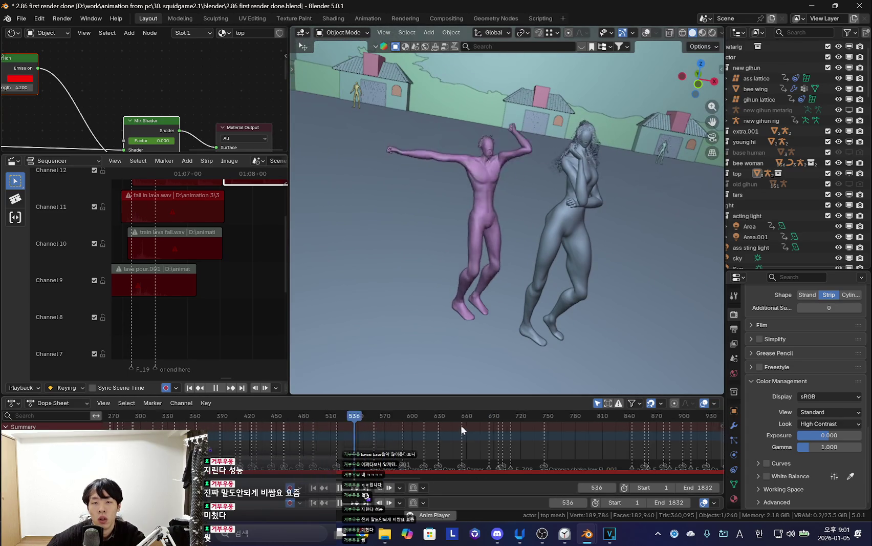
{"action": "scroll", "coordinate": [450, 438], "scroll_direction": "up", "scroll_amount": 2}
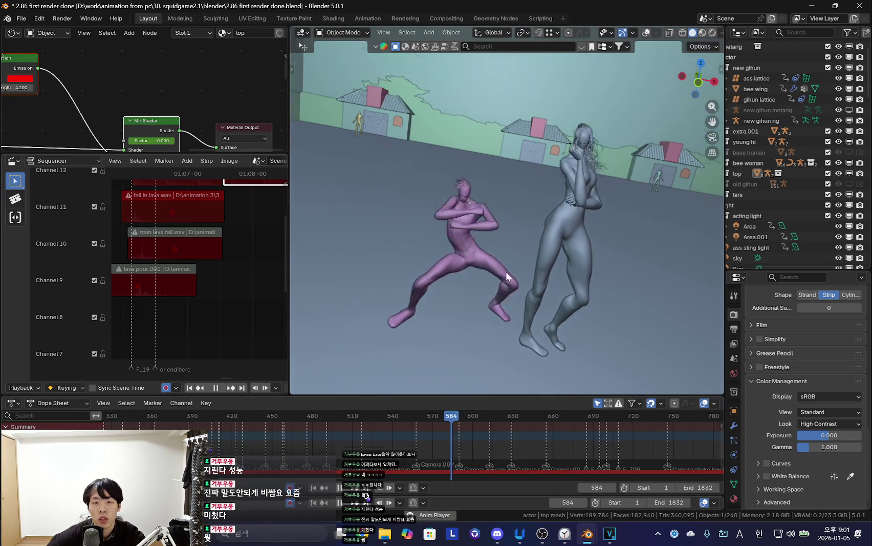
{"action": "key", "text": "space"}
{"action": "key", "text": "shift+alt+z"}
{"action": "left_click", "coordinate": [498, 216]}
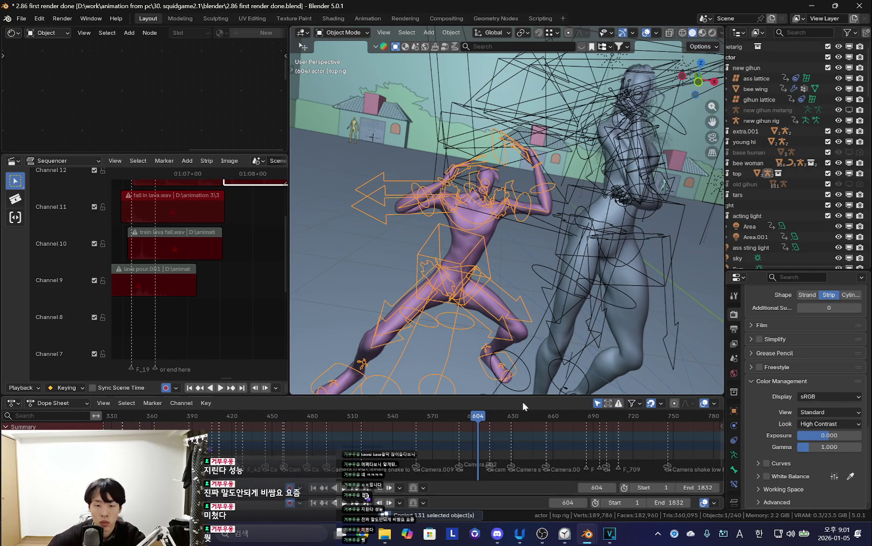
{"action": "middle_click_drag", "start_coordinate": [511, 379], "coordinate": [443, 311]}
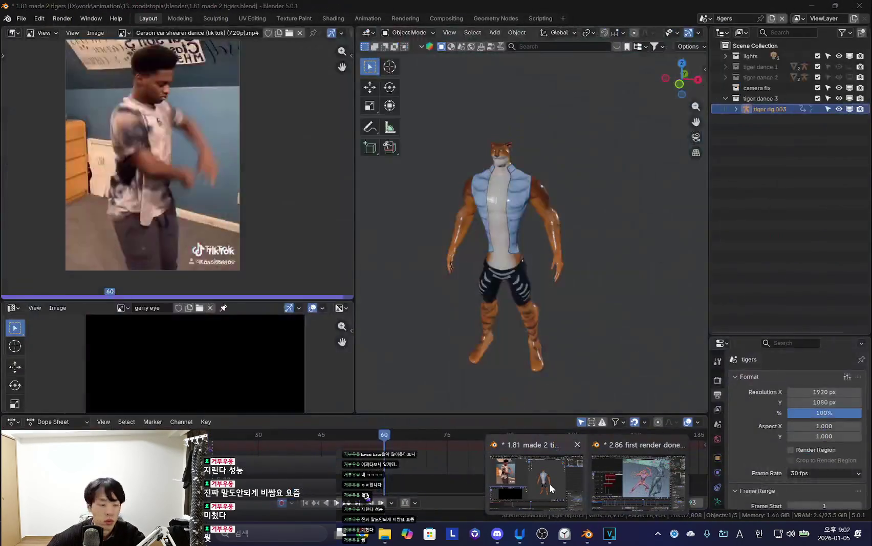
In the 1.81 made 2 tigers file, add a collection named 'dance rice eat'.
{"action": "left_click", "coordinate": [578, 485]}
{"action": "scroll", "coordinate": [545, 331], "scroll_direction": "down", "scroll_amount": 4}
{"action": "right_click", "coordinate": [778, 169]}
{"action": "left_click", "coordinate": [780, 175]}
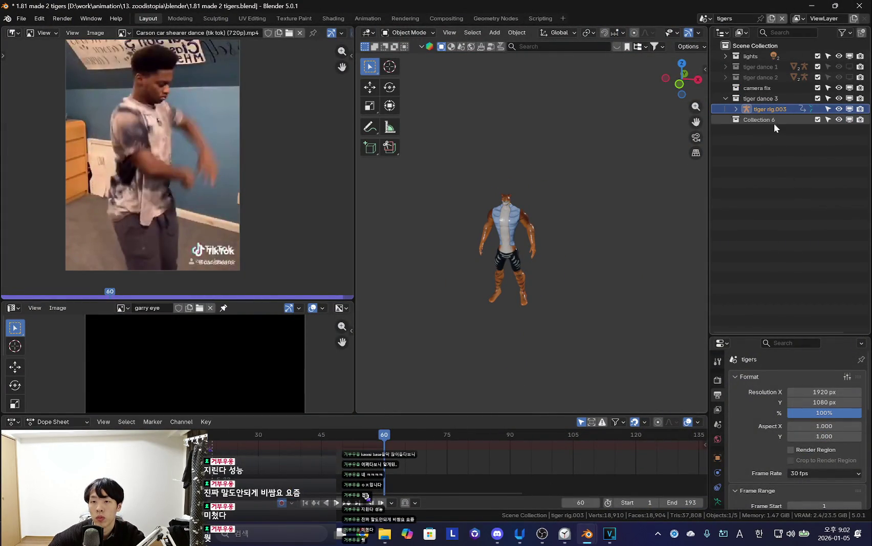
{"action": "double_click", "coordinate": [773, 119]}
{"action": "type", "text": "dance rice eat"}
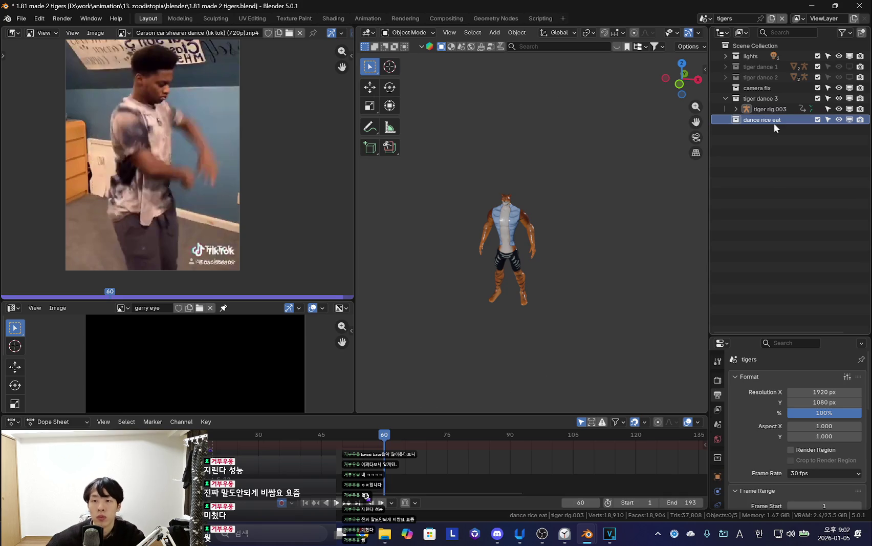
{"action": "key", "text": "Return"}
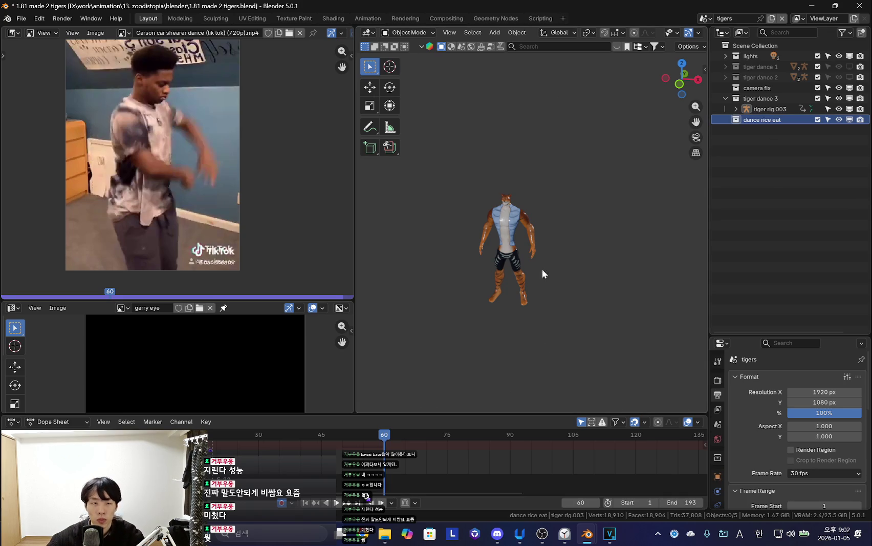
Paste the copied top rig into the collection and put it in pose mode.
{"action": "key", "text": "ctrl+v"}
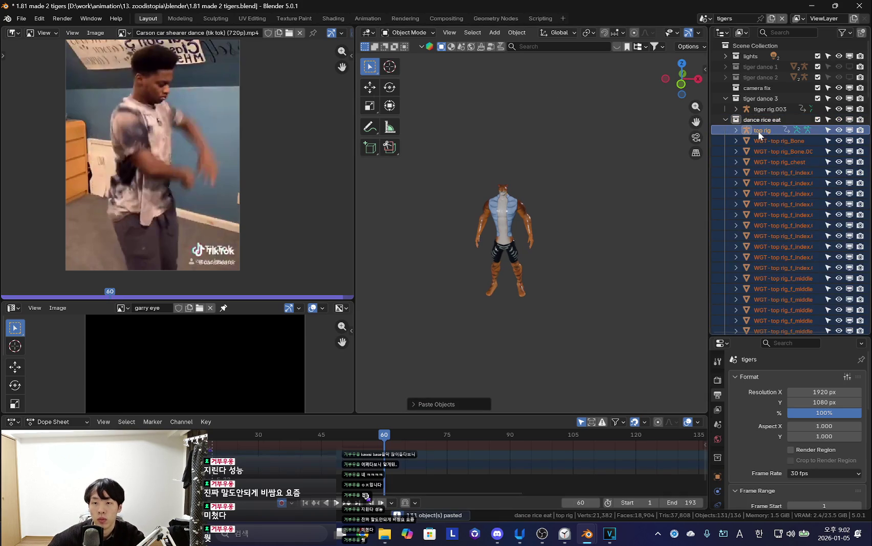
{"action": "left_click", "coordinate": [758, 131]}
{"action": "key", "text": "KP_Divide"}
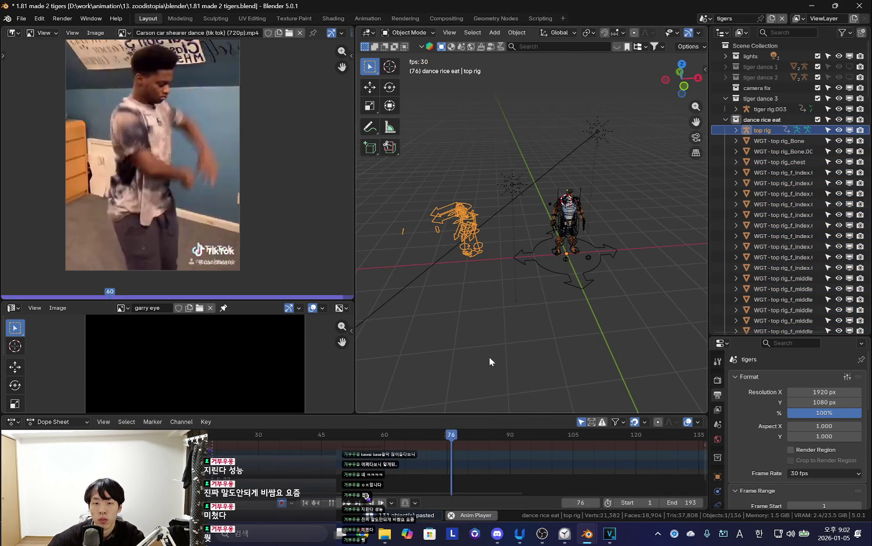
{"action": "scroll", "coordinate": [584, 465], "scroll_direction": "down", "scroll_amount": 5}
{"action": "key", "text": "ctrl+Tab"}
{"action": "scroll", "coordinate": [526, 448], "scroll_direction": "down", "scroll_amount": 2}
{"action": "scroll", "coordinate": [558, 456], "scroll_direction": "down", "scroll_amount": 2}
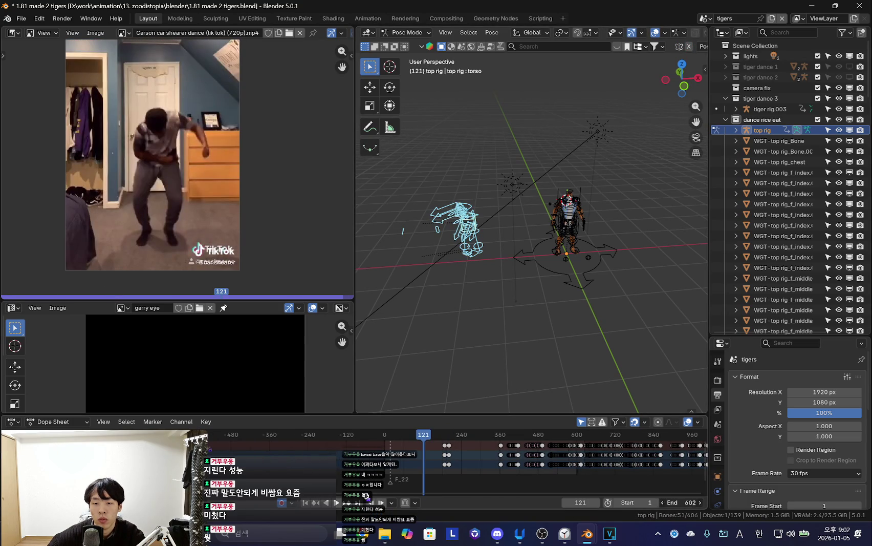
Set the scene end frame to 1275 and range-select all widget objects under top rig.
{"action": "left_click_drag", "start_coordinate": [681, 502], "coordinate": [703, 502]}
{"action": "scroll", "coordinate": [319, 282], "scroll_direction": "down", "scroll_amount": 8}
{"action": "scroll", "coordinate": [270, 233], "scroll_direction": "up", "scroll_amount": 6}
{"action": "mouse_move", "coordinate": [474, 308]}
{"action": "middle_mouse_down"}
{"action": "mouse_move", "coordinate": [569, 263]}
{"action": "mouse_move", "coordinate": [579, 341]}
{"action": "middle_mouse_up"}
{"action": "left_click", "coordinate": [779, 141]}
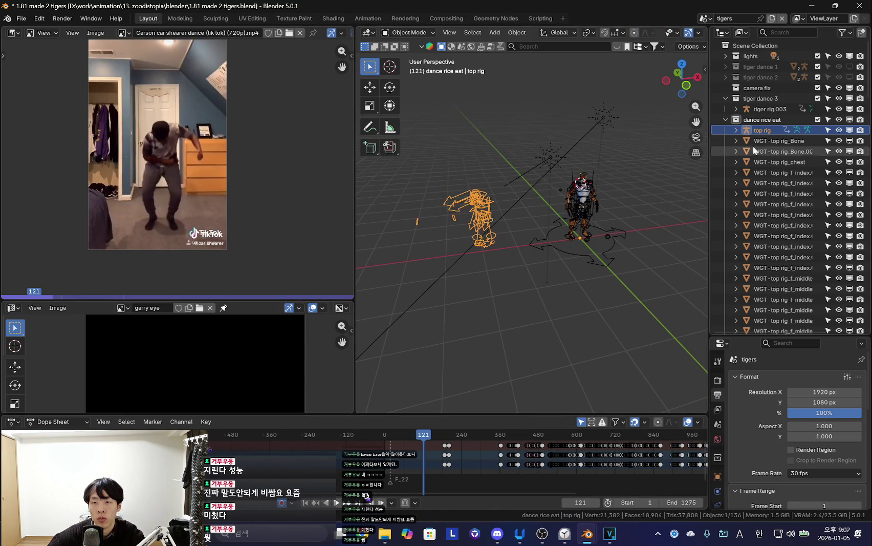
{"action": "scroll", "coordinate": [788, 205], "scroll_direction": "down", "scroll_amount": 2}
{"action": "scroll", "coordinate": [795, 230], "scroll_direction": "down", "scroll_amount": 10}
{"action": "left_click", "coordinate": [773, 321], "text": "shift"}
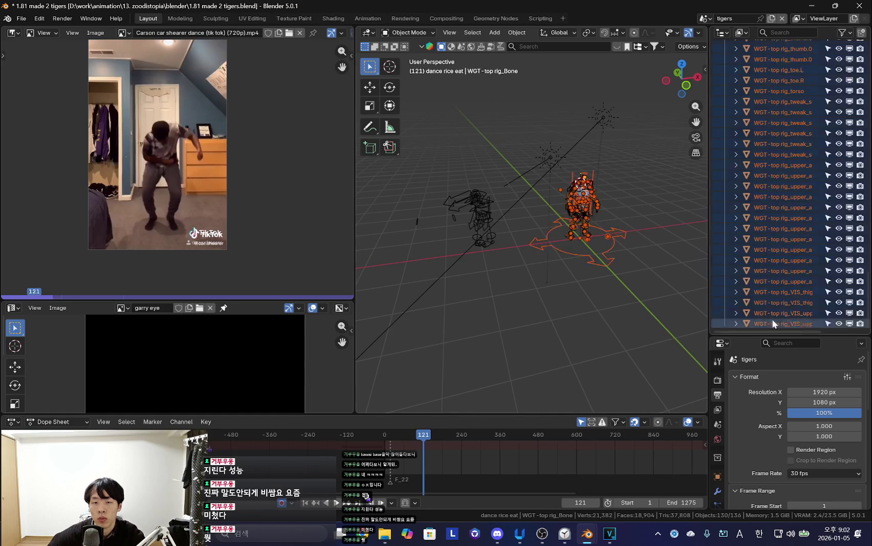
Delete the 130 selected widget objects and select the remaining top rig.
{"action": "key", "text": "Delete"}
{"action": "scroll", "coordinate": [498, 266], "scroll_direction": "up", "scroll_amount": 3}
{"action": "scroll", "coordinate": [430, 164], "scroll_direction": "up", "scroll_amount": 2}
{"action": "left_click", "coordinate": [430, 165]}
{"action": "middle_click_drag", "start_coordinate": [430, 165], "coordinate": [514, 209]}
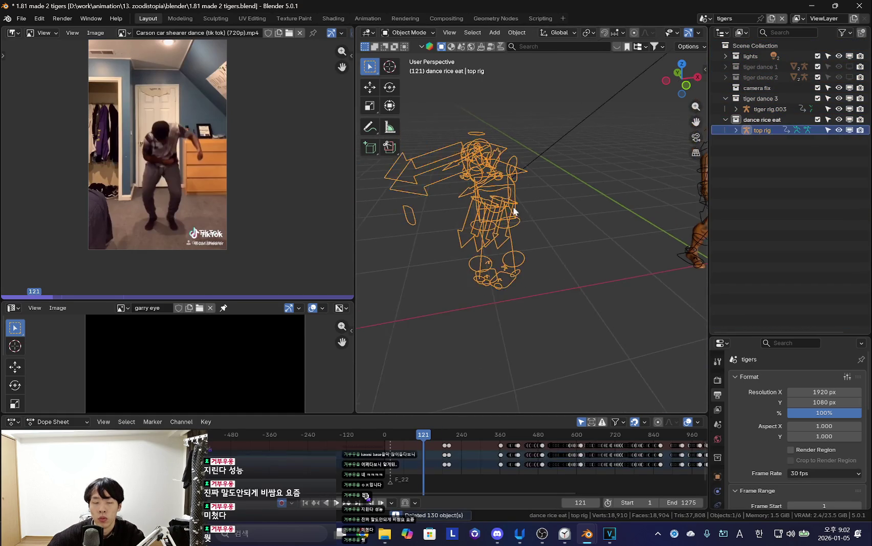
Move all of the top rig's keyframes earlier and play to check the timing.
{"action": "middle_click_drag", "start_coordinate": [605, 458], "coordinate": [450, 448]}
{"action": "left_click_drag", "start_coordinate": [452, 414], "coordinate": [463, 399]}
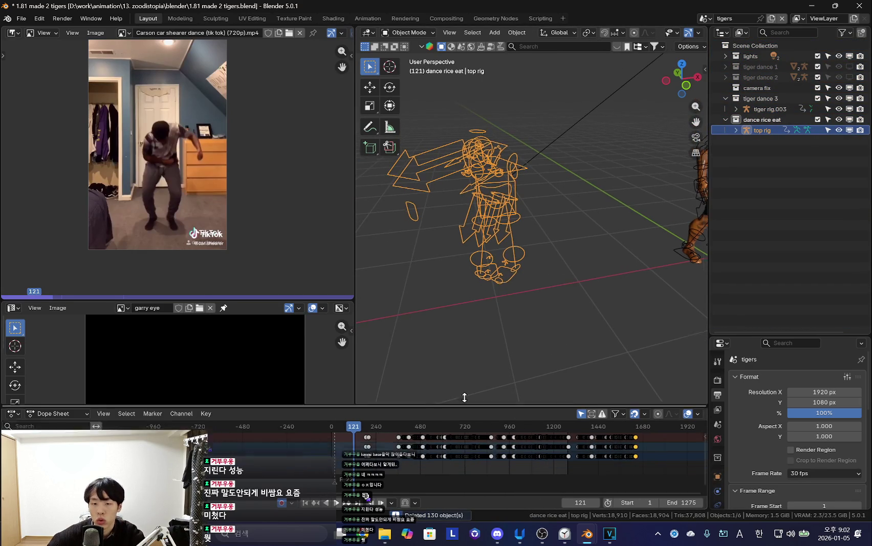
{"action": "middle_click_drag", "start_coordinate": [453, 442], "coordinate": [396, 441]}
{"action": "scroll", "coordinate": [574, 445], "scroll_direction": "up", "scroll_amount": 1}
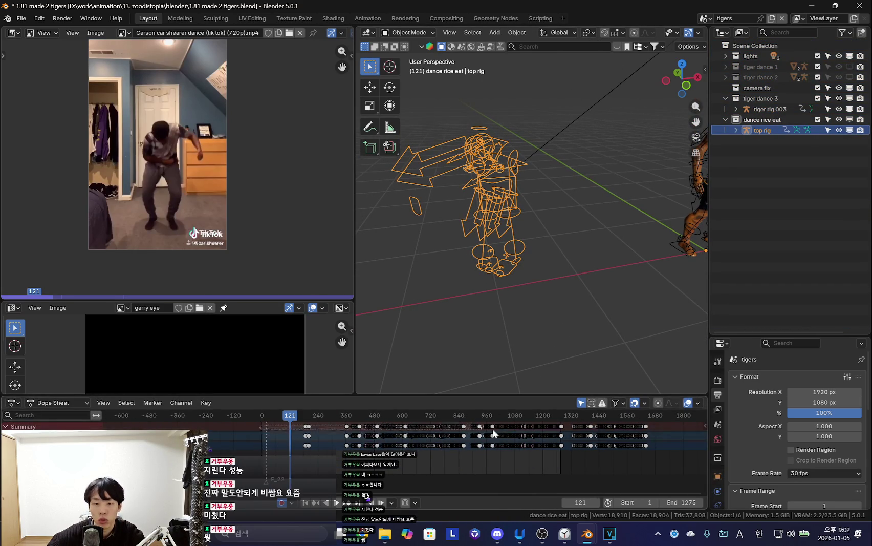
{"action": "key", "text": "a"}
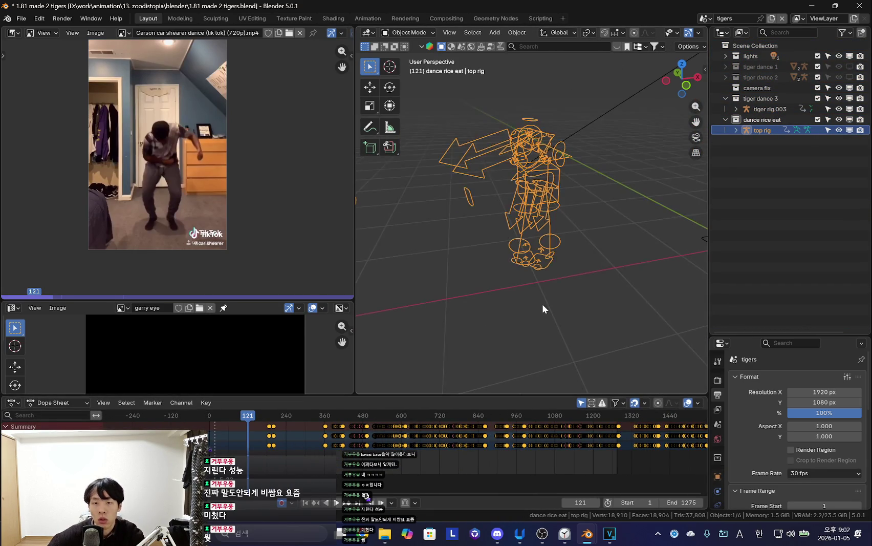
{"action": "key", "text": "ctrl+Tab"}
{"action": "scroll", "coordinate": [498, 416], "scroll_direction": "down", "scroll_amount": 1}
{"action": "scroll", "coordinate": [482, 450], "scroll_direction": "up", "scroll_amount": 1}
{"action": "key", "text": "g"}
{"action": "left_click", "coordinate": [482, 451]}
{"action": "key", "text": "space"}
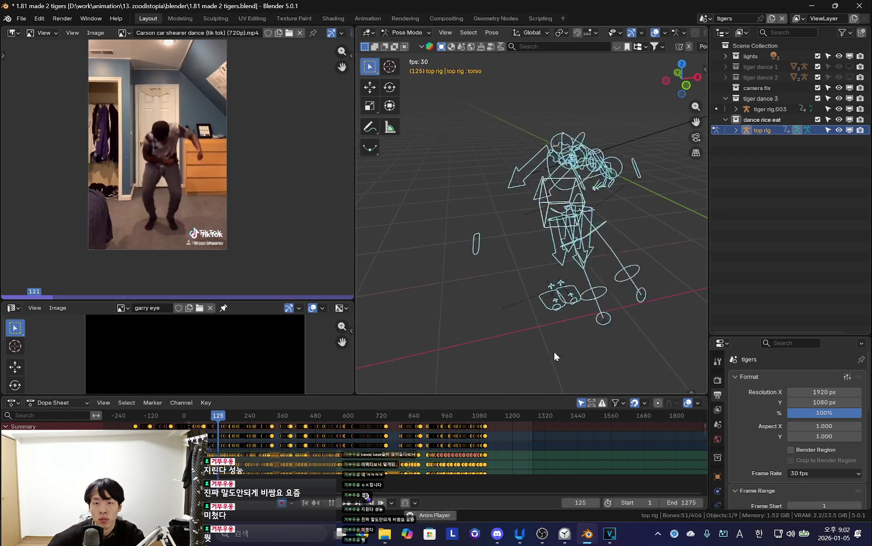
Stop playback and shift the top rig's keyframes later in time.
{"action": "scroll", "coordinate": [391, 444], "scroll_direction": "up", "scroll_amount": 3}
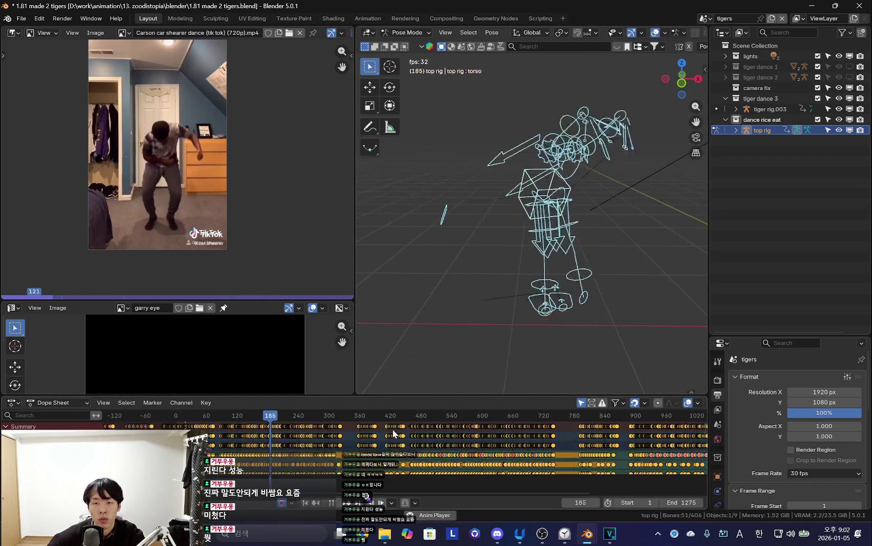
{"action": "key", "text": "space"}
{"action": "key", "text": "g"}
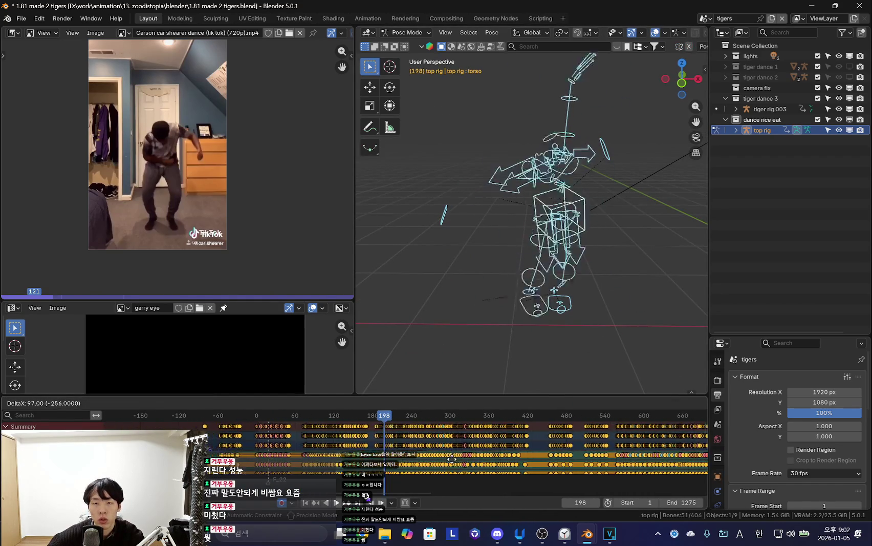
{"action": "left_click", "coordinate": [459, 459]}
Review the dance against the reference, stop near frame 177, and box-select keys before 181.
{"action": "key", "text": "space"}
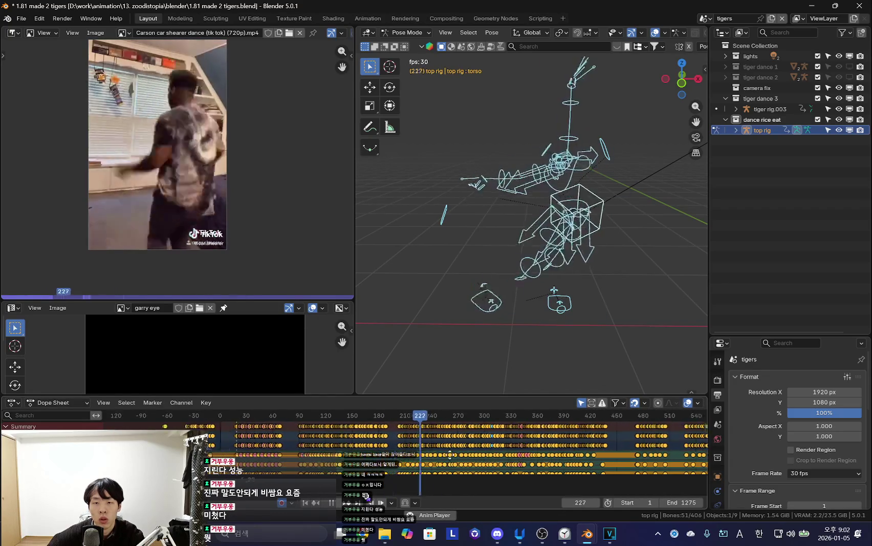
{"action": "scroll", "coordinate": [453, 459], "scroll_direction": "up", "scroll_amount": 4}
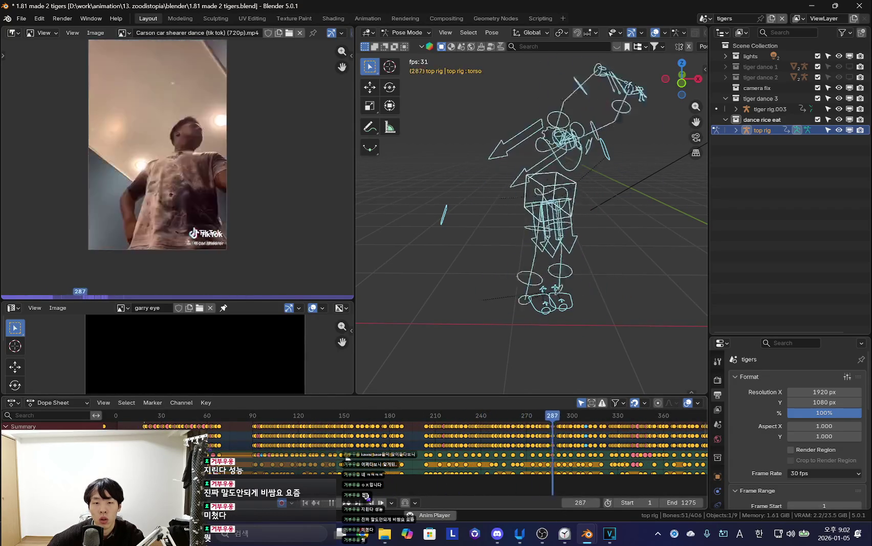
{"action": "scroll", "coordinate": [412, 460], "scroll_direction": "up", "scroll_amount": 1}
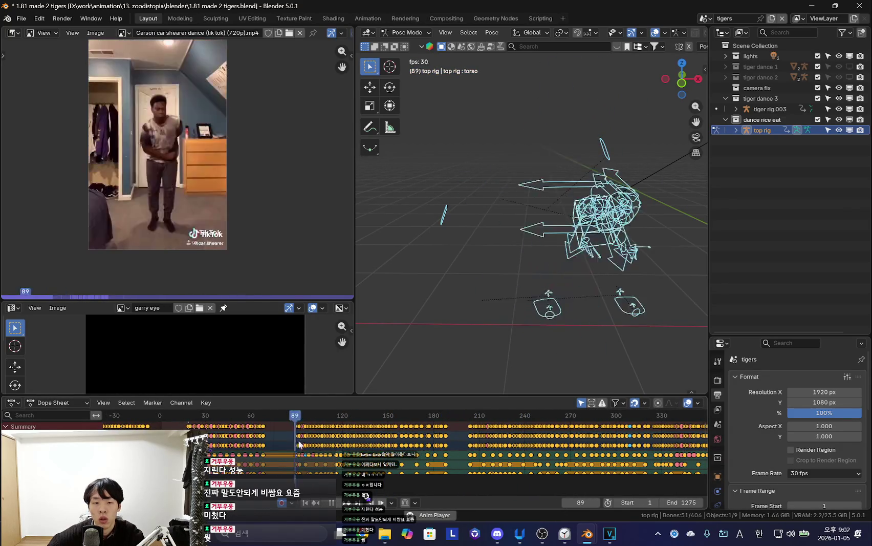
{"action": "scroll", "coordinate": [403, 459], "scroll_direction": "up", "scroll_amount": 2}
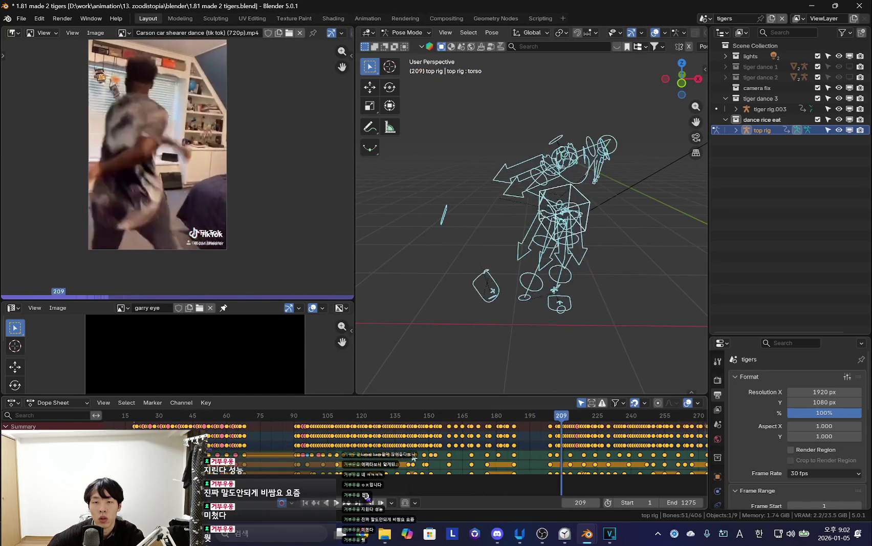
{"action": "scroll", "coordinate": [478, 441], "scroll_direction": "up", "scroll_amount": 2}
{"action": "key", "text": "Escape"}
{"action": "left_click_drag", "start_coordinate": [529, 445], "coordinate": [535, 444]}
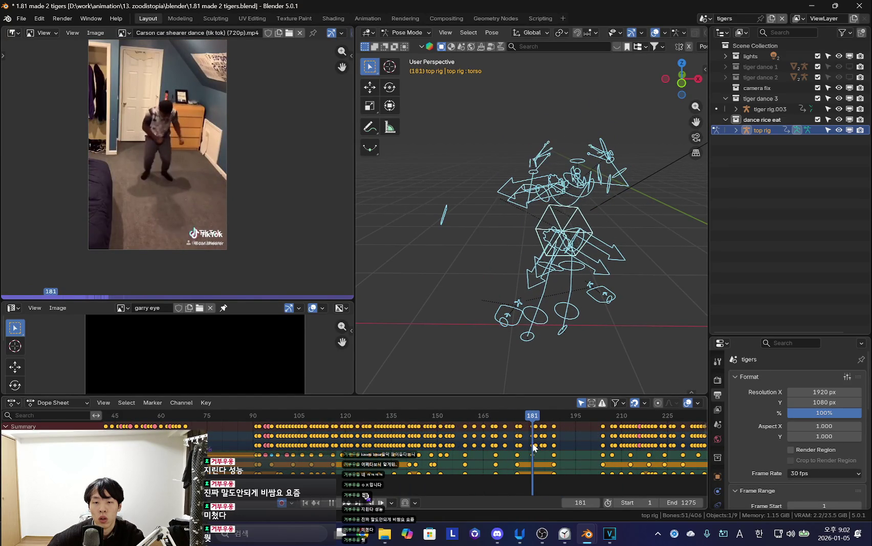
{"action": "left_click_drag", "start_coordinate": [294, 444], "coordinate": [567, 448]}
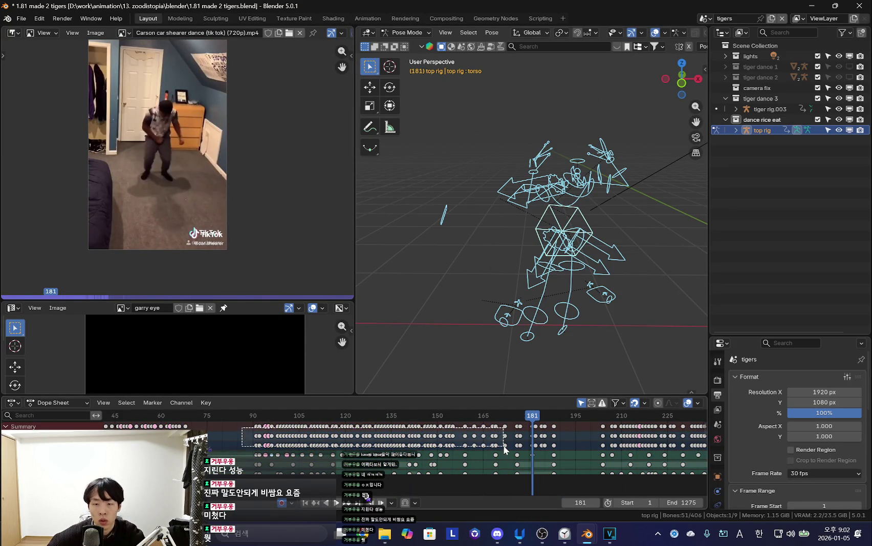
Copy the top rig's selected keyframes and make tiger rig.003 the active rig.
{"action": "right_click", "coordinate": [433, 445]}
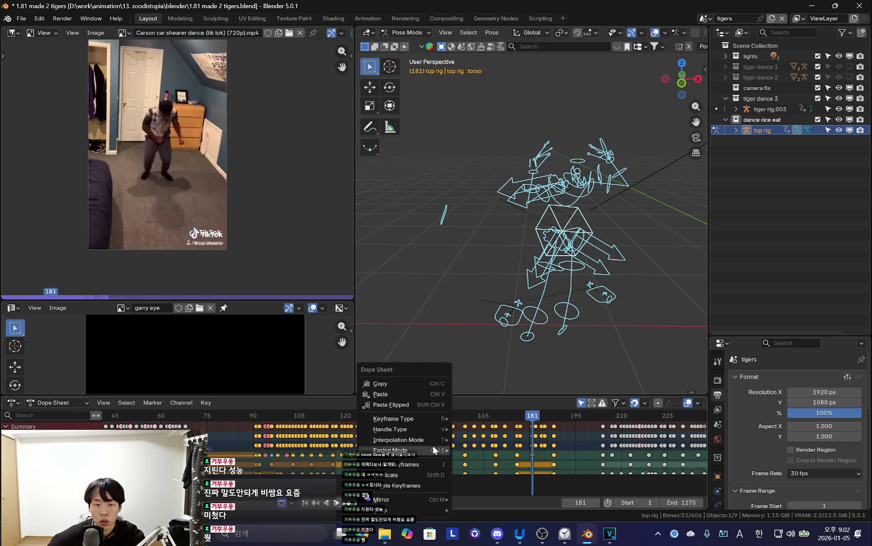
{"action": "left_click", "coordinate": [407, 387]}
{"action": "mouse_move", "coordinate": [604, 307]}
{"action": "middle_mouse_down"}
{"action": "mouse_move", "coordinate": [636, 297]}
{"action": "mouse_move", "coordinate": [620, 206]}
{"action": "mouse_move", "coordinate": [549, 341]}
{"action": "middle_mouse_up"}
{"action": "left_click", "coordinate": [620, 206]}
{"action": "key", "text": "Home"}
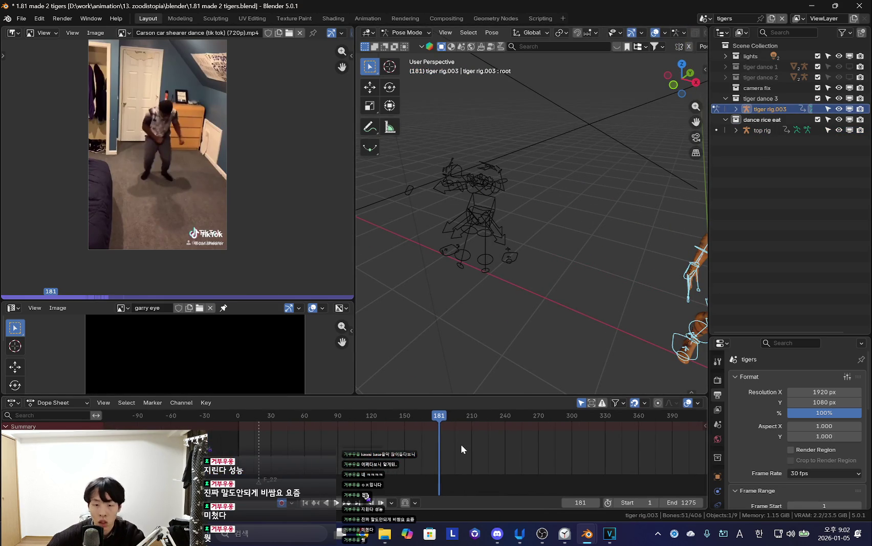
{"action": "key", "text": "ctrl+v"}
Key tiger rig.003's pose at frame 181 and paste the copied keyframes there.
{"action": "mouse_move", "coordinate": [601, 315]}
{"action": "middle_mouse_down"}
{"action": "mouse_move", "coordinate": [552, 300]}
{"action": "mouse_move", "coordinate": [582, 294]}
{"action": "middle_mouse_up"}
{"action": "key", "text": "k"}
{"action": "left_click", "coordinate": [576, 294]}
{"action": "key", "text": "ctrl+v"}
{"action": "mouse_move", "coordinate": [542, 297]}
{"action": "middle_mouse_down"}
{"action": "mouse_move", "coordinate": [551, 281]}
{"action": "mouse_move", "coordinate": [556, 286]}
{"action": "middle_mouse_up"}
Show the rig properties sidebar and browse the tiger's bone controls.
{"action": "key", "text": "n"}
{"action": "scroll", "coordinate": [653, 368], "scroll_direction": "down", "scroll_amount": 5}
{"action": "scroll", "coordinate": [650, 329], "scroll_direction": "down", "scroll_amount": 5}
{"action": "scroll", "coordinate": [655, 357], "scroll_direction": "down", "scroll_amount": 5}
{"action": "scroll", "coordinate": [655, 357], "scroll_direction": "up", "scroll_amount": 4}
{"action": "scroll", "coordinate": [619, 358], "scroll_direction": "up", "scroll_amount": 3}
{"action": "scroll", "coordinate": [664, 307], "scroll_direction": "up", "scroll_amount": 4}
{"action": "scroll", "coordinate": [660, 318], "scroll_direction": "up", "scroll_amount": 5}
{"action": "scroll", "coordinate": [660, 319], "scroll_direction": "down", "scroll_amount": 4}
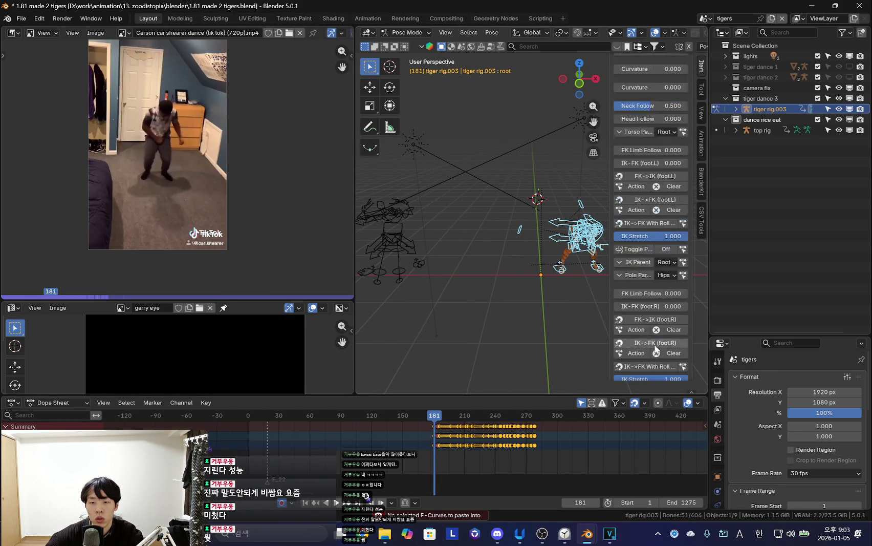
{"action": "scroll", "coordinate": [659, 342], "scroll_direction": "down", "scroll_amount": 4}
{"action": "scroll", "coordinate": [556, 287], "scroll_direction": "down", "scroll_amount": 5}
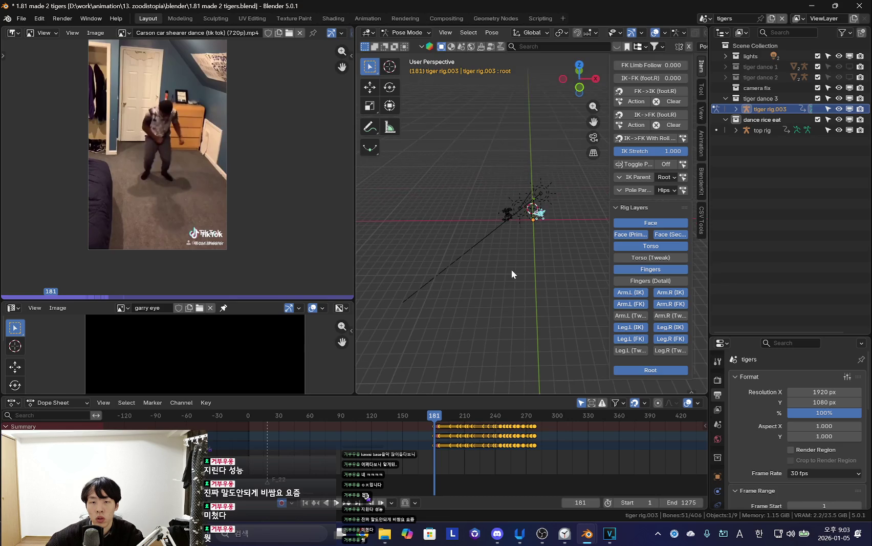
{"action": "scroll", "coordinate": [498, 280], "scroll_direction": "down", "scroll_amount": 2}
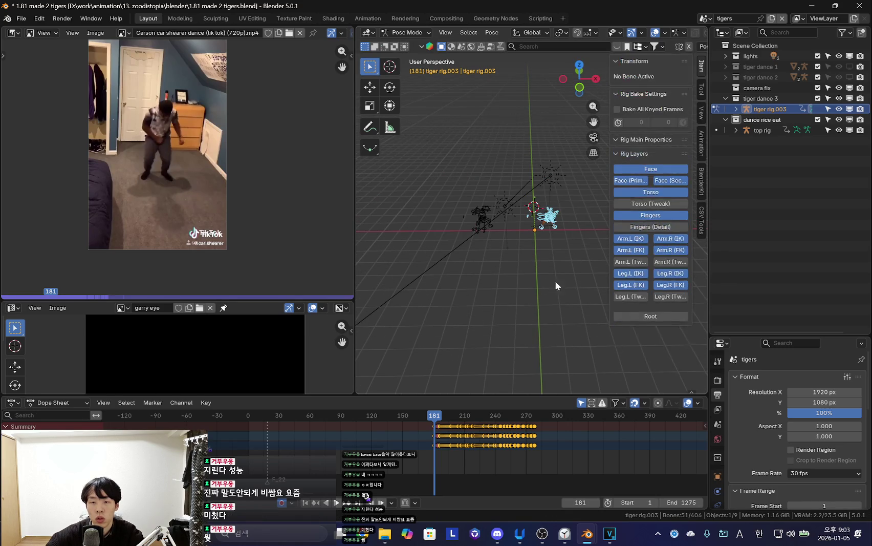
{"action": "scroll", "coordinate": [555, 281], "scroll_direction": "up", "scroll_amount": 3}
{"action": "left_click", "coordinate": [564, 268]}
{"action": "scroll", "coordinate": [648, 317], "scroll_direction": "up", "scroll_amount": 3}
{"action": "scroll", "coordinate": [648, 317], "scroll_direction": "down", "scroll_amount": 5}
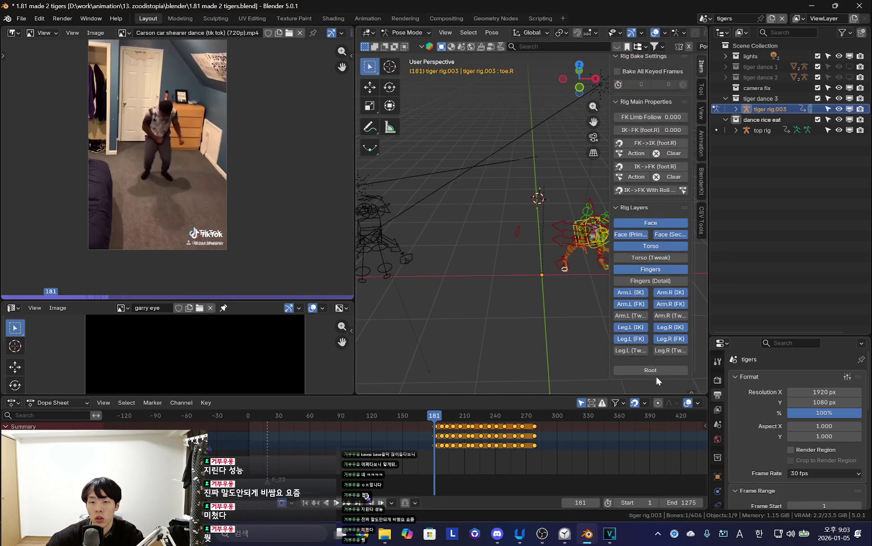
{"action": "left_click", "coordinate": [487, 327]}
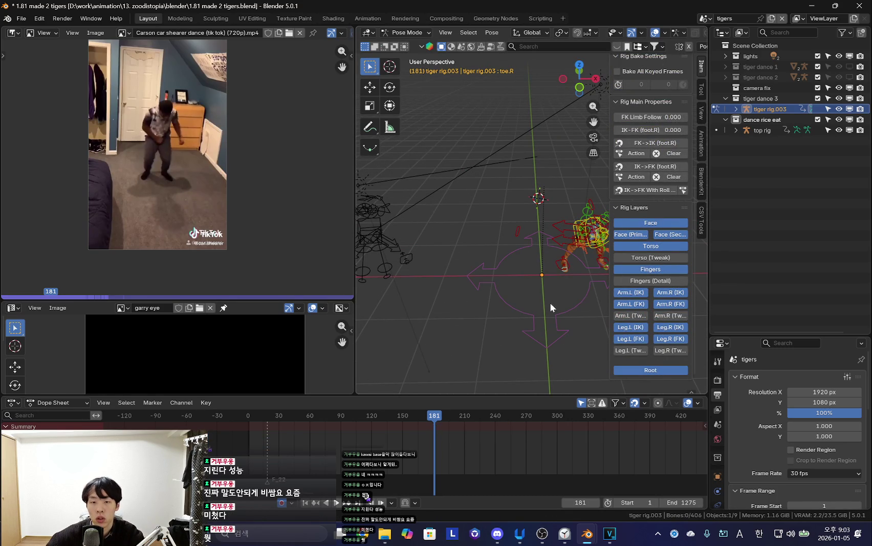
Move the root bone about 0.67 m along X and hide the Root rig layer.
{"action": "left_click", "coordinate": [572, 307]}
{"action": "key", "text": "g"}
{"action": "key", "text": "x"}
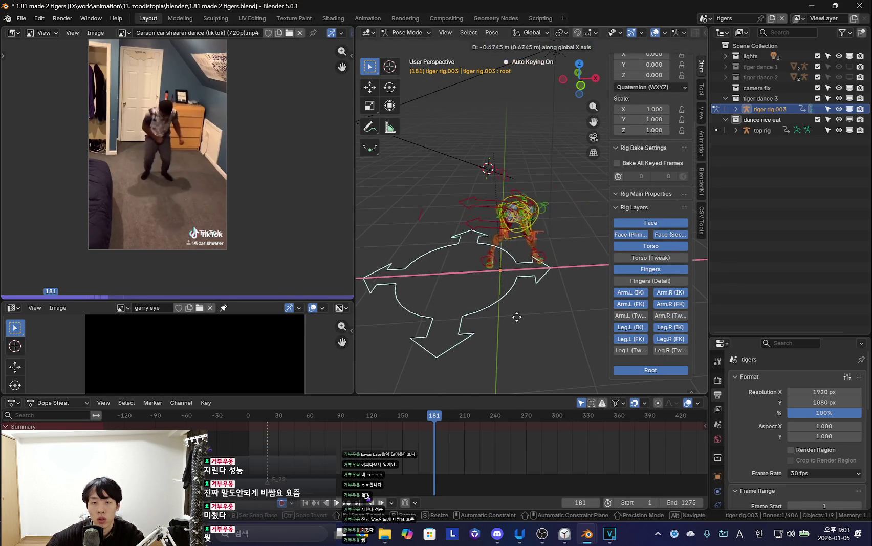
{"action": "left_click", "coordinate": [508, 318]}
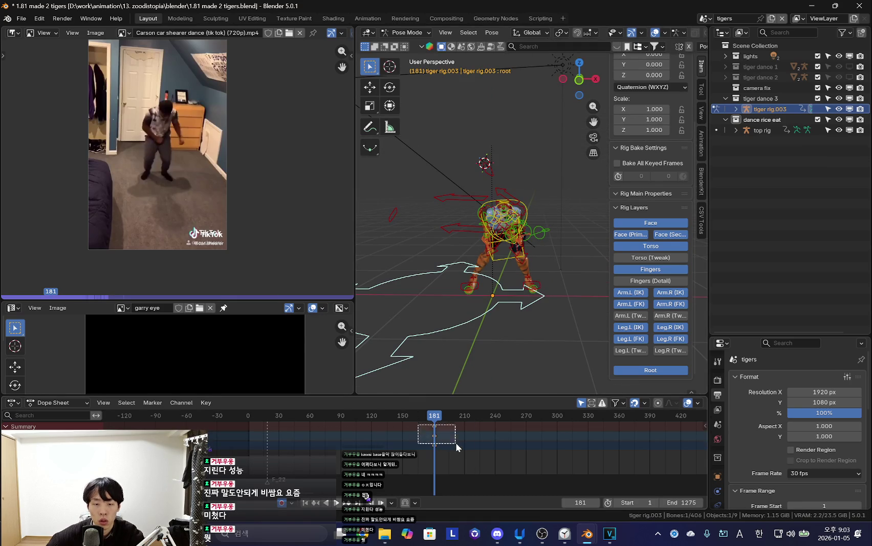
{"action": "left_click", "coordinate": [668, 369]}
Select all the tiger's bones and keyframes and shift the keys about 30 frames earlier.
{"action": "key", "text": "a"}
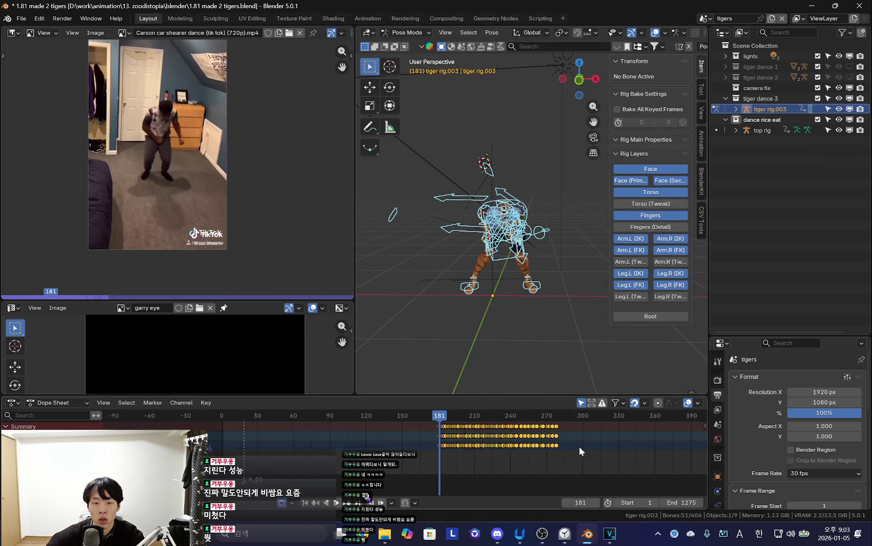
{"action": "left_click_drag", "start_coordinate": [512, 435], "coordinate": [316, 445]}
{"action": "scroll", "coordinate": [315, 445], "scroll_direction": "up", "scroll_amount": 5}
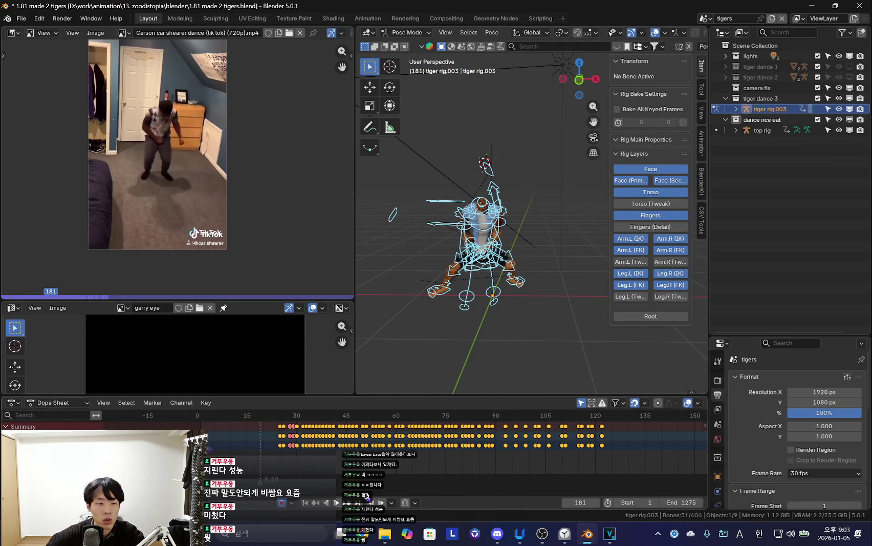
{"action": "key", "text": "ctrl+KP_Add"}
{"action": "key", "text": "g"}
{"action": "left_click", "coordinate": [346, 439]}
{"action": "key", "text": "shift+Left"}
Play the tiger's dance with overlays and sidebar hidden, stop near frame 98, rewind to 0.
{"action": "key", "text": "shift+alt+z"}
{"action": "key", "text": "space"}
{"action": "key", "text": "n"}
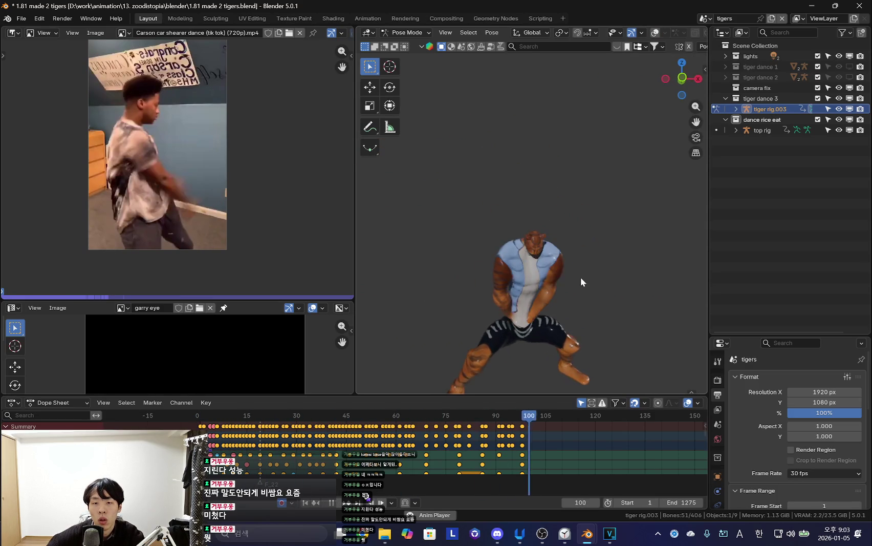
{"action": "left_click", "coordinate": [511, 436]}
{"action": "scroll", "coordinate": [312, 445], "scroll_direction": "down", "scroll_amount": 12, "text": "alt"}
{"action": "key", "text": "shift+Left"}
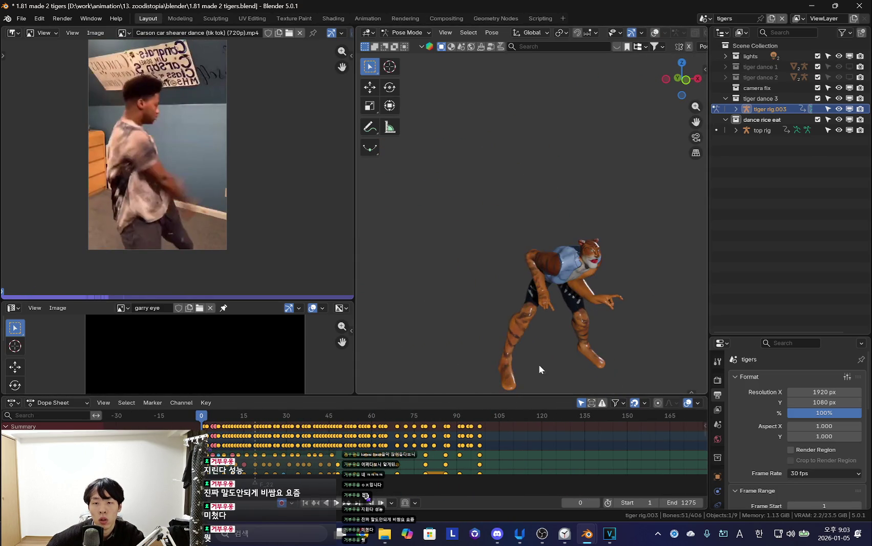
Replay the dance's opening frames beside the reference and select all keyframes.
{"action": "key", "text": "space"}
{"action": "key", "text": "space"}
{"action": "scroll", "coordinate": [328, 455], "scroll_direction": "up", "scroll_amount": 3}
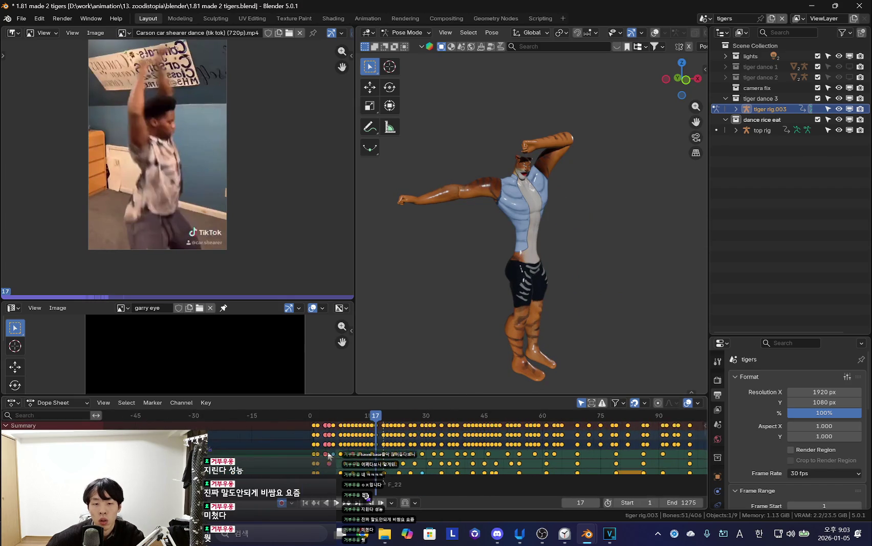
{"action": "scroll", "coordinate": [312, 435], "scroll_direction": "down", "scroll_amount": 15, "text": "alt"}
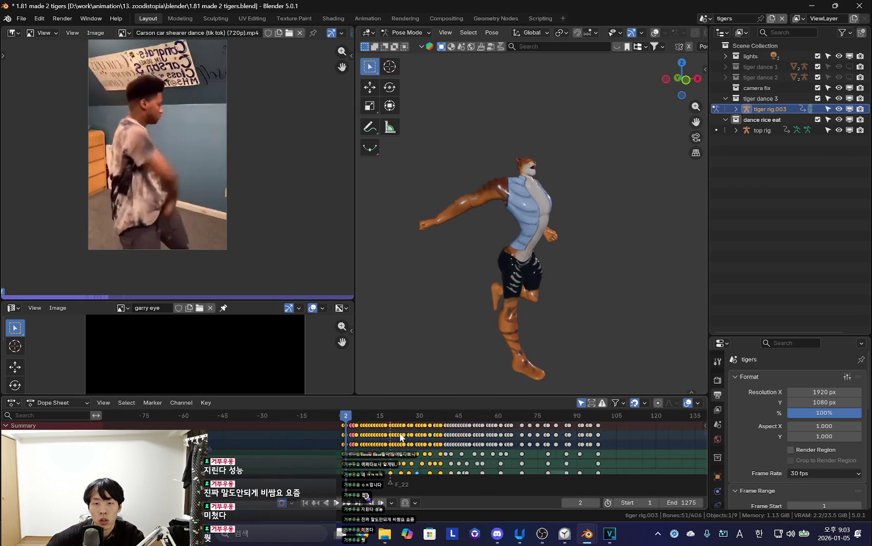
{"action": "scroll", "coordinate": [311, 429], "scroll_direction": "down", "scroll_amount": 3}
{"action": "key", "text": "a"}
{"action": "scroll", "coordinate": [358, 435], "scroll_direction": "up", "scroll_amount": 4}
{"action": "scroll", "coordinate": [461, 438], "scroll_direction": "up", "scroll_amount": 3, "text": "ctrl"}
{"action": "scroll", "coordinate": [499, 439], "scroll_direction": "down", "scroll_amount": 3}
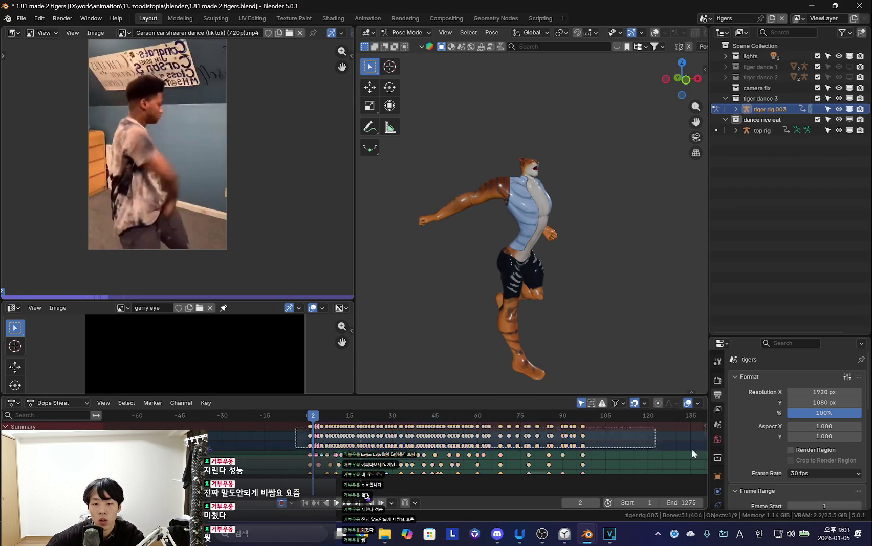
At frame 96, rotate an arm bone and hide overlays to check the pose.
{"action": "left_click_drag", "start_coordinate": [585, 440], "coordinate": [582, 442]}
{"action": "scroll", "coordinate": [563, 307], "scroll_direction": "up", "scroll_amount": 3}
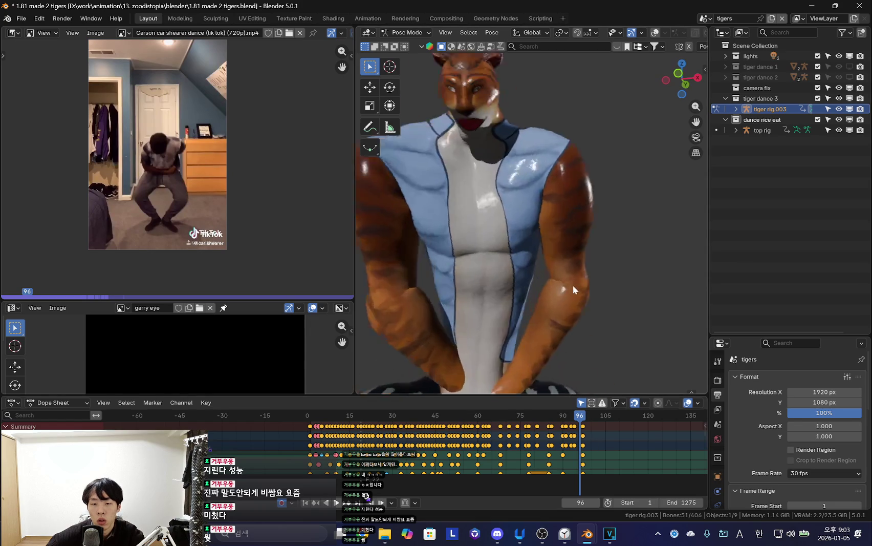
{"action": "scroll", "coordinate": [583, 297], "scroll_direction": "down", "scroll_amount": 2}
{"action": "left_click", "coordinate": [559, 234]}
{"action": "scroll", "coordinate": [588, 272], "scroll_direction": "up", "scroll_amount": 3}
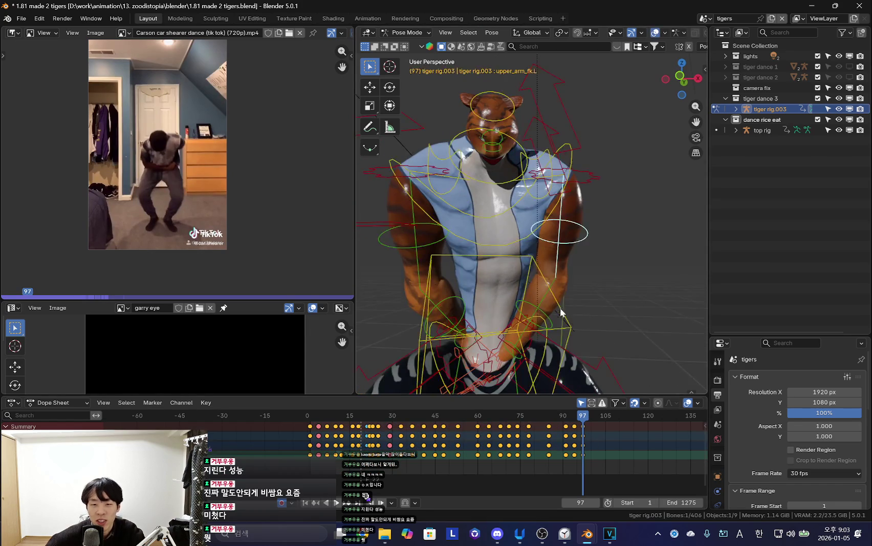
{"action": "scroll", "coordinate": [573, 301], "scroll_direction": "down", "scroll_amount": 3}
{"action": "key", "text": "r"}
{"action": "key", "text": "r"}
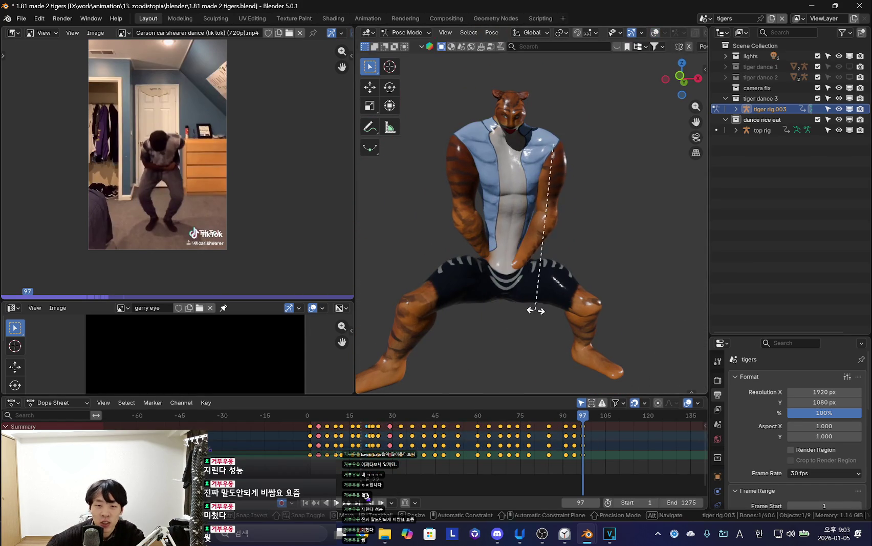
{"action": "left_click", "coordinate": [467, 177]}
{"action": "key", "text": "shift+alt+z"}
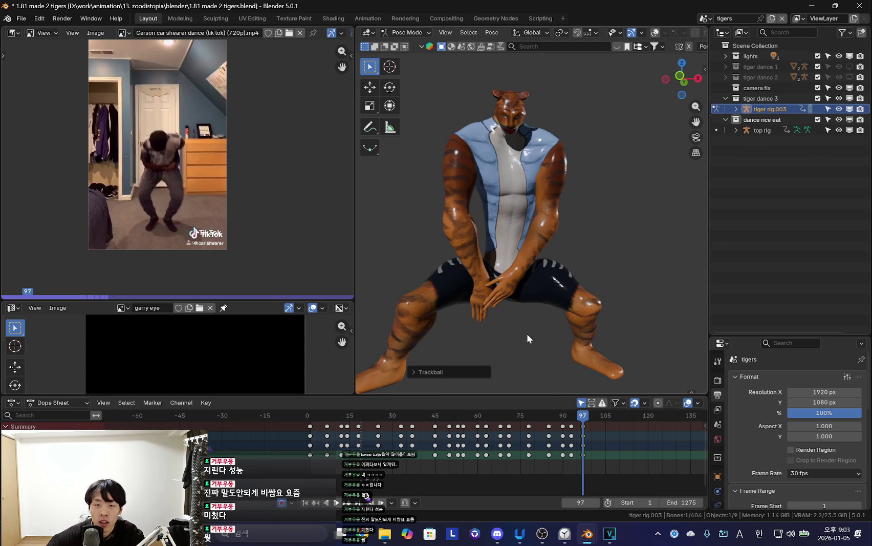
Refine the arm bone's rotation and insert a keyframe.
{"action": "key", "text": "r"}
{"action": "left_click", "coordinate": [569, 233]}
{"action": "key", "text": "r"}
{"action": "key", "text": "r"}
{"action": "left_click", "coordinate": [569, 233]}
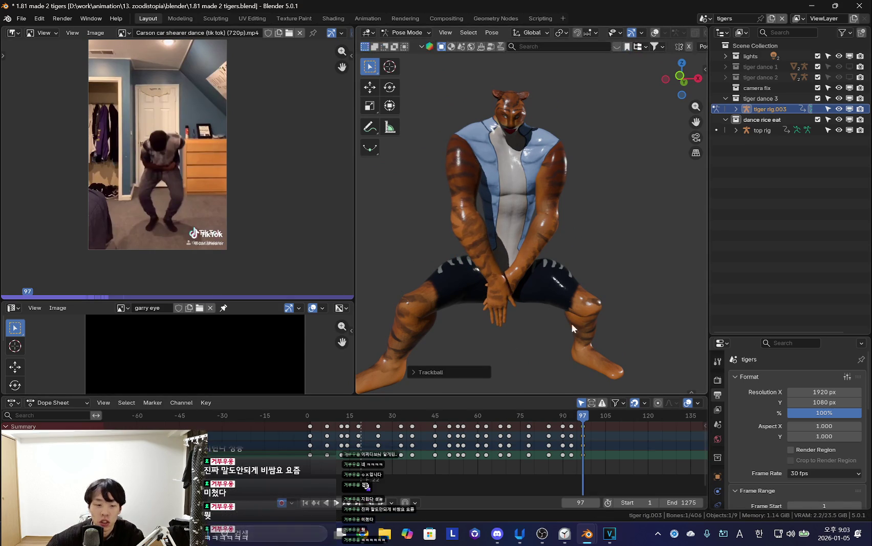
{"action": "key", "text": "i"}
Step back to the frame 78 keyframe and re-rotate the arm bone.
{"action": "key", "text": "Left"}
{"action": "key", "text": "Left"}
{"action": "key", "text": "Left"}
{"action": "key", "text": "Left"}
{"action": "key", "text": "Left"}
{"action": "key", "text": "Left"}
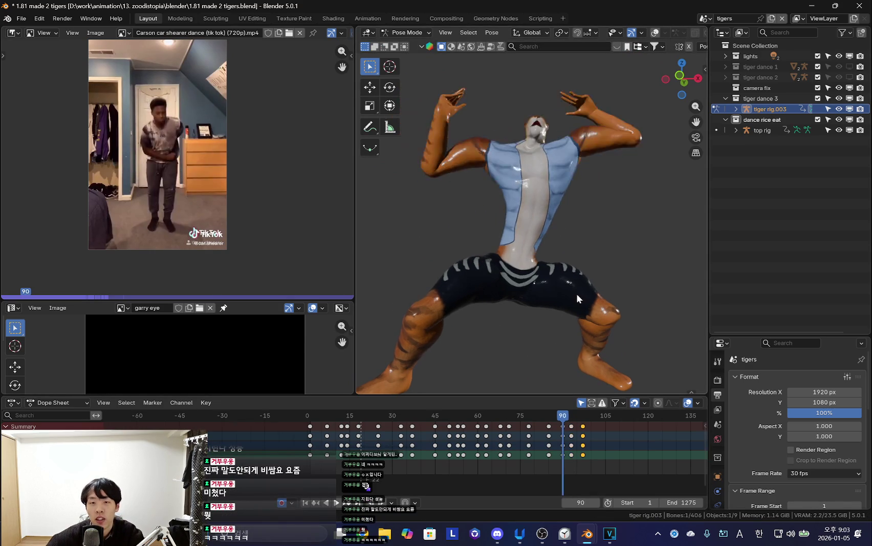
{"action": "key", "text": "Left"}
{"action": "key", "text": "Left"}
{"action": "key", "text": "Left"}
{"action": "key", "text": "Left"}
{"action": "key", "text": "Left"}
{"action": "key", "text": "Left"}
{"action": "key", "text": "Left"}
{"action": "key", "text": "Left"}
{"action": "key", "text": "Left"}
{"action": "key", "text": "Up"}
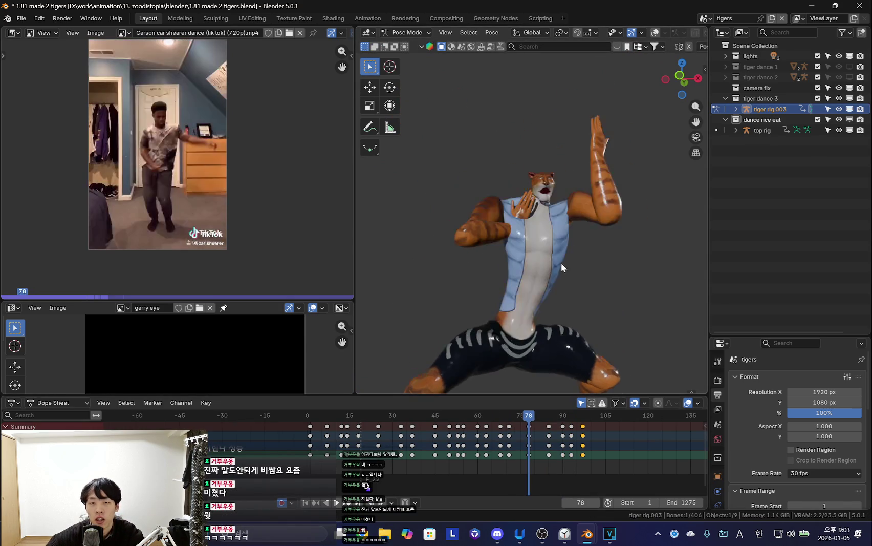
{"action": "scroll", "coordinate": [561, 263], "scroll_direction": "up", "scroll_amount": 3}
{"action": "key", "text": "r"}
{"action": "key", "text": "r"}
{"action": "left_click", "coordinate": [451, 248]}
{"action": "key", "text": "r"}
{"action": "key", "text": "r"}
{"action": "left_click", "coordinate": [598, 254]}
Replay the dance from the start and scrub through frames 70 to 95.
{"action": "key", "text": "shift+alt+z"}
{"action": "key", "text": "shift+alt+z"}
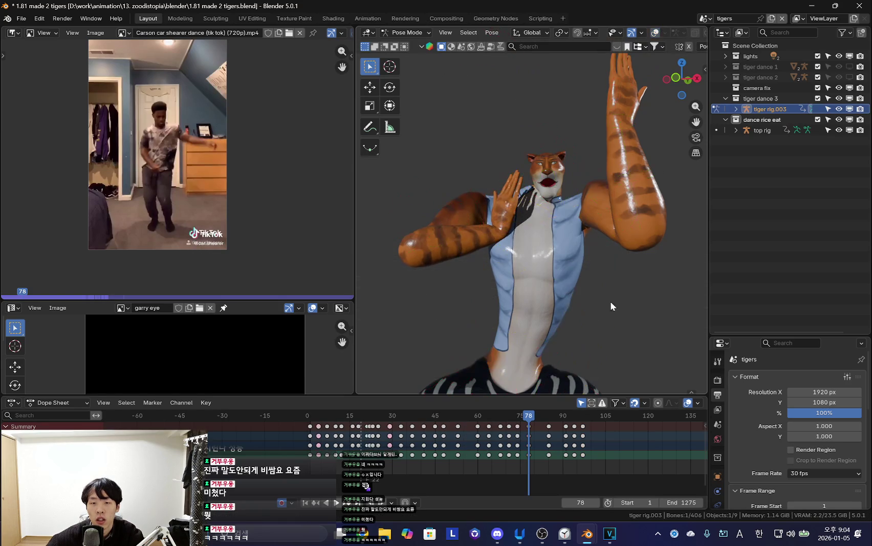
{"action": "key", "text": "shift+alt+z"}
{"action": "key", "text": "shift+alt+z"}
{"action": "key", "text": "space"}
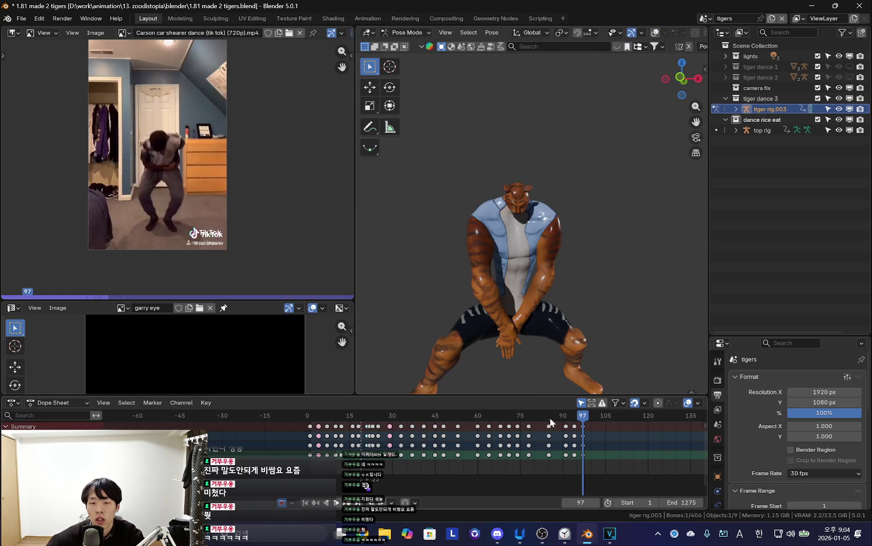
{"action": "key", "text": "shift+Left"}
{"action": "key", "text": "space"}
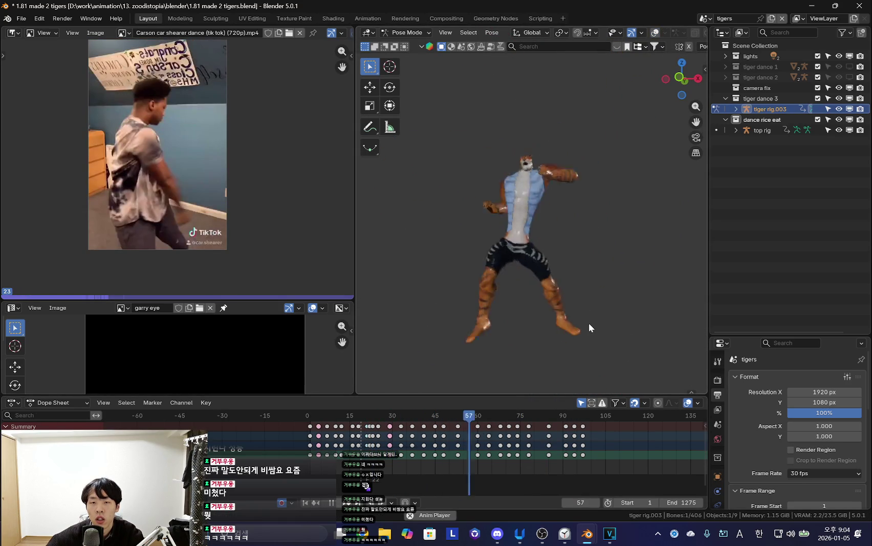
{"action": "mouse_move", "coordinate": [539, 450]}
{"action": "left_mouse_down"}
{"action": "mouse_move", "coordinate": [579, 452]}
{"action": "mouse_move", "coordinate": [566, 452]}
{"action": "left_mouse_up"}
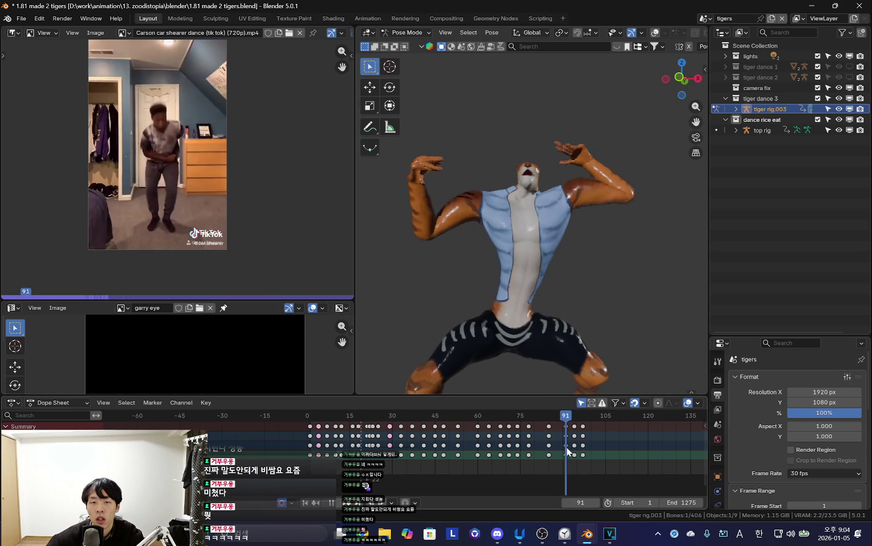
Select a chest control bone and review frames 86–93, cancelling a trial rotation.
{"action": "left_click", "coordinate": [485, 236]}
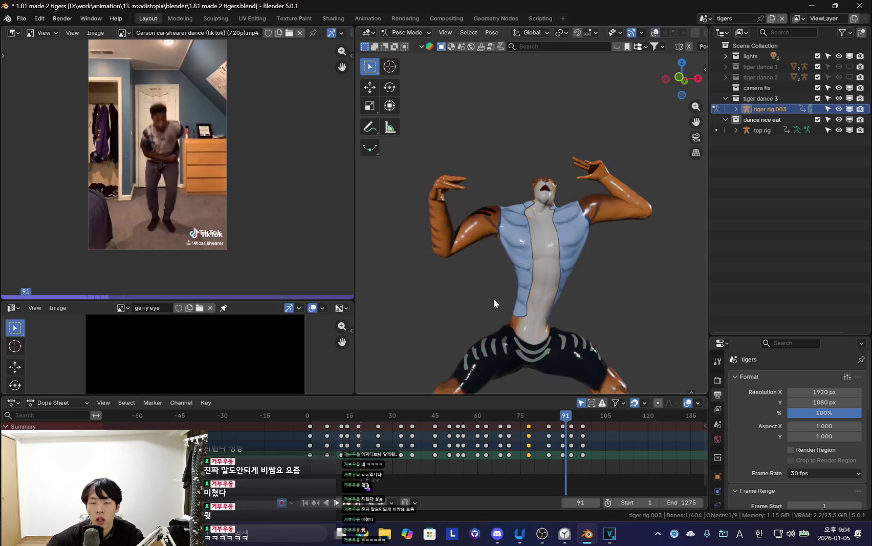
{"action": "key", "text": "Right"}
{"action": "key", "text": "Right"}
{"action": "key", "text": "space"}
{"action": "left_click_drag", "start_coordinate": [547, 450], "coordinate": [552, 450]}
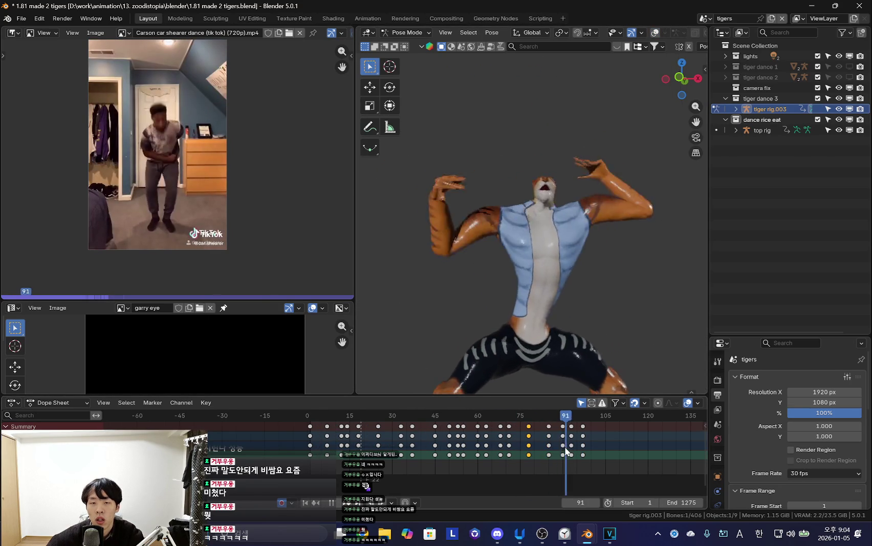
{"action": "key", "text": "Left"}
{"action": "scroll", "coordinate": [565, 316], "scroll_direction": "up", "scroll_amount": 4}
{"action": "middle_click_drag", "start_coordinate": [564, 317], "coordinate": [581, 314]}
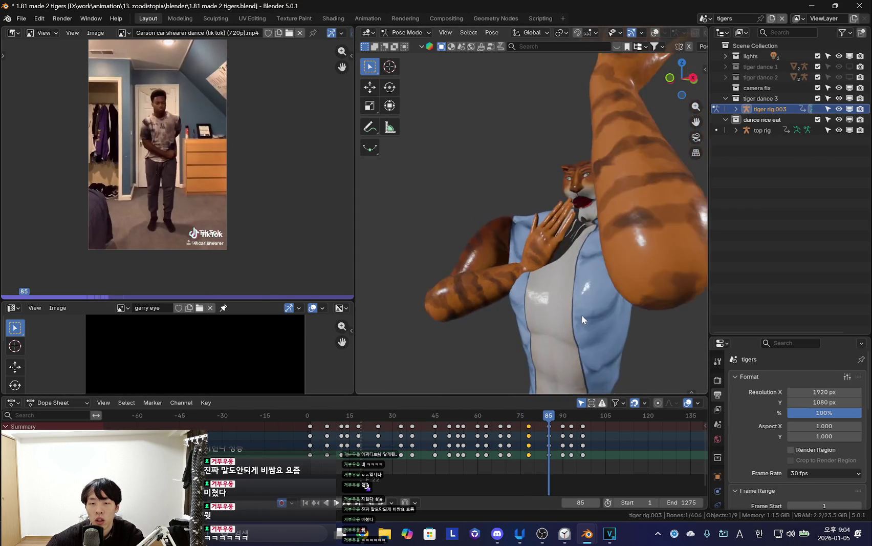
{"action": "key", "text": "r"}
{"action": "key", "text": "r"}
{"action": "key", "text": "Escape"}
Select all bones and keyframes, apply Make Cyclic, and play the loop.
{"action": "key", "text": "a"}
{"action": "scroll", "coordinate": [603, 292], "scroll_direction": "down", "scroll_amount": 3}
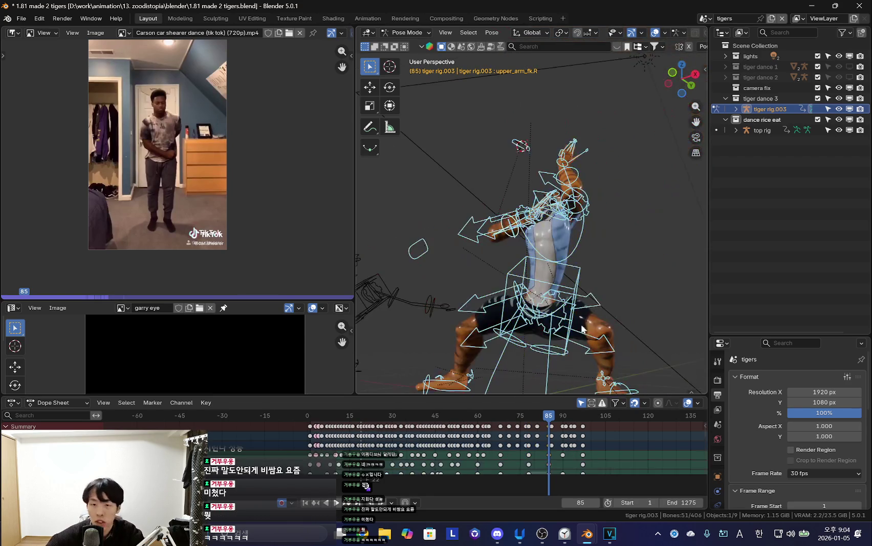
{"action": "left_click", "coordinate": [582, 434]}
{"action": "key", "text": "a"}
{"action": "key", "text": "shift+e"}
{"action": "left_click", "coordinate": [658, 455]}
{"action": "key", "text": "space"}
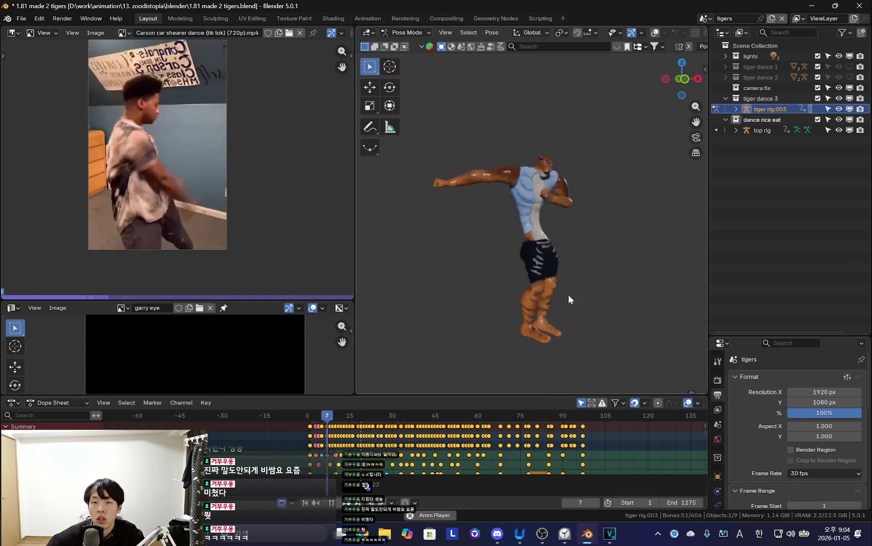
Copy the first keyframe column's opening pose and paste it at frame 100.
{"action": "scroll", "coordinate": [535, 447], "scroll_direction": "up", "scroll_amount": 4}
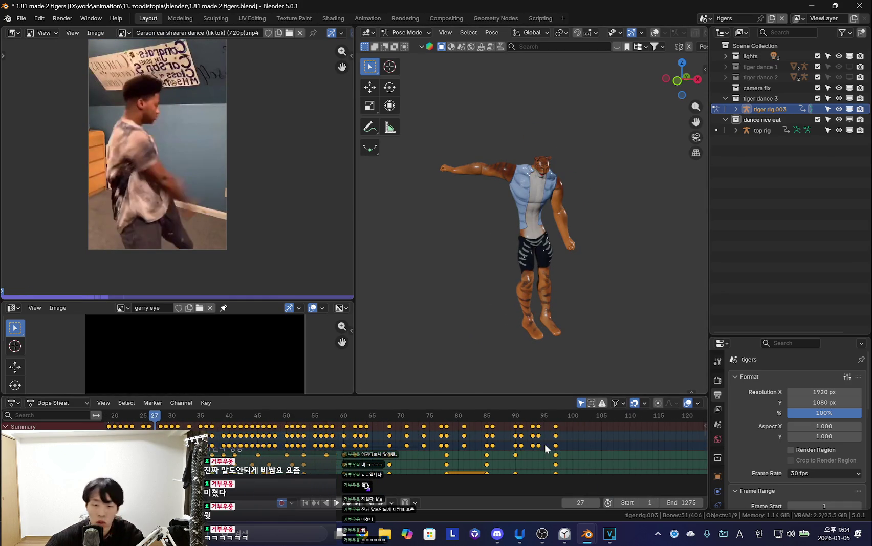
{"action": "key", "text": "Escape"}
{"action": "key", "text": "shift+alt+z"}
{"action": "scroll", "coordinate": [358, 435], "scroll_direction": "down", "scroll_amount": 4}
{"action": "key", "text": "b"}
{"action": "left_click", "coordinate": [276, 430]}
{"action": "scroll", "coordinate": [563, 455], "scroll_direction": "down", "scroll_amount": 3, "text": "ctrl"}
{"action": "key", "text": "Right"}
{"action": "key", "text": "Right"}
{"action": "key", "text": "Right"}
{"action": "key", "text": "ctrl+v"}
Play the loop, stop at frame 100, and view the tiger from the side.
{"action": "key", "text": "shift+alt+z"}
{"action": "key", "text": "space"}
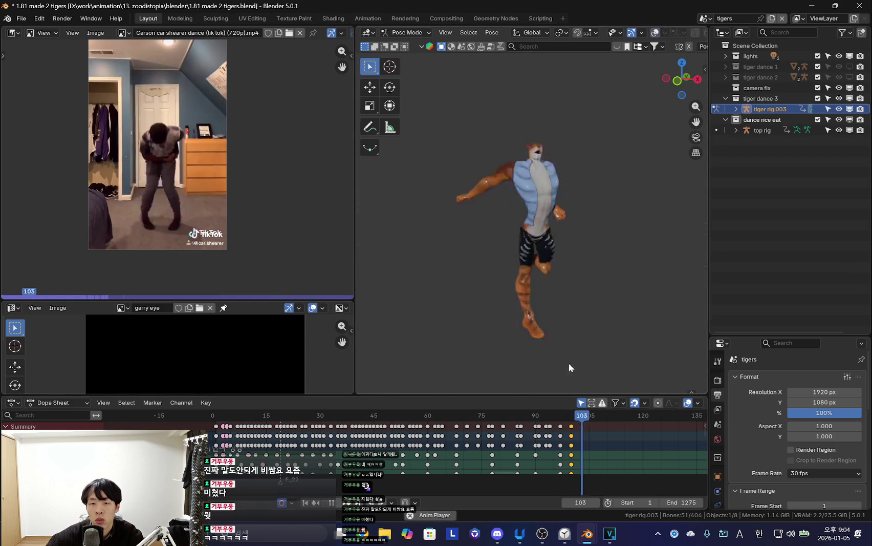
{"action": "scroll", "coordinate": [544, 445], "scroll_direction": "up", "scroll_amount": 3}
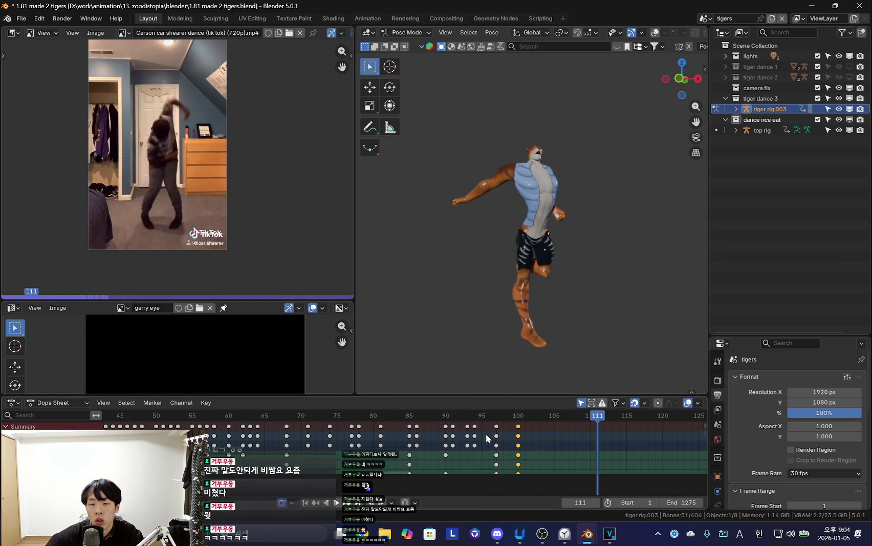
{"action": "key", "text": "Escape"}
{"action": "left_click", "coordinate": [485, 433]}
{"action": "middle_click_drag", "start_coordinate": [496, 311], "coordinate": [551, 315]}
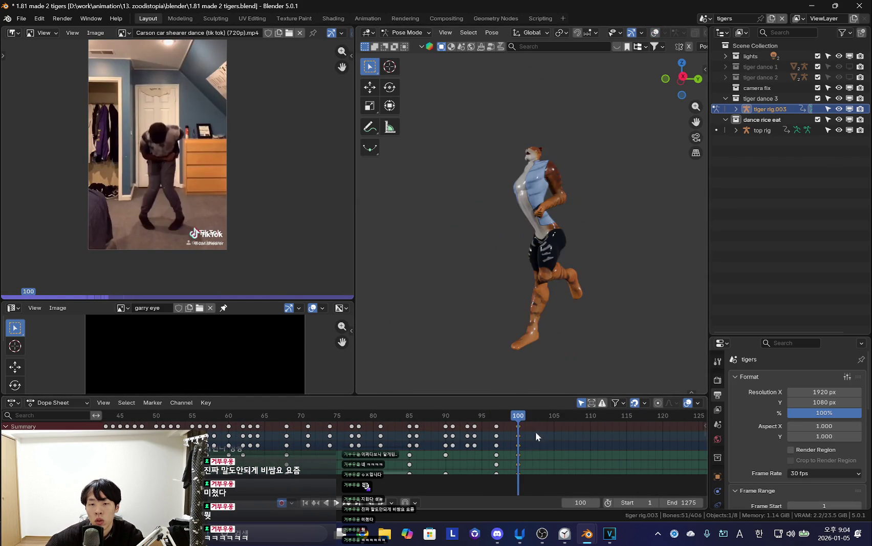
Shift the closing keys to frame 103 and select the left foot IK control at frame 100.
{"action": "left_click_drag", "start_coordinate": [518, 435], "coordinate": [540, 435]}
{"action": "mouse_move", "coordinate": [460, 433]}
{"action": "left_mouse_down"}
{"action": "mouse_move", "coordinate": [506, 452]}
{"action": "mouse_move", "coordinate": [546, 452]}
{"action": "left_mouse_up"}
{"action": "middle_click_drag", "start_coordinate": [563, 389], "coordinate": [586, 326]}
{"action": "scroll", "coordinate": [534, 299], "scroll_direction": "up", "scroll_amount": 8, "text": "alt"}
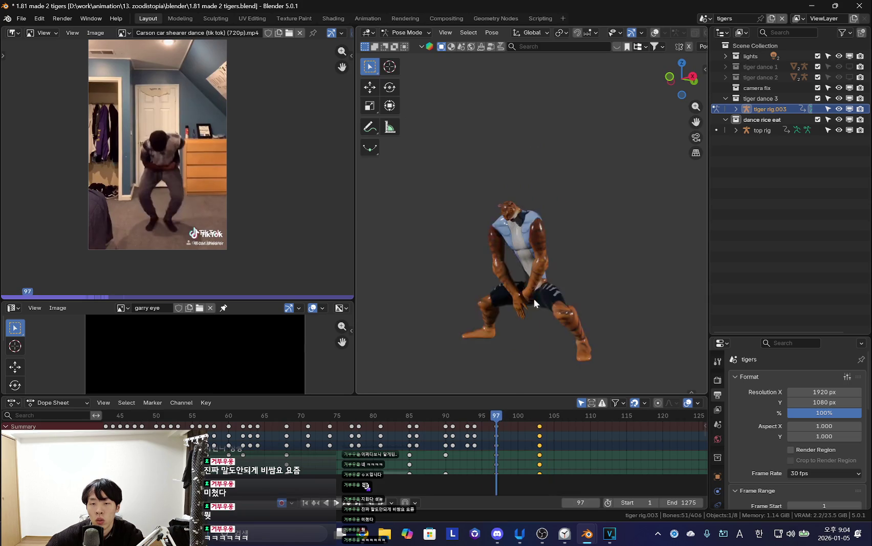
{"action": "scroll", "coordinate": [602, 304], "scroll_direction": "down", "scroll_amount": 6, "text": "alt"}
{"action": "left_click_drag", "start_coordinate": [487, 448], "coordinate": [517, 450]}
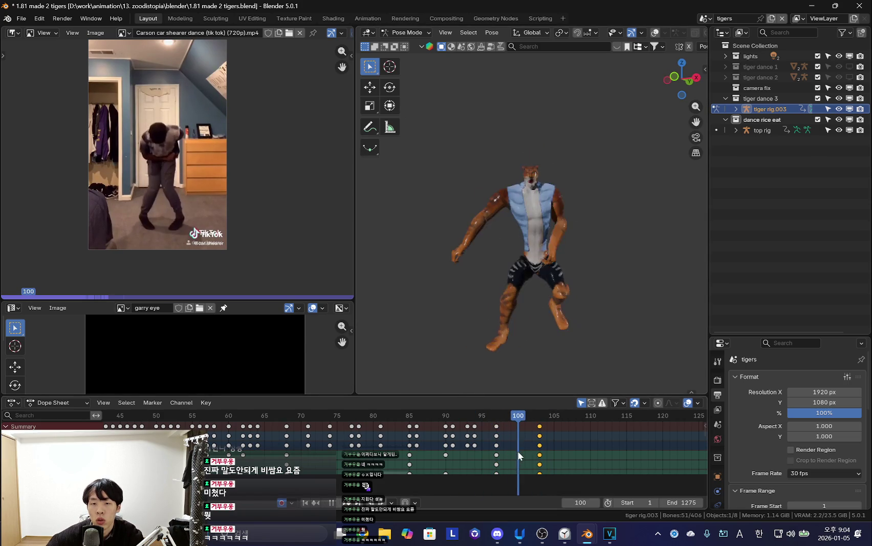
{"action": "key", "text": "shift+alt+z"}
{"action": "left_click", "coordinate": [510, 343]}
{"action": "scroll", "coordinate": [515, 448], "scroll_direction": "up", "scroll_amount": 2}
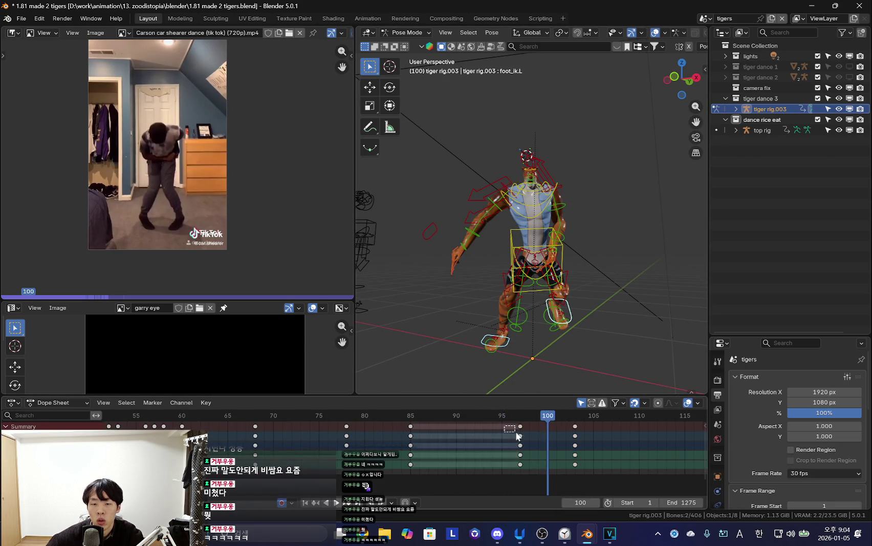
Move the selected keys back to frame 100 and play through the end of the loop.
{"action": "key", "text": "g"}
{"action": "left_click", "coordinate": [559, 449]}
{"action": "left_click_drag", "start_coordinate": [542, 449], "coordinate": [566, 449]}
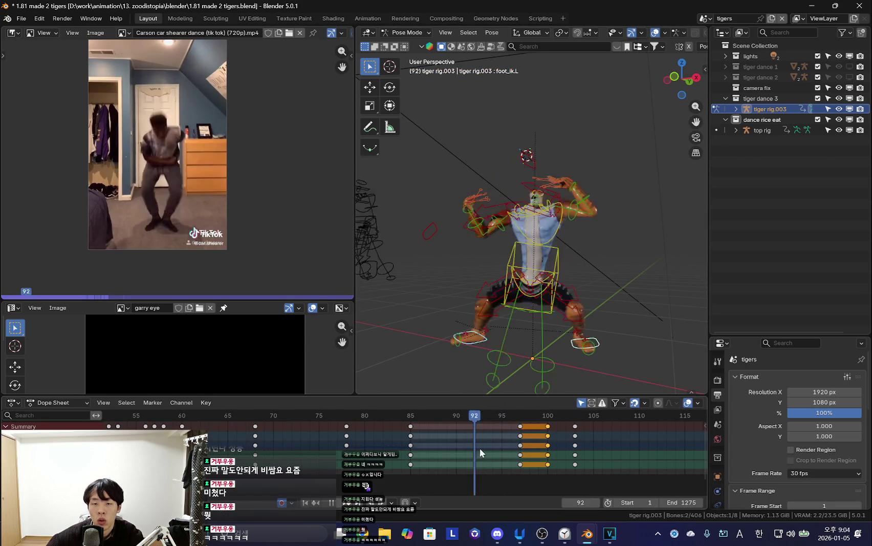
{"action": "key", "text": "shift+alt+z"}
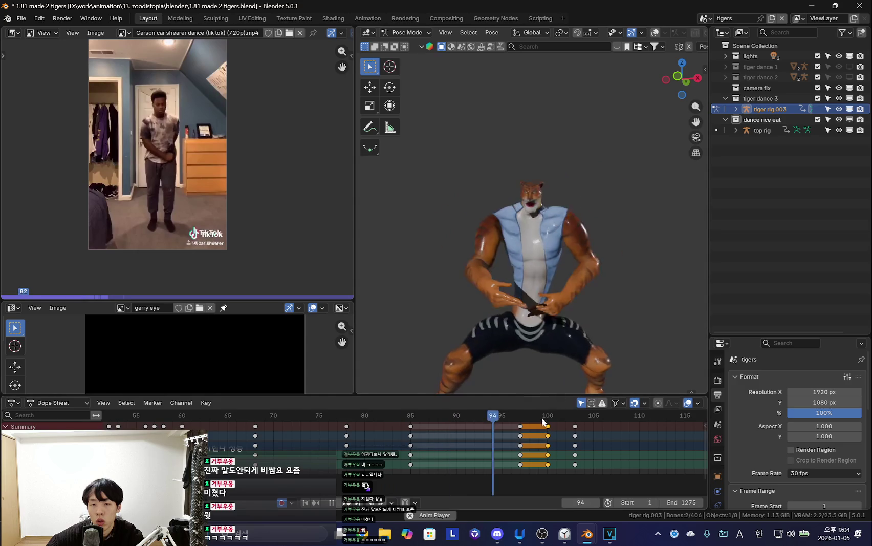
{"action": "left_click", "coordinate": [521, 436]}
{"action": "middle_click_drag", "start_coordinate": [542, 358], "coordinate": [659, 315]}
{"action": "key", "text": "shift+alt+z"}
Select the chest control and compare its poses between frames 97 and 103.
{"action": "left_click", "coordinate": [536, 217]}
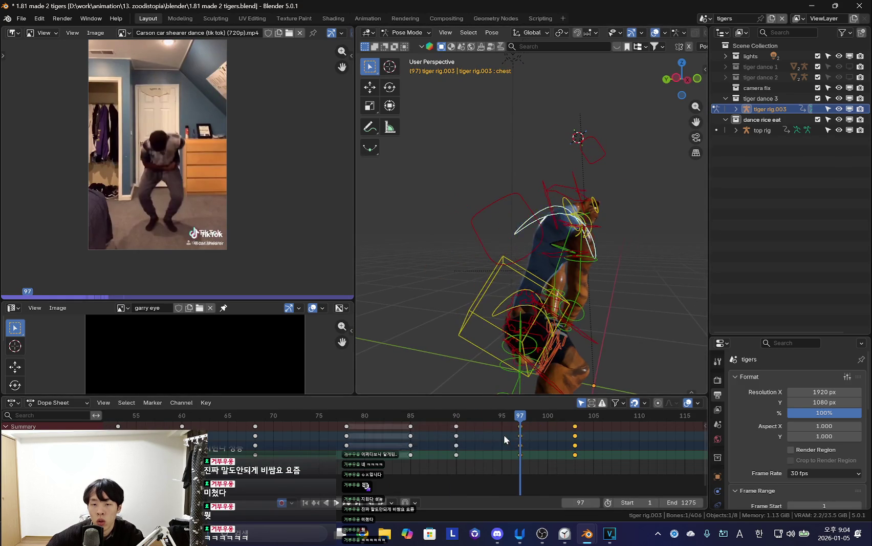
{"action": "left_click", "coordinate": [541, 446]}
{"action": "left_click_drag", "start_coordinate": [541, 446], "coordinate": [578, 448]}
{"action": "key", "text": "shift+alt+z"}
{"action": "key", "text": "Down"}
{"action": "key", "text": "shift+alt+z"}
{"action": "key", "text": "Up"}
Select all rig bones and compare the keyframe poses around frames 97–98 from new angles.
{"action": "middle_click_drag", "start_coordinate": [554, 282], "coordinate": [588, 241]}
{"action": "key", "text": "shift+alt+z"}
{"action": "key", "text": "Down"}
{"action": "middle_click_drag", "start_coordinate": [612, 307], "coordinate": [581, 288]}
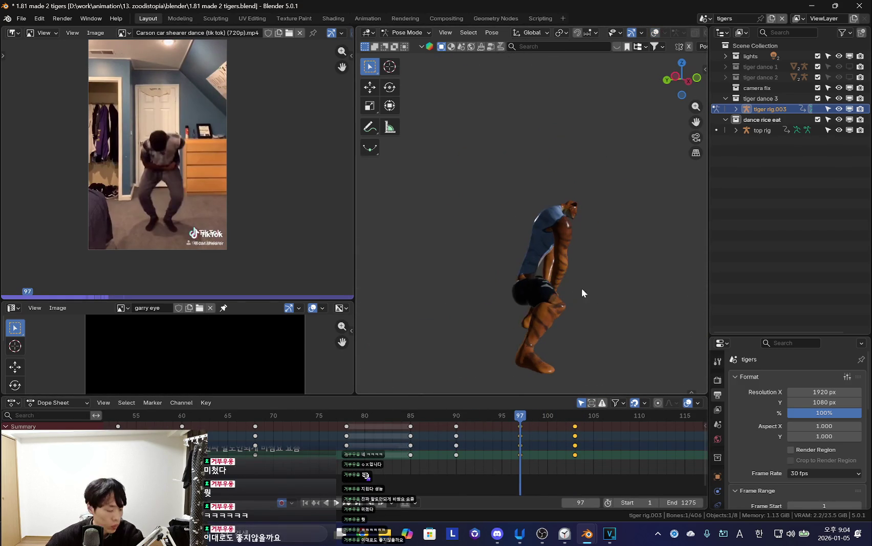
{"action": "key", "text": "shift+alt+z"}
{"action": "key", "text": "a"}
{"action": "key", "text": "Down"}
{"action": "key", "text": "shift+alt+z"}
{"action": "mouse_move", "coordinate": [498, 447]}
{"action": "left_mouse_down"}
{"action": "mouse_move", "coordinate": [575, 460]}
{"action": "mouse_move", "coordinate": [542, 456]}
{"action": "mouse_move", "coordinate": [566, 457]}
{"action": "left_mouse_up"}
Select the right foot IK control and check its pose at frame 97.
{"action": "key", "text": "shift+alt+z"}
{"action": "mouse_move", "coordinate": [551, 265]}
{"action": "middle_mouse_down"}
{"action": "mouse_move", "coordinate": [573, 309]}
{"action": "mouse_move", "coordinate": [504, 349]}
{"action": "middle_mouse_up"}
{"action": "left_click", "coordinate": [514, 333]}
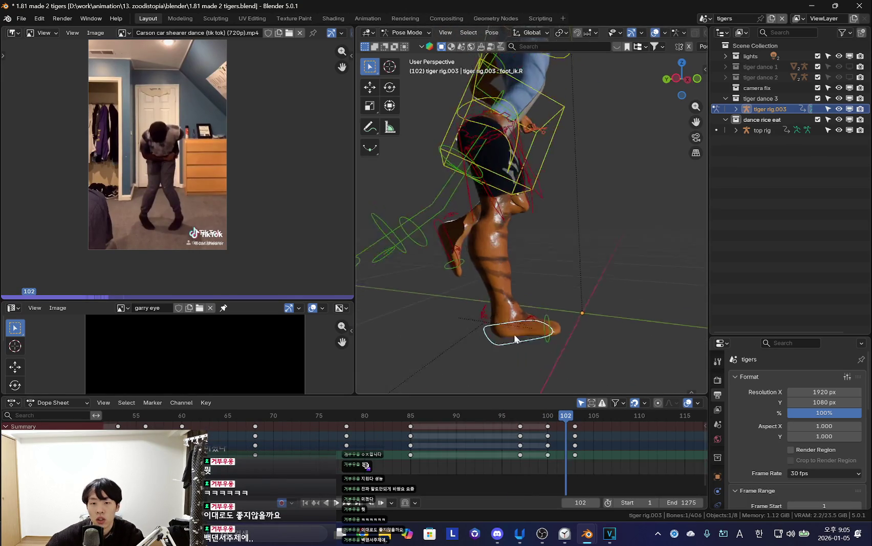
{"action": "key", "text": "Down"}
{"action": "key", "text": "Down"}
{"action": "key", "text": "shift+alt+z"}
{"action": "scroll", "coordinate": [542, 279], "scroll_direction": "down", "scroll_amount": 5}
{"action": "key", "text": "Down"}
{"action": "key", "text": "Up"}
Step between keyframes 97 to 101 to inspect the right leg pose.
{"action": "key", "text": "Up"}
{"action": "key", "text": "Up"}
{"action": "key", "text": "Down"}
{"action": "key", "text": "Down"}
{"action": "key", "text": "Up"}
{"action": "key", "text": "Up"}
{"action": "key", "text": "Down"}
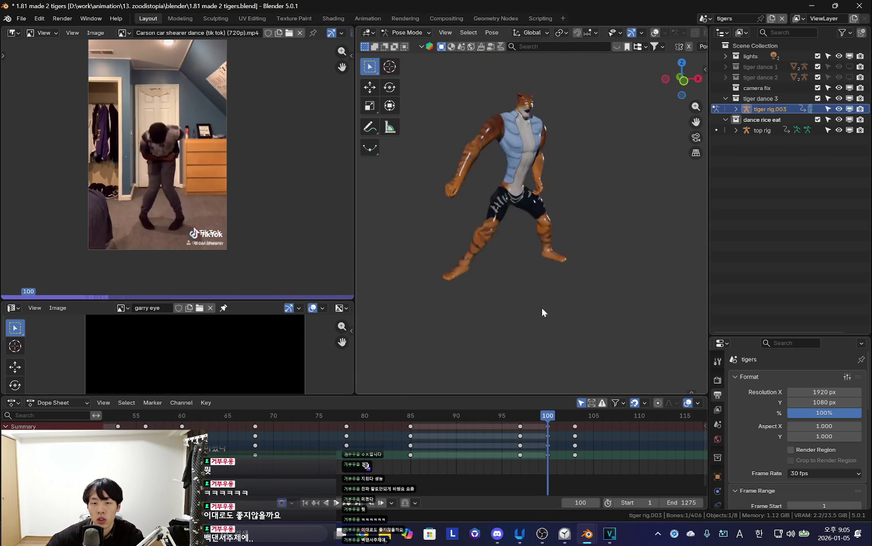
{"action": "scroll", "coordinate": [542, 312], "scroll_direction": "up", "scroll_amount": 3}
{"action": "key", "text": "Up"}
{"action": "key", "text": "Down"}
{"action": "scroll", "coordinate": [446, 473], "scroll_direction": "up", "scroll_amount": 2}
{"action": "key", "text": "Right"}
{"action": "mouse_move", "coordinate": [517, 333]}
{"action": "middle_mouse_down"}
{"action": "mouse_move", "coordinate": [498, 320]}
{"action": "mouse_move", "coordinate": [600, 311]}
{"action": "middle_mouse_up"}
{"action": "scroll", "coordinate": [600, 311], "scroll_direction": "up", "scroll_amount": 2}
Rotate the right leg bone to fix its pose at frame 101, then play back.
{"action": "key", "text": "r"}
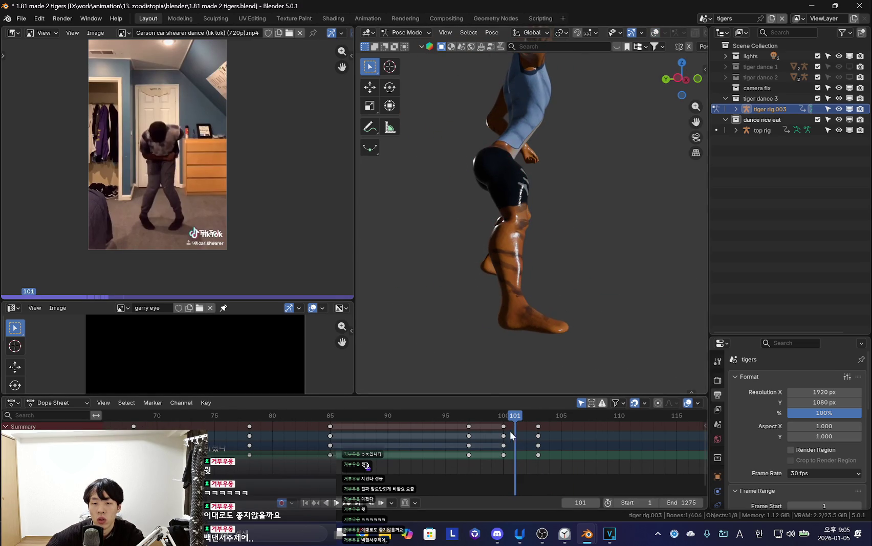
{"action": "left_click", "coordinate": [593, 354]}
{"action": "middle_click_drag", "start_coordinate": [593, 354], "coordinate": [561, 288]}
{"action": "key", "text": "Up"}
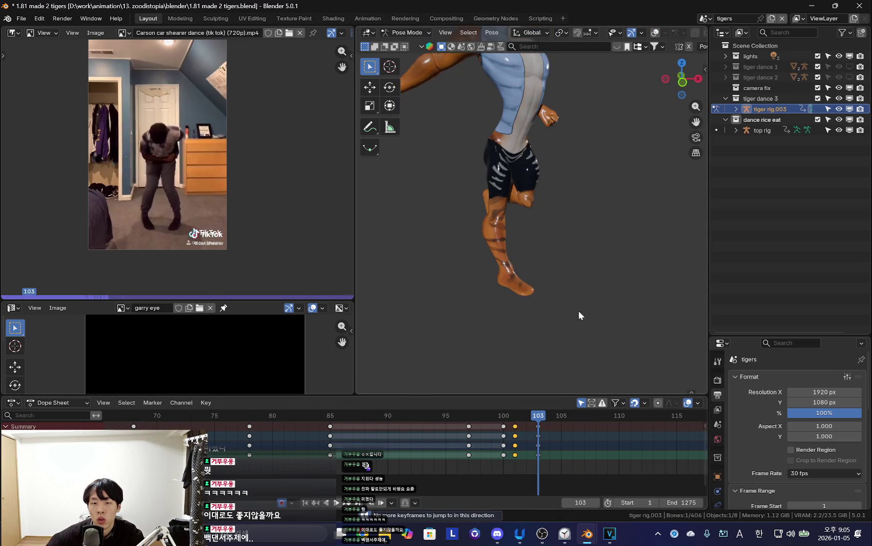
{"action": "key", "text": "Up"}
{"action": "key", "text": "shift+ctrl+space"}
{"action": "key", "text": "shift+ctrl+space"}
{"action": "key", "text": "shift+alt+z"}
Shift the left foot IK keys from frames 97 and 100 to 95 and 98, then play.
{"action": "mouse_move", "coordinate": [576, 278]}
{"action": "middle_mouse_down"}
{"action": "mouse_move", "coordinate": [670, 321]}
{"action": "mouse_move", "coordinate": [564, 249]}
{"action": "middle_mouse_up"}
{"action": "left_click", "coordinate": [568, 251]}
{"action": "left_click_drag", "start_coordinate": [504, 426], "coordinate": [480, 426]}
{"action": "right_click", "coordinate": [372, 420]}
{"action": "left_click", "coordinate": [372, 420]}
{"action": "key", "text": "space"}
{"action": "scroll", "coordinate": [532, 249], "scroll_direction": "down", "scroll_amount": 3}
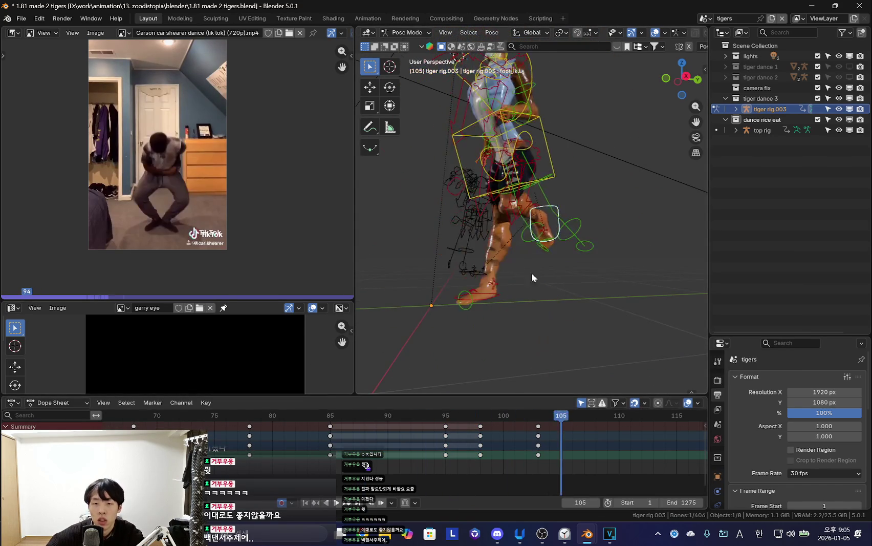
{"action": "scroll", "coordinate": [516, 303], "scroll_direction": "up", "scroll_amount": 3}
{"action": "middle_click_drag", "start_coordinate": [516, 303], "coordinate": [605, 271]}
{"action": "key", "text": "space"}
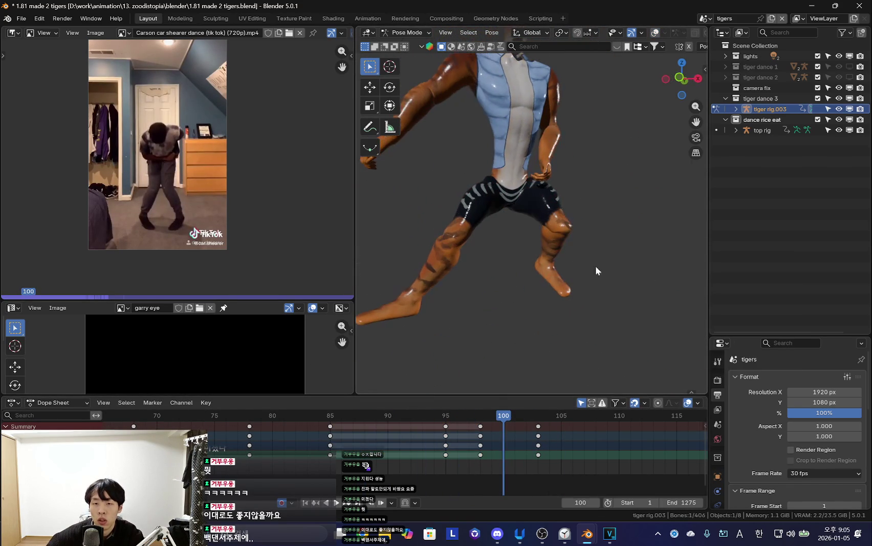
Select the torso control and rotate it to re-pose the torso at frame 99.
{"action": "left_click", "coordinate": [557, 179]}
{"action": "mouse_move", "coordinate": [410, 446]}
{"action": "left_mouse_down"}
{"action": "mouse_move", "coordinate": [530, 456]}
{"action": "mouse_move", "coordinate": [424, 462]}
{"action": "mouse_move", "coordinate": [496, 472]}
{"action": "left_mouse_up"}
{"action": "key", "text": "shift+alt+z"}
{"action": "scroll", "coordinate": [542, 287], "scroll_direction": "down", "scroll_amount": 3}
{"action": "scroll", "coordinate": [542, 287], "scroll_direction": "down", "scroll_amount": 2}
{"action": "key", "text": "r"}
{"action": "left_click", "coordinate": [634, 250]}
{"action": "key", "text": "r"}
{"action": "left_click", "coordinate": [637, 282]}
{"action": "key", "text": "r"}
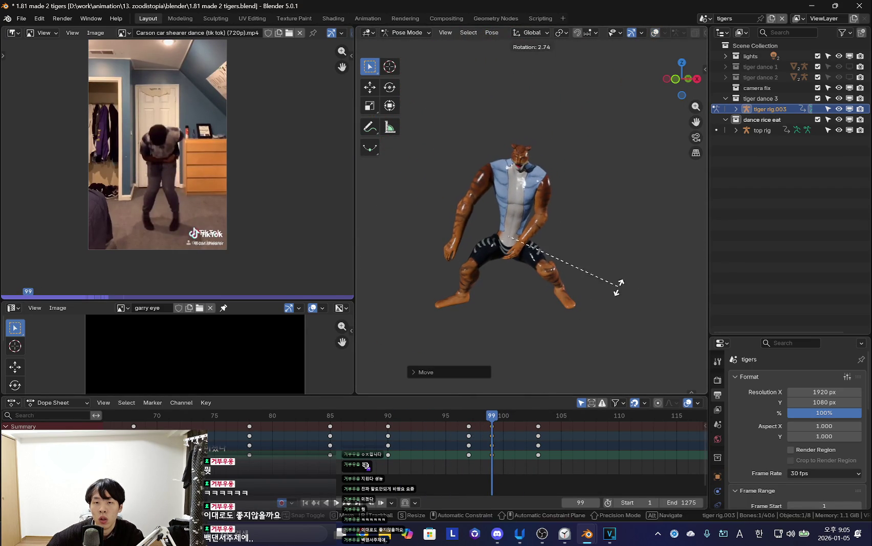
{"action": "left_click", "coordinate": [619, 287]}
Refine the torso rotation once more and play from around frame 92.
{"action": "mouse_move", "coordinate": [492, 462]}
{"action": "left_mouse_down"}
{"action": "mouse_move", "coordinate": [545, 443]}
{"action": "mouse_move", "coordinate": [423, 469]}
{"action": "mouse_move", "coordinate": [520, 449]}
{"action": "mouse_move", "coordinate": [392, 450]}
{"action": "left_mouse_up"}
{"action": "key", "text": "r"}
{"action": "left_click", "coordinate": [595, 286]}
{"action": "key", "text": "space"}
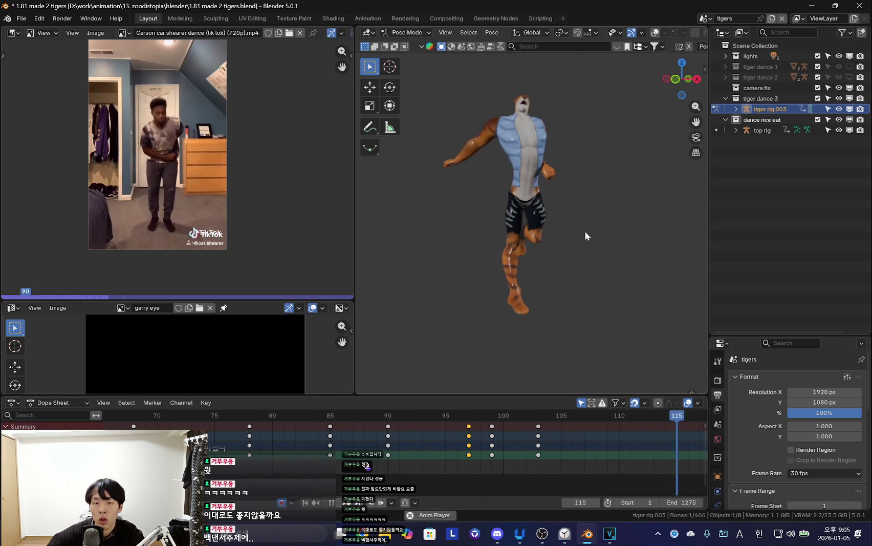
Select all tiger rig bones and set their keyframe extrapolation to Make Cyclic.
{"action": "key", "text": "shift+alt+z"}
{"action": "key", "text": "a"}
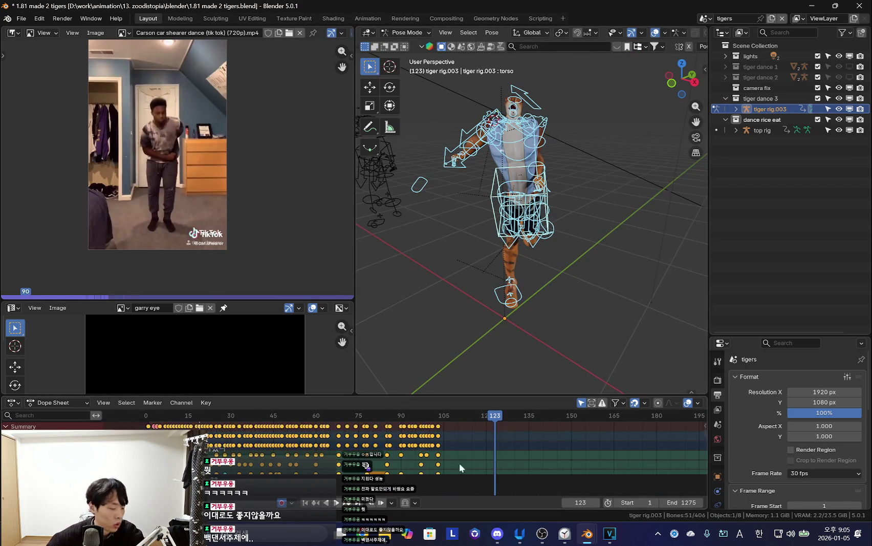
{"action": "scroll", "coordinate": [459, 463], "scroll_direction": "down", "scroll_amount": 3}
{"action": "key", "text": "shift+e"}
{"action": "left_click", "coordinate": [549, 446]}
{"action": "key", "text": "space"}
{"action": "key", "text": "shift+alt+z"}
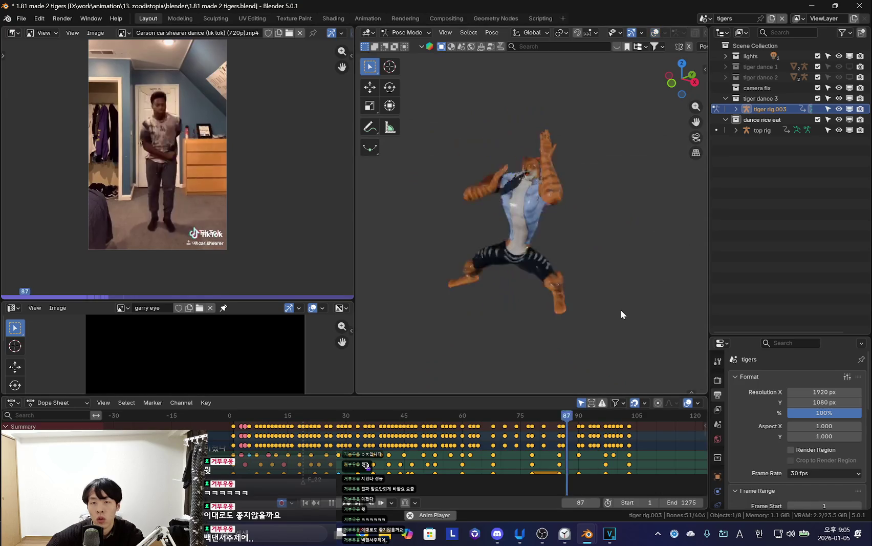
Play the looping dance, then switch back to Object Mode.
{"action": "key", "text": "Escape"}
{"action": "key", "text": "space"}
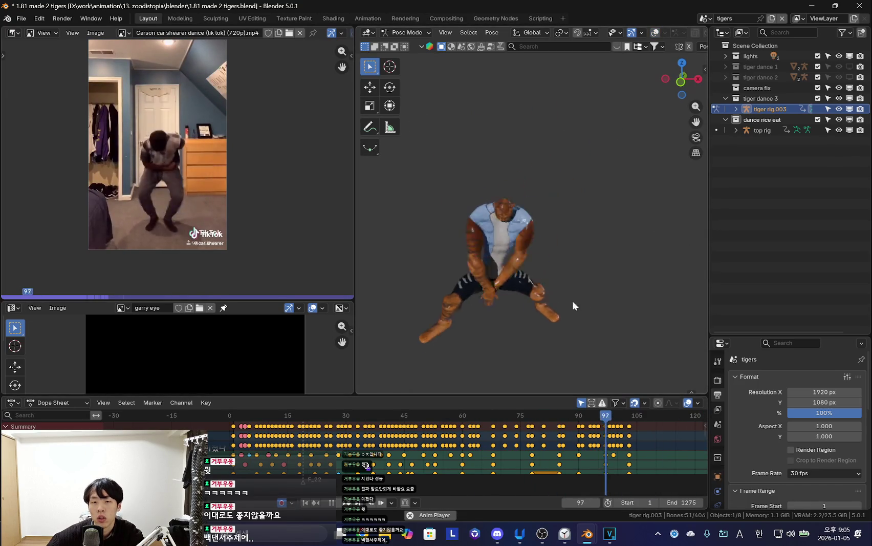
{"action": "key", "text": "ctrl+Tab"}
{"action": "key", "text": "shift+alt+z"}
{"action": "key", "text": "shift+alt+z"}
{"action": "key", "text": "shift+alt+z"}
{"action": "middle_click_drag", "start_coordinate": [547, 215], "coordinate": [658, 164]}
{"action": "middle_click_drag", "start_coordinate": [665, 204], "coordinate": [589, 307]}
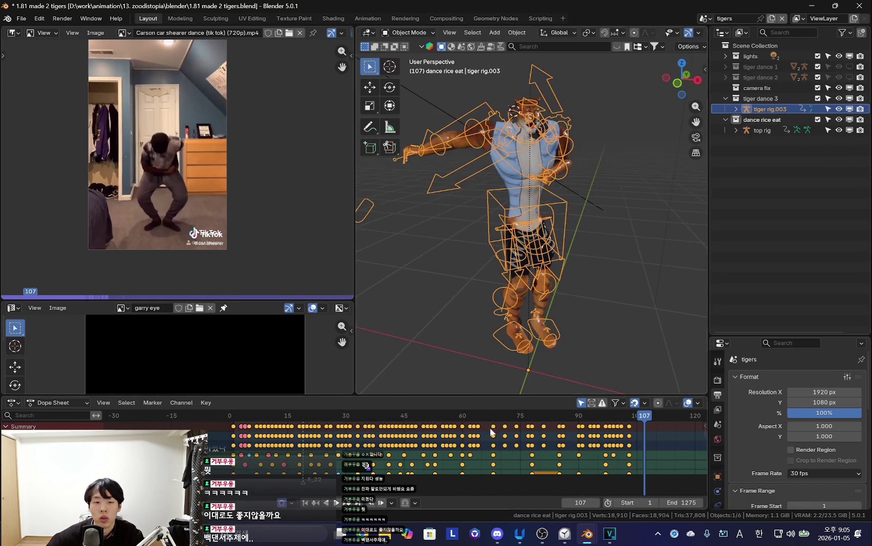
Return to frame 1 and select tiger rig.003 together with its child meshes.
{"action": "scroll", "coordinate": [398, 443], "scroll_direction": "down", "scroll_amount": 3}
{"action": "scroll", "coordinate": [398, 443], "scroll_direction": "up", "scroll_amount": 4}
{"action": "left_click", "coordinate": [327, 439]}
{"action": "key", "text": "shift+alt+z"}
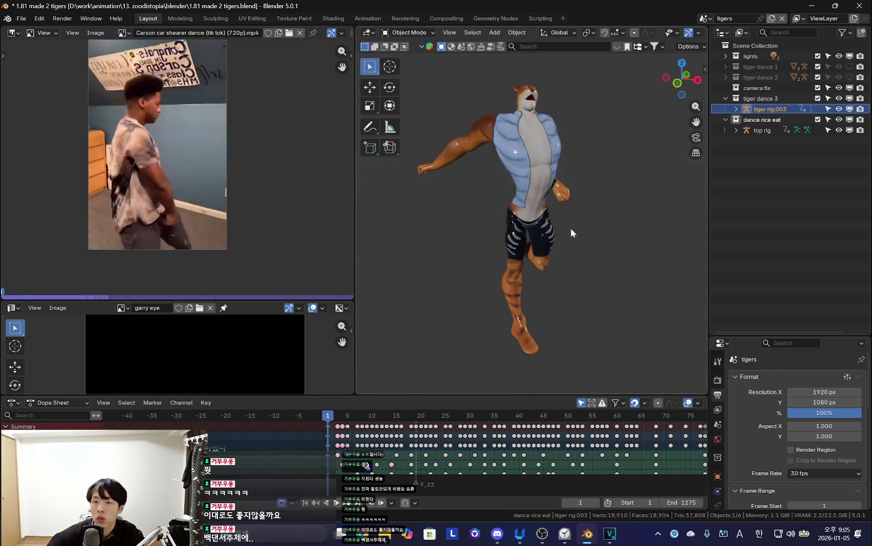
{"action": "key", "text": "shift+alt+z"}
{"action": "left_click", "coordinate": [736, 109]}
{"action": "left_click", "coordinate": [784, 162], "text": "shift"}
{"action": "middle_click_drag", "start_coordinate": [512, 230], "coordinate": [547, 210]}
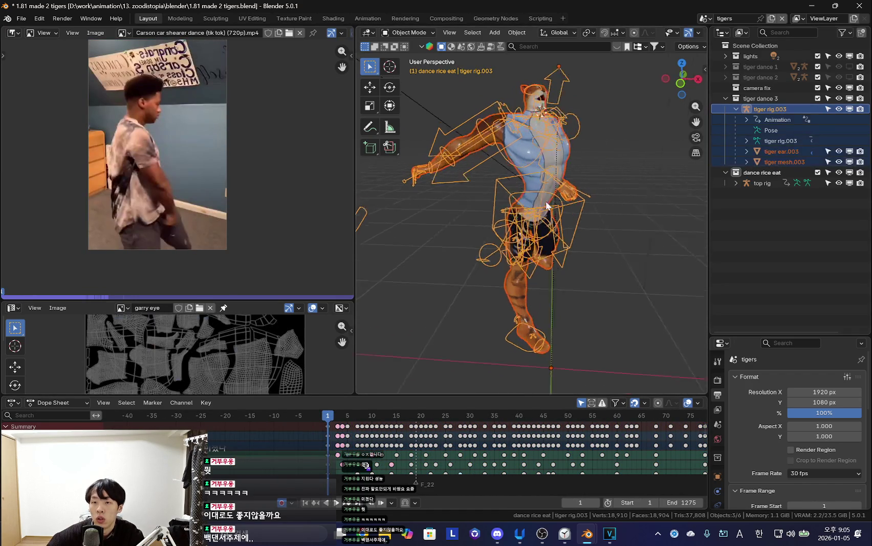
Duplicate the rig in place and move the copy into a new collection 'tiger dance 4'.
{"action": "key", "text": "shift+d"}
{"action": "key", "text": "Escape"}
{"action": "key", "text": "m"}
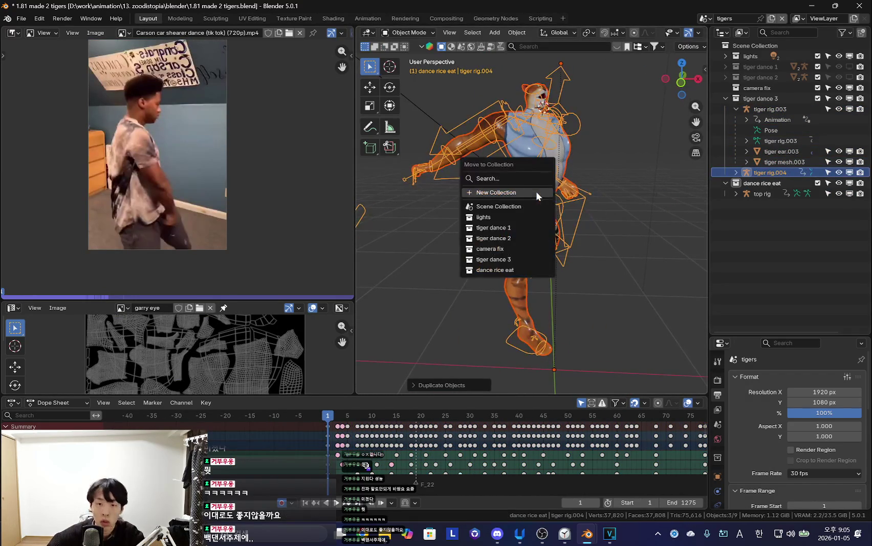
{"action": "left_click", "coordinate": [535, 191]}
{"action": "type", "text": "tiger dance 4"}
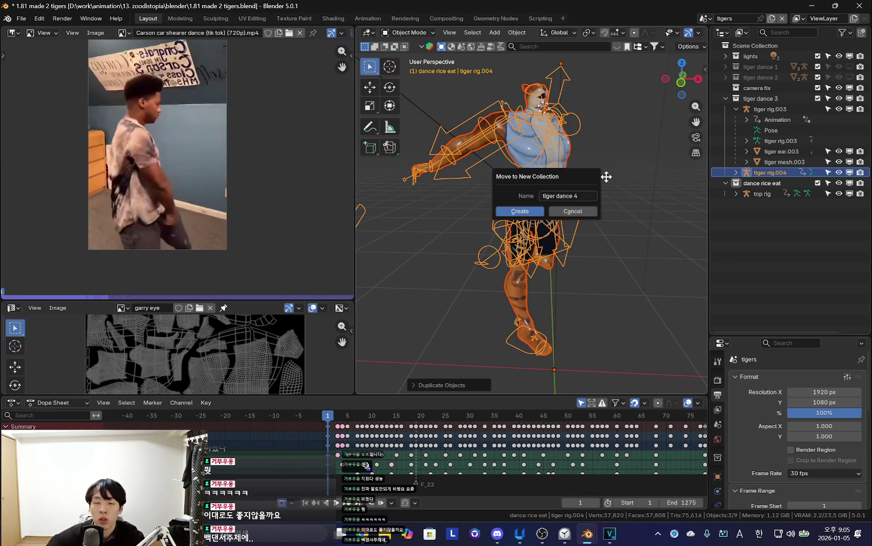
{"action": "left_click", "coordinate": [527, 210]}
{"action": "mouse_move", "coordinate": [528, 209]}
{"action": "middle_mouse_down"}
{"action": "mouse_move", "coordinate": [642, 286]}
{"action": "mouse_move", "coordinate": [529, 239]}
{"action": "mouse_move", "coordinate": [522, 256]}
{"action": "middle_mouse_up"}
{"action": "scroll", "coordinate": [533, 475], "scroll_direction": "down", "scroll_amount": 3}
{"action": "scroll", "coordinate": [533, 476], "scroll_direction": "down", "scroll_amount": 3}
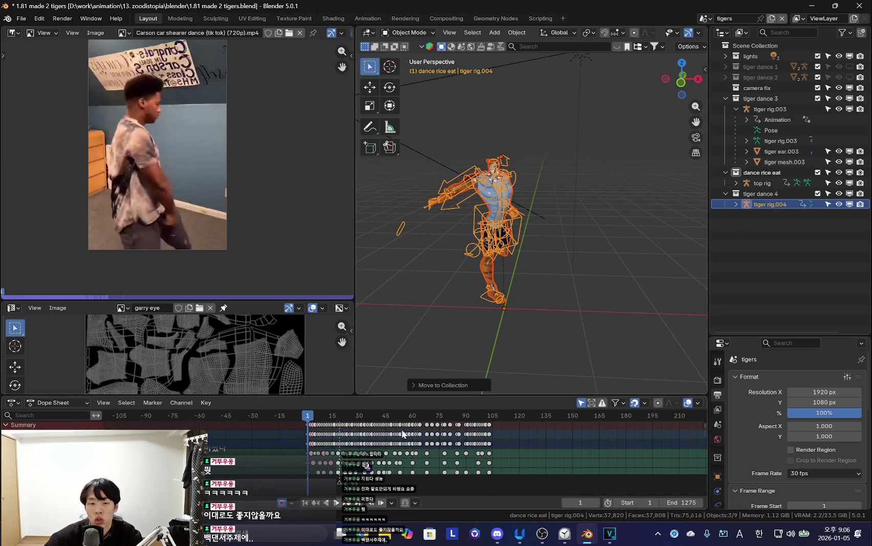
Select the duplicated tiger rig.004 and switch it into Pose Mode.
{"action": "left_click", "coordinate": [559, 203]}
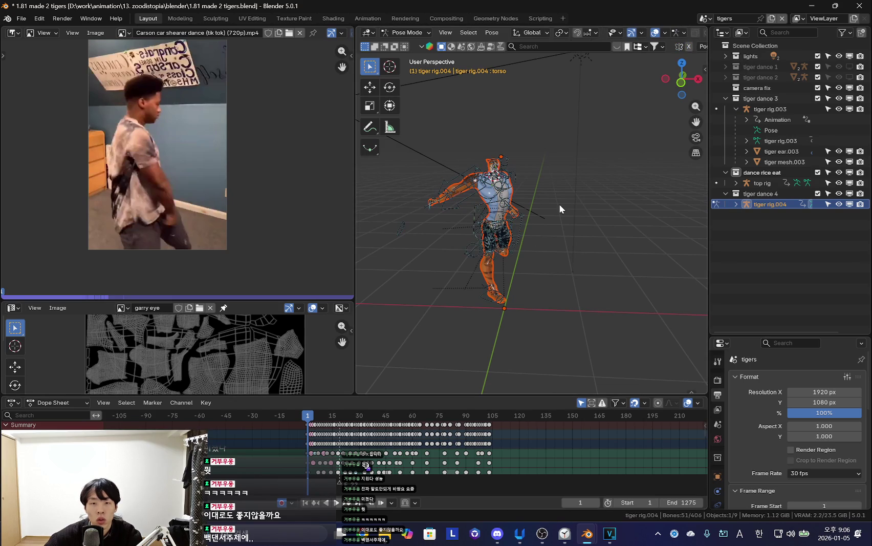
{"action": "left_click", "coordinate": [513, 217]}
{"action": "left_click", "coordinate": [590, 261]}
{"action": "left_click", "coordinate": [763, 208]}
{"action": "key", "text": "ctrl+Tab"}
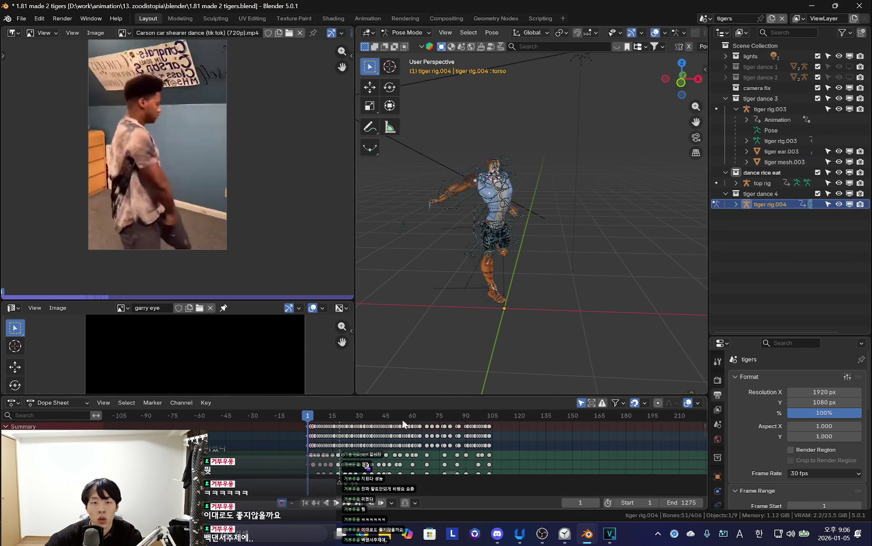
{"action": "key", "text": "a"}
{"action": "mouse_move", "coordinate": [511, 282]}
{"action": "middle_mouse_down"}
{"action": "mouse_move", "coordinate": [527, 280]}
{"action": "mouse_move", "coordinate": [493, 260]}
{"action": "mouse_move", "coordinate": [553, 257]}
{"action": "middle_mouse_up"}
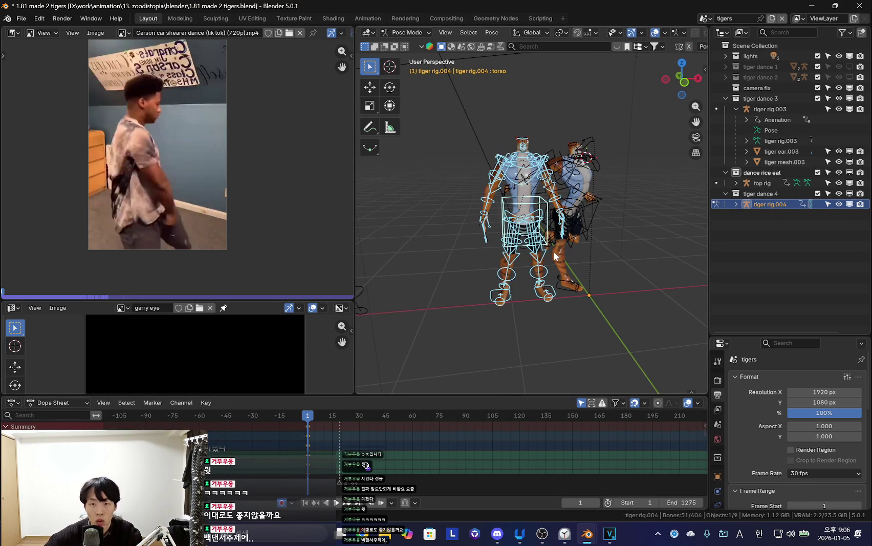
Delete all keyframes of the rig's bones and return to Object Mode.
{"action": "key", "text": "alt+a"}
{"action": "key", "text": "n"}
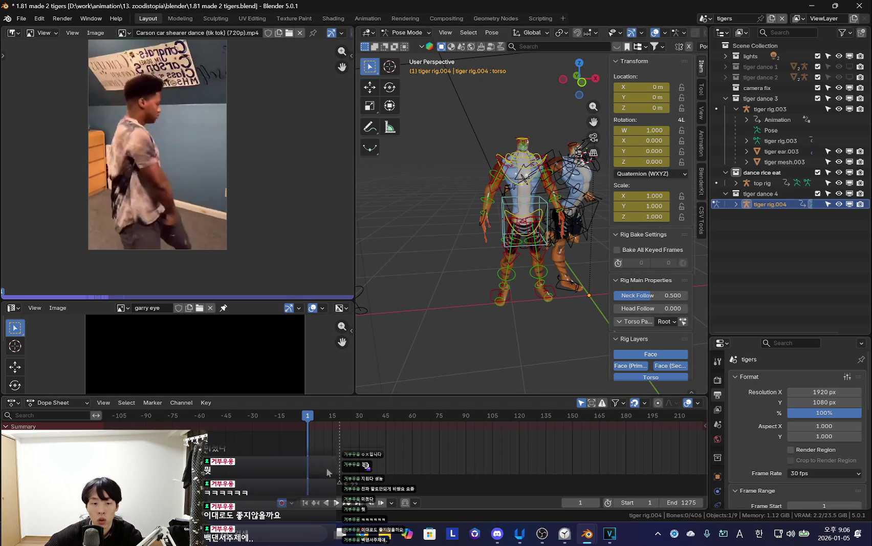
{"action": "scroll", "coordinate": [655, 302], "scroll_direction": "down", "scroll_amount": 3}
{"action": "scroll", "coordinate": [650, 358], "scroll_direction": "down", "scroll_amount": 4}
{"action": "key", "text": "a"}
{"action": "left_click", "coordinate": [570, 350]}
{"action": "scroll", "coordinate": [553, 336], "scroll_direction": "down", "scroll_amount": 4}
{"action": "key", "text": "a"}
{"action": "key", "text": "x"}
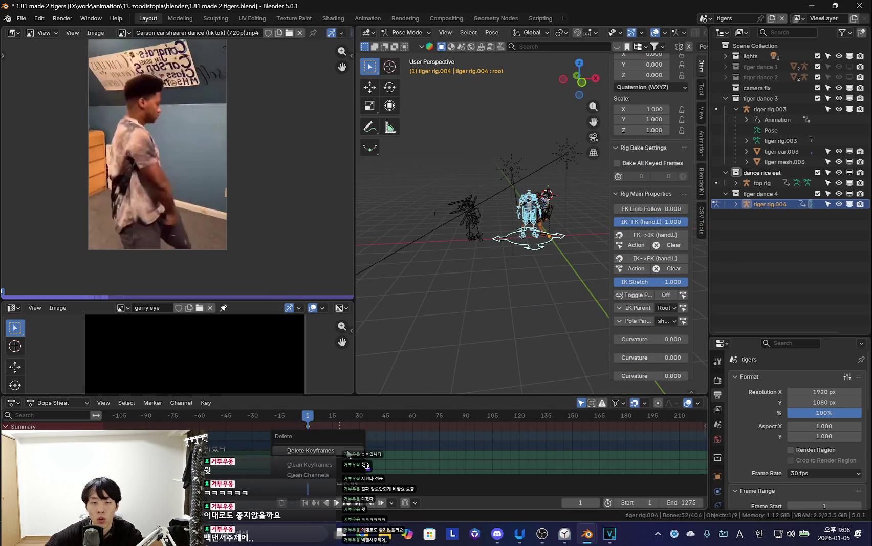
{"action": "left_click", "coordinate": [347, 453]}
{"action": "key", "text": "ctrl+Tab"}
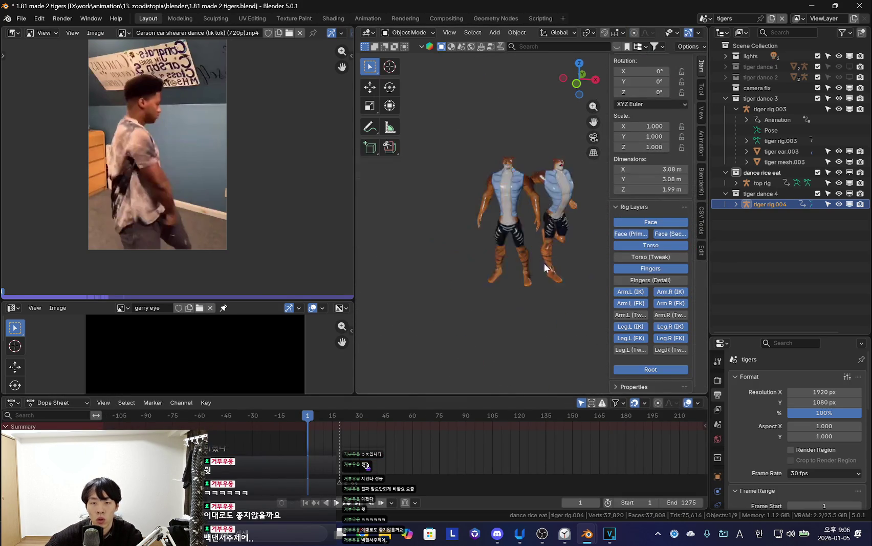
Hide the tiger dance 4 collection, close the sidebar, and select the top rig.
{"action": "key", "text": "shift+alt+z"}
{"action": "scroll", "coordinate": [537, 259], "scroll_direction": "up", "scroll_amount": 3}
{"action": "key", "text": "n"}
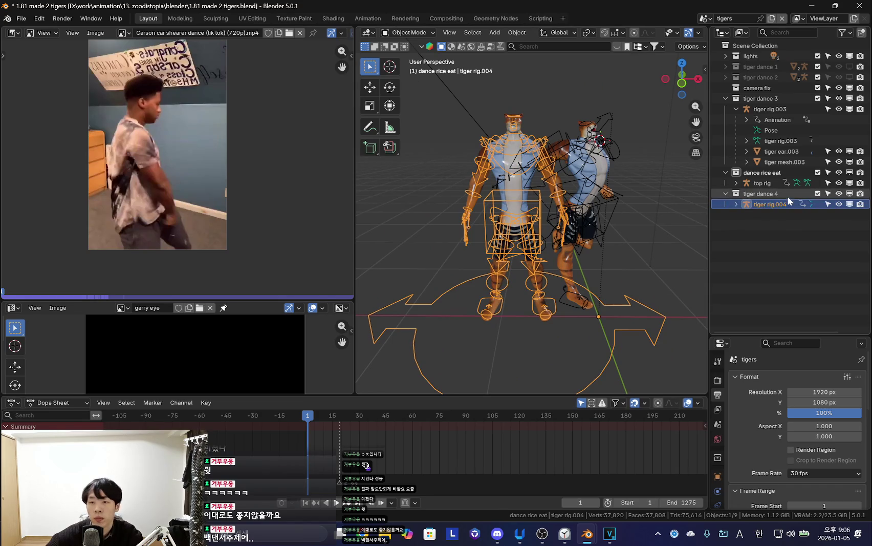
{"action": "left_click", "coordinate": [786, 195]}
{"action": "left_click", "coordinate": [849, 195]}
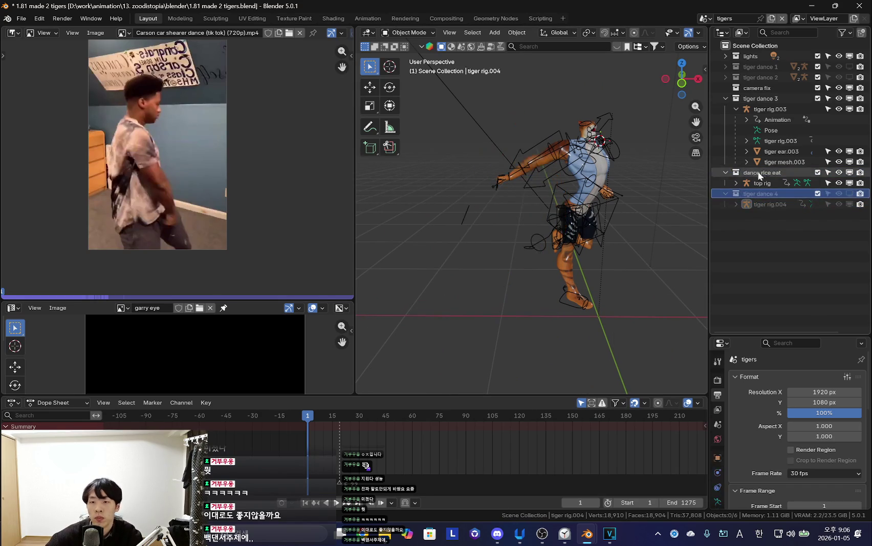
{"action": "left_click", "coordinate": [762, 182]}
{"action": "key", "text": "shift+alt+z"}
{"action": "key", "text": "shift+alt+z"}
Frame the top rig and play its dance, orbiting to watch from several angles.
{"action": "scroll", "coordinate": [509, 252], "scroll_direction": "down", "scroll_amount": 4}
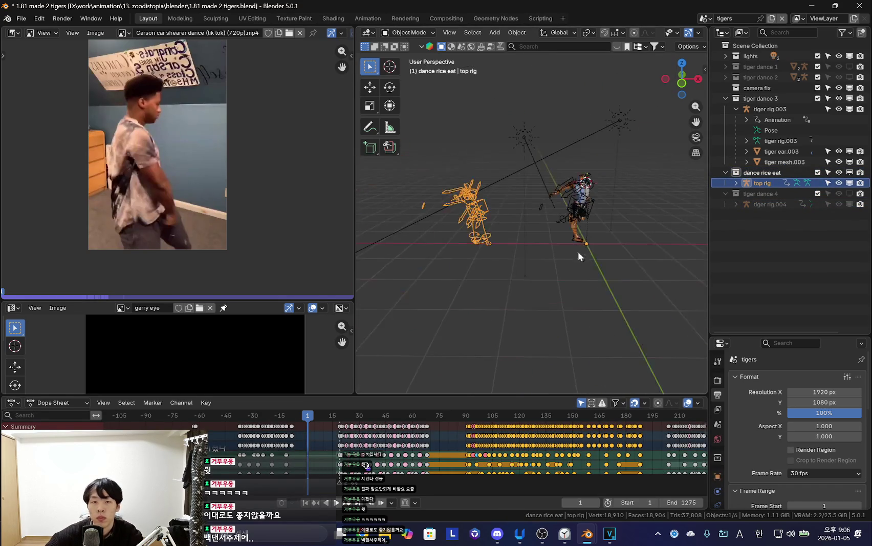
{"action": "scroll", "coordinate": [481, 454], "scroll_direction": "down", "scroll_amount": 2}
{"action": "key", "text": "space"}
{"action": "key", "text": "KP_Decimal"}
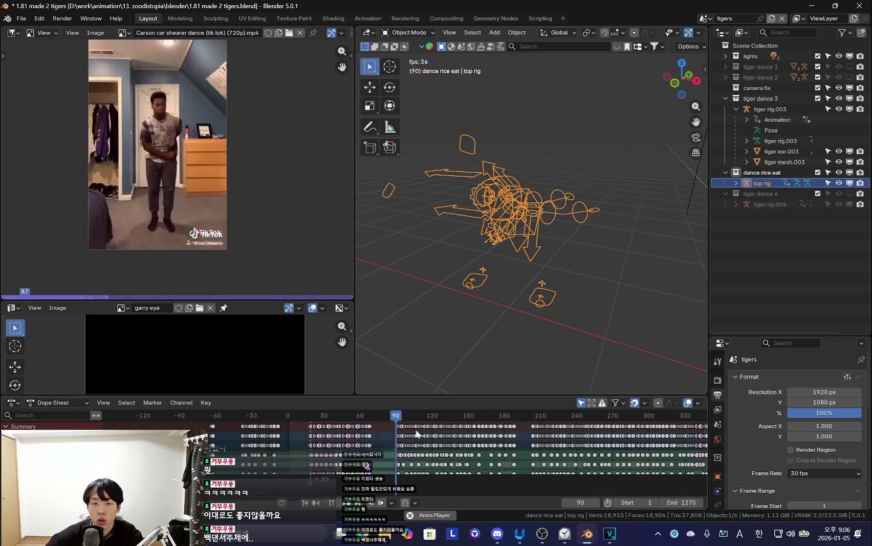
{"action": "middle_click_drag", "start_coordinate": [486, 318], "coordinate": [544, 321]}
{"action": "scroll", "coordinate": [439, 452], "scroll_direction": "down", "scroll_amount": 1}
{"action": "scroll", "coordinate": [439, 452], "scroll_direction": "down", "scroll_amount": 1}
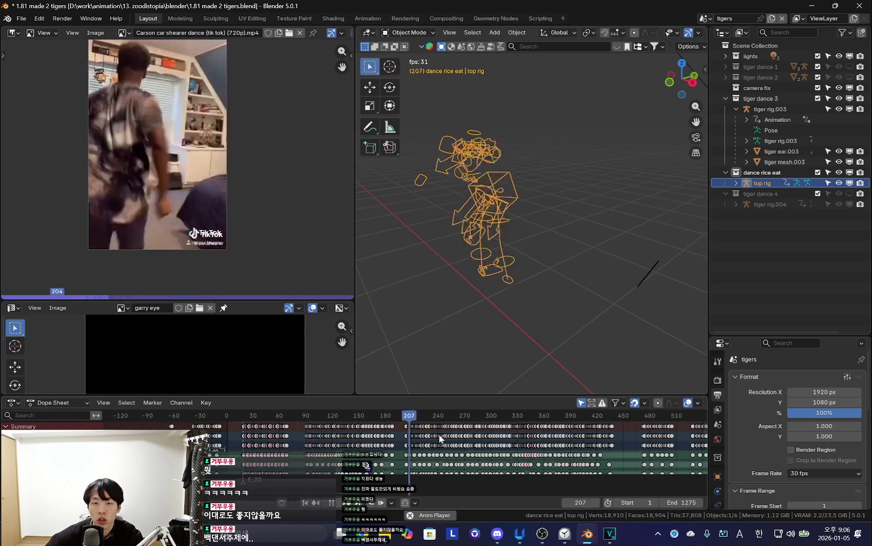
{"action": "middle_click_drag", "start_coordinate": [477, 304], "coordinate": [510, 431]}
{"action": "scroll", "coordinate": [511, 431], "scroll_direction": "down", "scroll_amount": 1}
{"action": "middle_click_drag", "start_coordinate": [527, 307], "coordinate": [564, 290]}
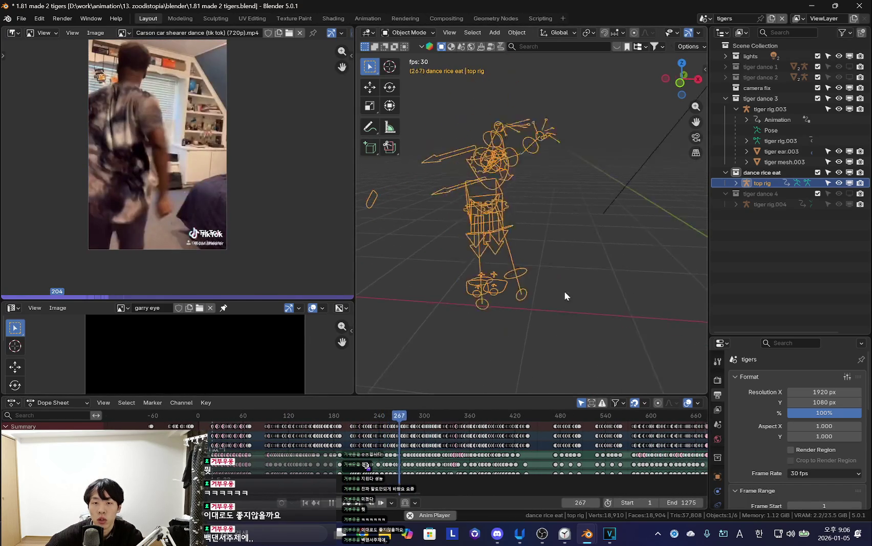
{"action": "scroll", "coordinate": [498, 429], "scroll_direction": "down", "scroll_amount": 1}
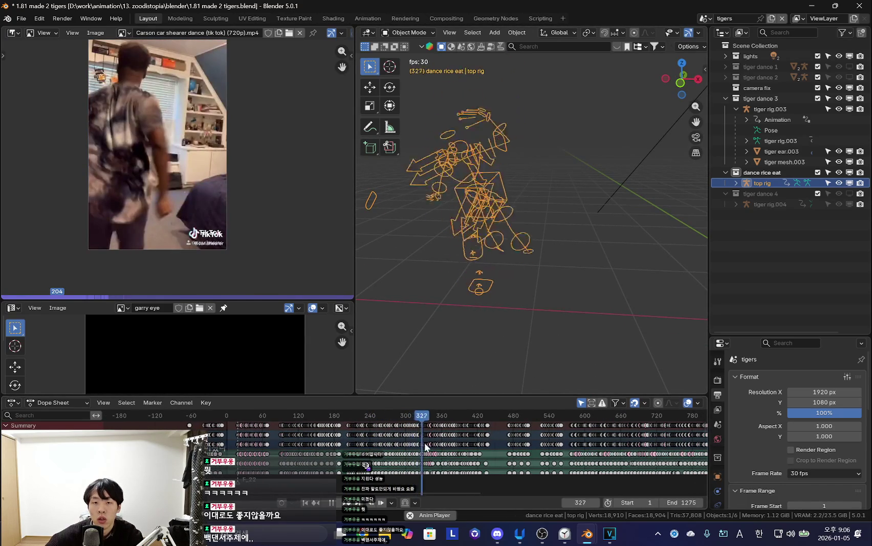
{"action": "scroll", "coordinate": [472, 436], "scroll_direction": "down", "scroll_amount": 1}
{"action": "middle_click_drag", "start_coordinate": [483, 335], "coordinate": [535, 345]}
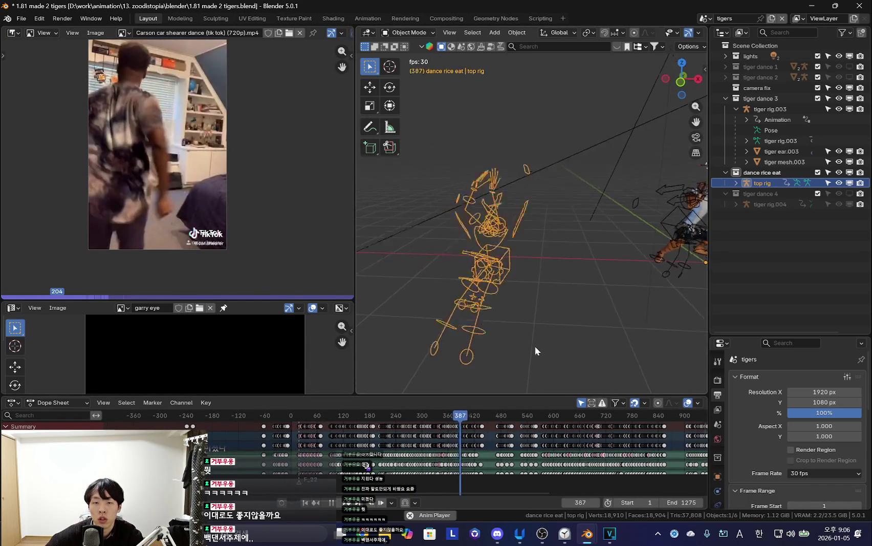
{"action": "scroll", "coordinate": [481, 433], "scroll_direction": "down", "scroll_amount": 2}
{"action": "scroll", "coordinate": [509, 446], "scroll_direction": "up", "scroll_amount": 2}
Scrub the playhead from about frame 576 to 619 and orbit toward the tiger mesh.
{"action": "left_click_drag", "start_coordinate": [414, 442], "coordinate": [468, 452]}
{"action": "scroll", "coordinate": [525, 352], "scroll_direction": "up", "scroll_amount": 3}
{"action": "middle_click_drag", "start_coordinate": [506, 362], "coordinate": [512, 353]}
{"action": "scroll", "coordinate": [461, 440], "scroll_direction": "up", "scroll_amount": 3}
{"action": "left_click", "coordinate": [458, 439]}
{"action": "left_click_drag", "start_coordinate": [459, 439], "coordinate": [501, 459]}
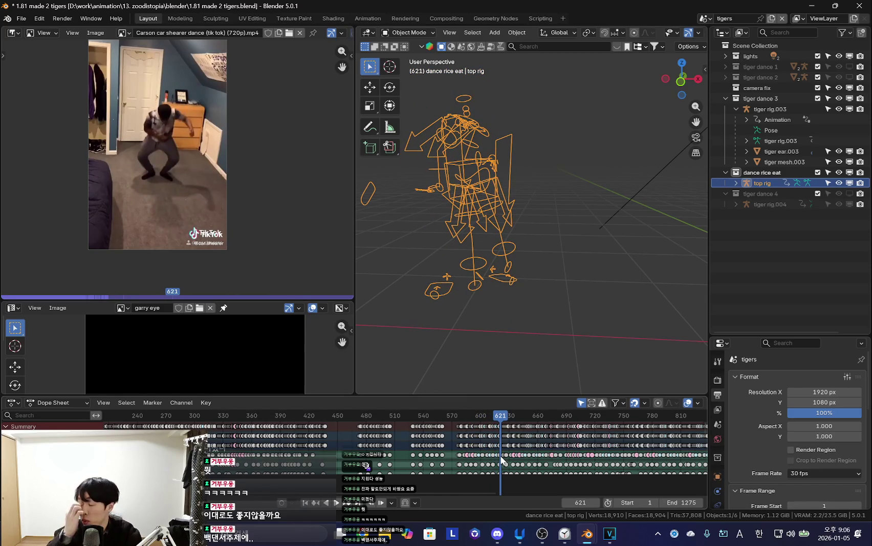
{"action": "mouse_move", "coordinate": [543, 287]}
{"action": "middle_mouse_down"}
{"action": "mouse_move", "coordinate": [561, 271]}
{"action": "mouse_move", "coordinate": [472, 327]}
{"action": "mouse_move", "coordinate": [425, 316]}
{"action": "middle_mouse_up"}
{"action": "scroll", "coordinate": [512, 451], "scroll_direction": "down", "scroll_amount": 3}
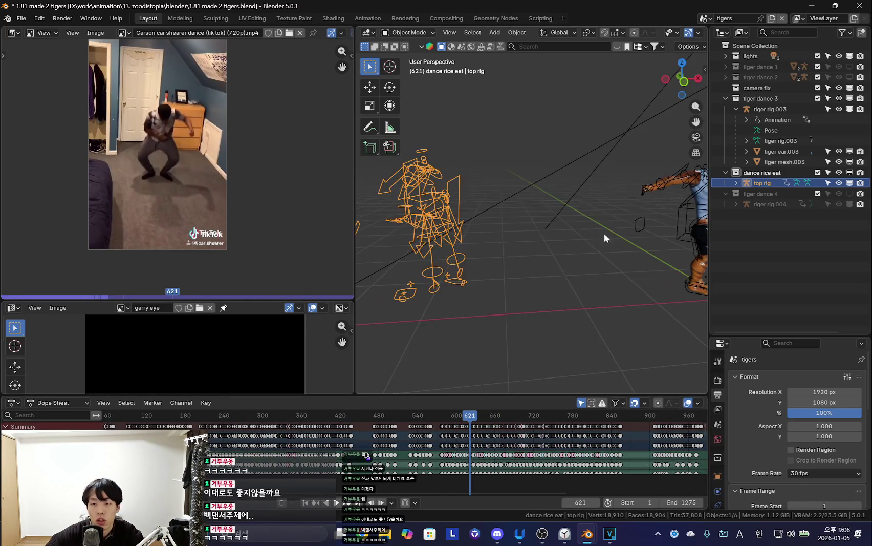
{"action": "middle_click_drag", "start_coordinate": [604, 233], "coordinate": [721, 232]}
Put the top rig in Pose Mode, play from frame 621, then replay from about frame 591.
{"action": "key", "text": "shift+alt+z"}
{"action": "key", "text": "shift+alt+z"}
{"action": "mouse_move", "coordinate": [573, 238]}
{"action": "middle_mouse_down"}
{"action": "mouse_move", "coordinate": [450, 262]}
{"action": "mouse_move", "coordinate": [494, 259]}
{"action": "middle_mouse_up"}
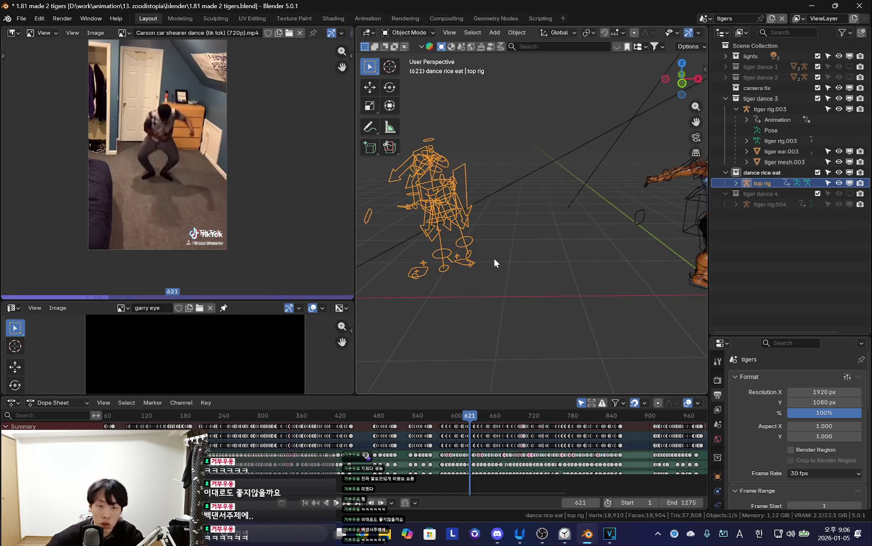
{"action": "key", "text": "ctrl+Tab"}
{"action": "key", "text": "ctrl+Tab"}
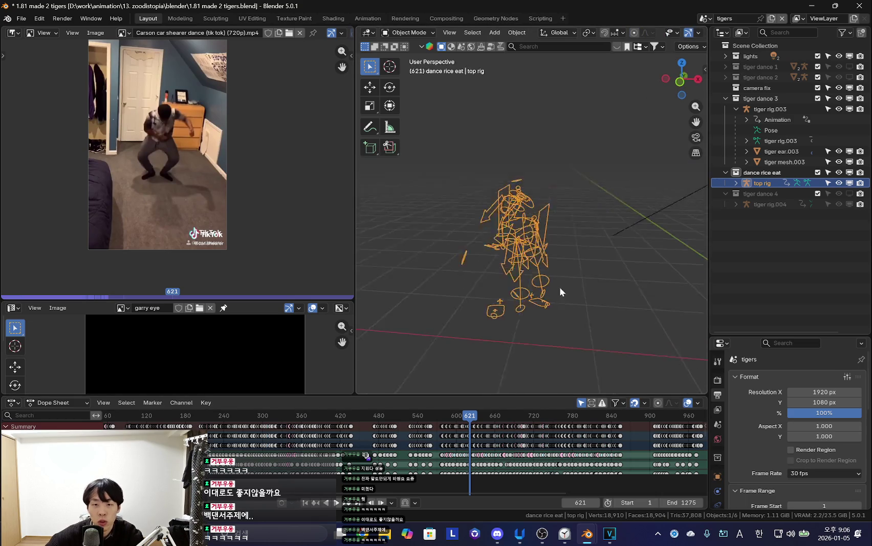
{"action": "key", "text": "space"}
{"action": "scroll", "coordinate": [587, 331], "scroll_direction": "up", "scroll_amount": 2}
{"action": "key", "text": "Escape"}
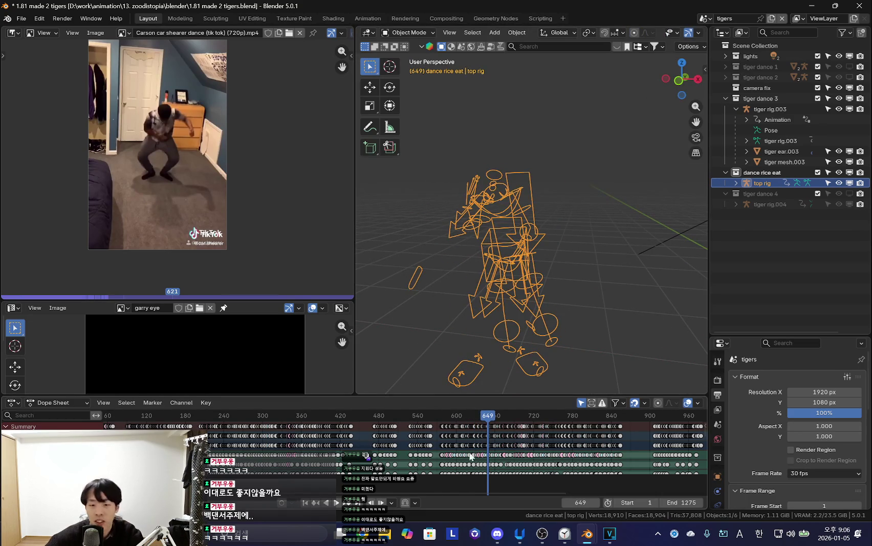
{"action": "key", "text": "space"}
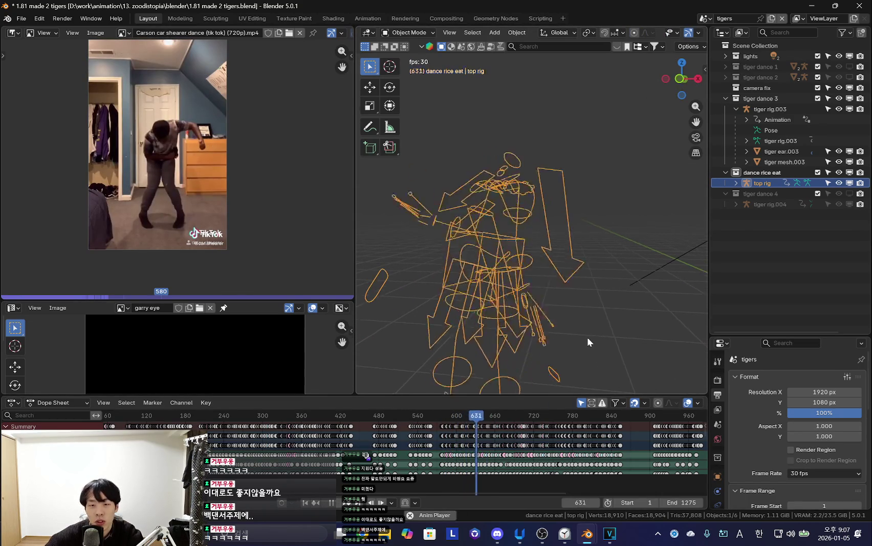
{"action": "scroll", "coordinate": [459, 437], "scroll_direction": "up", "scroll_amount": 2}
{"action": "key", "text": "Escape"}
{"action": "key", "text": "space"}
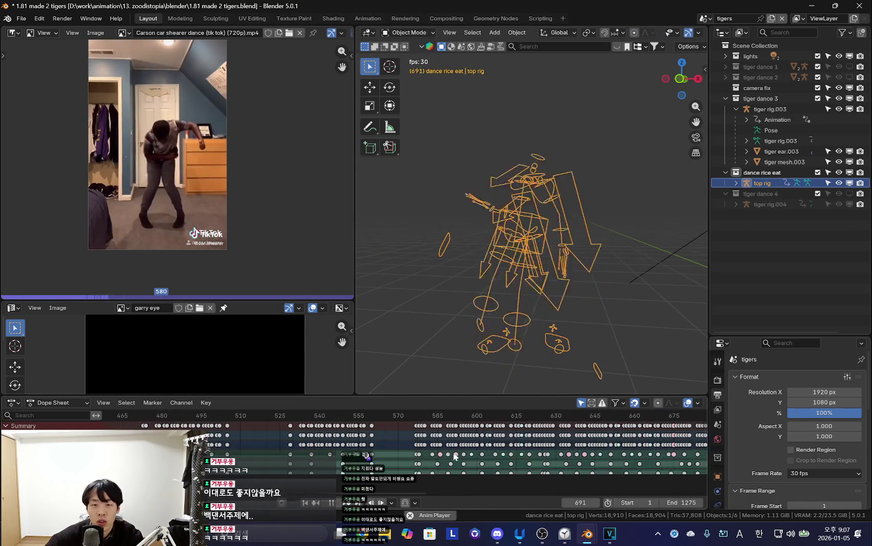
Let the dance play through to frame 869, stop it, and select tiger rig.003.
{"action": "scroll", "coordinate": [506, 331], "scroll_direction": "up", "scroll_amount": 2}
{"action": "scroll", "coordinate": [406, 431], "scroll_direction": "up", "scroll_amount": 2}
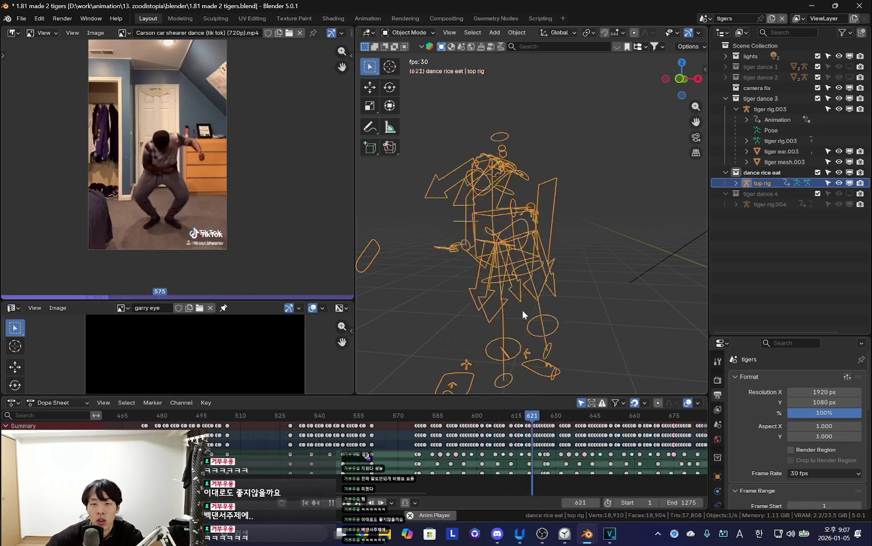
{"action": "scroll", "coordinate": [508, 449], "scroll_direction": "down", "scroll_amount": 2}
{"action": "scroll", "coordinate": [508, 449], "scroll_direction": "down", "scroll_amount": 2, "text": "ctrl"}
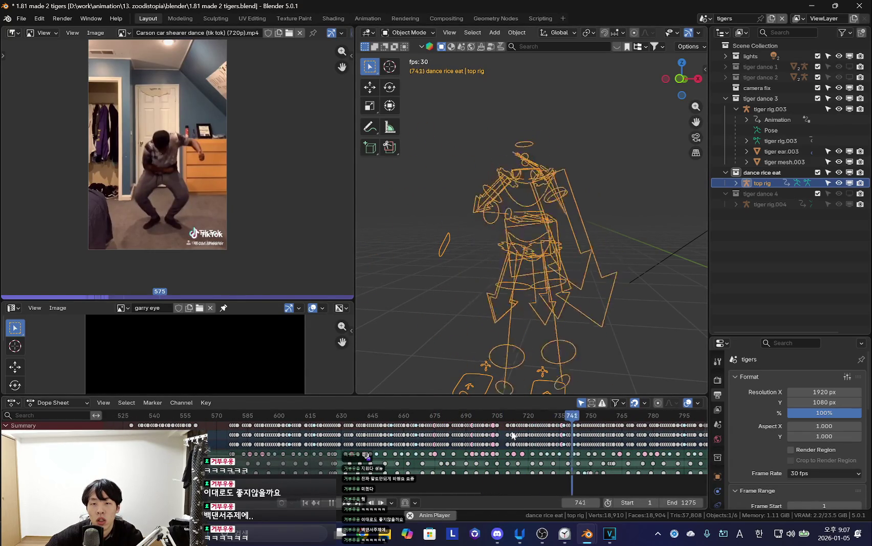
{"action": "scroll", "coordinate": [537, 313], "scroll_direction": "down", "scroll_amount": 5}
{"action": "scroll", "coordinate": [515, 440], "scroll_direction": "down", "scroll_amount": 1}
{"action": "scroll", "coordinate": [514, 440], "scroll_direction": "down", "scroll_amount": 2, "text": "ctrl"}
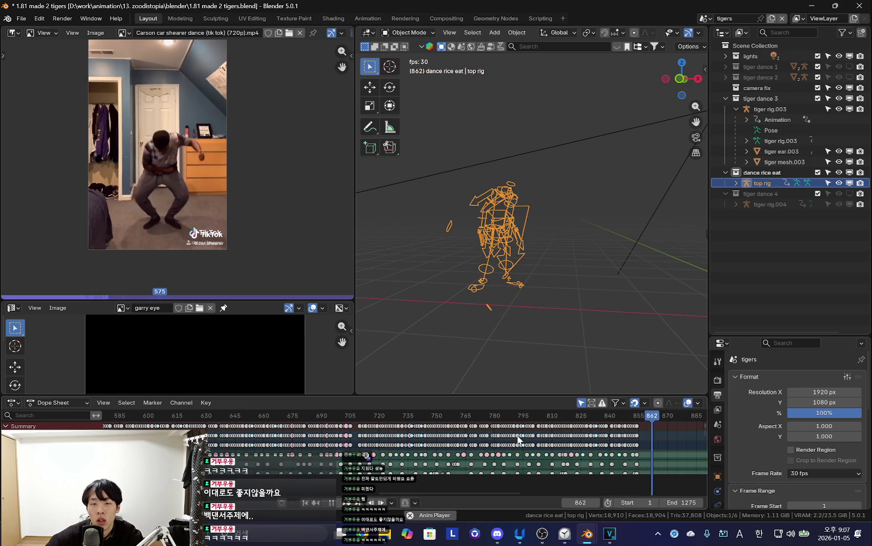
{"action": "key", "text": "space"}
{"action": "key", "text": "shift+alt+z"}
{"action": "key", "text": "shift+alt+z"}
{"action": "left_click", "coordinate": [594, 246]}
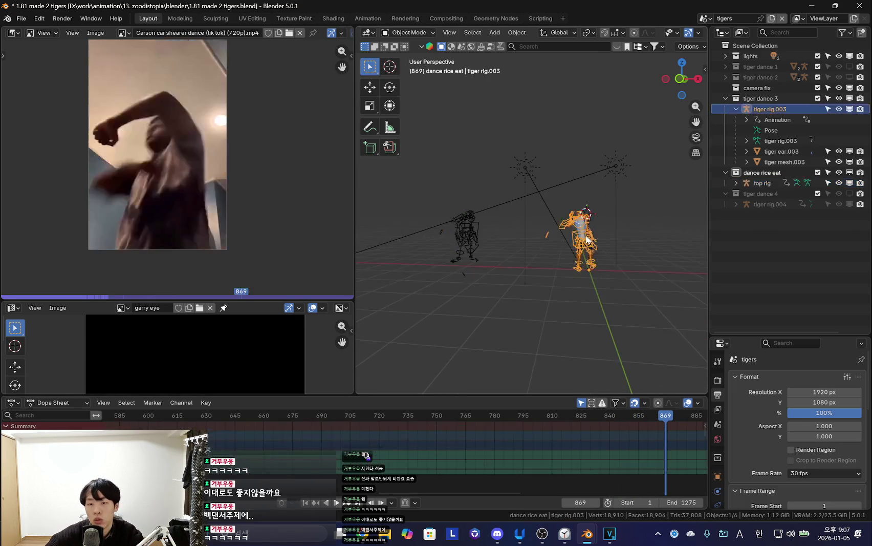
Jump tiger rig.003's animation back to the start and play it in Object Mode.
{"action": "key", "text": "ctrl+Tab"}
{"action": "middle_click_drag", "start_coordinate": [450, 449], "coordinate": [472, 449], "text": "ctrl"}
{"action": "scroll", "coordinate": [471, 448], "scroll_direction": "up", "scroll_amount": 5}
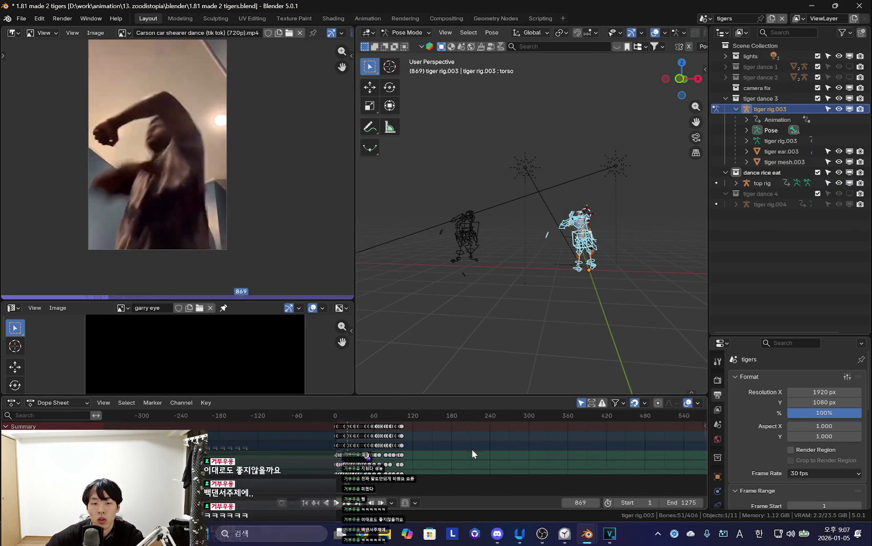
{"action": "key", "text": "shift+Left"}
{"action": "key", "text": "shift+alt+z"}
{"action": "key", "text": "ctrl+Tab"}
{"action": "key", "text": "shift+alt+z"}
{"action": "scroll", "coordinate": [545, 256], "scroll_direction": "up", "scroll_amount": 5}
{"action": "key", "text": "shift+alt+z"}
{"action": "key", "text": "space"}
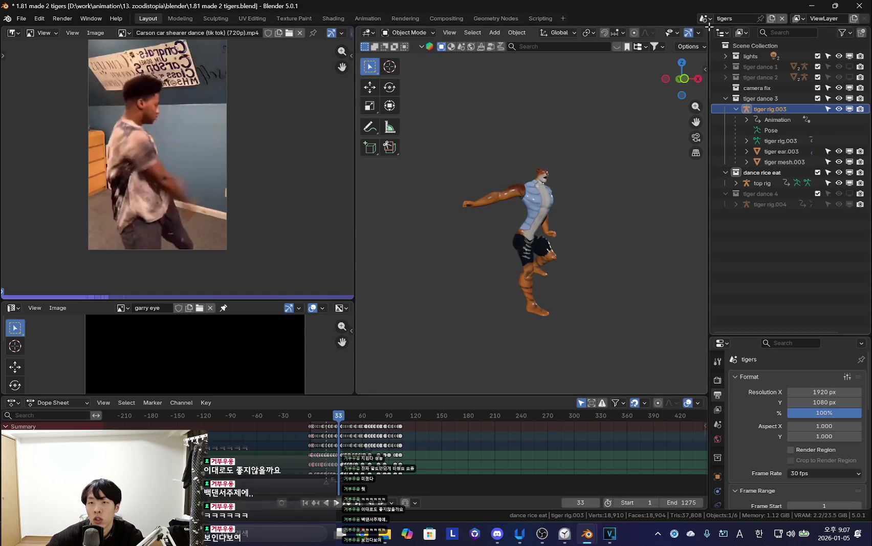
{"action": "key", "text": "shift+alt+z"}
Select the top rig and pan the Dope Sheet to show its later keys.
{"action": "middle_click_drag", "start_coordinate": [490, 236], "coordinate": [534, 214]}
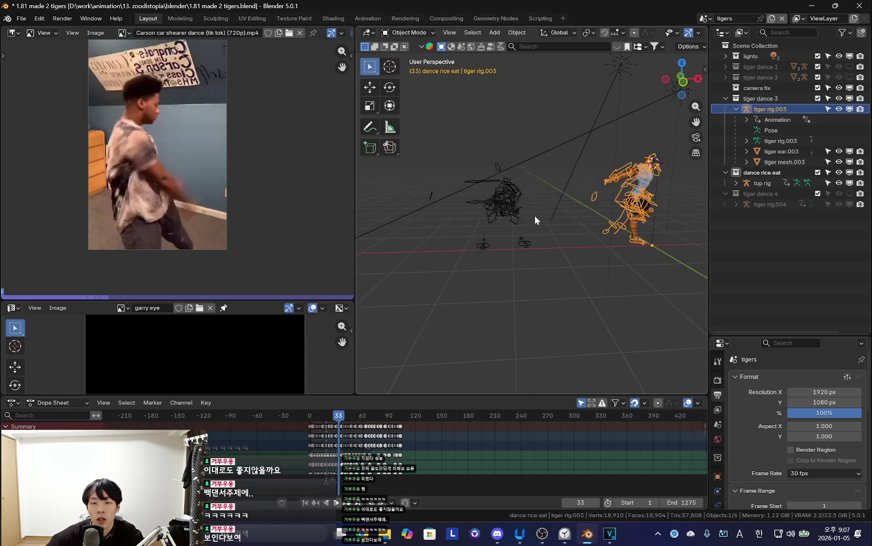
{"action": "left_click", "coordinate": [535, 215]}
{"action": "scroll", "coordinate": [415, 476], "scroll_direction": "up", "scroll_amount": 3}
{"action": "middle_click_drag", "start_coordinate": [391, 443], "coordinate": [431, 445]}
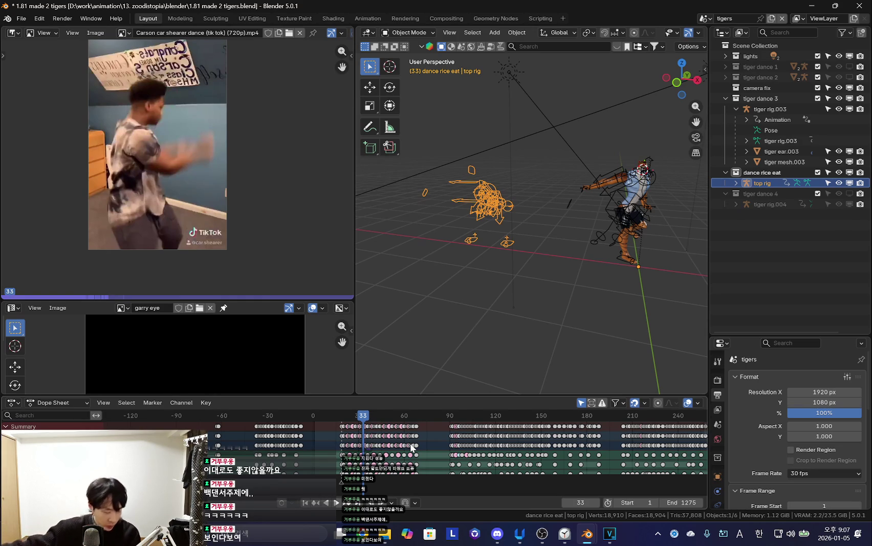
{"action": "scroll", "coordinate": [449, 434], "scroll_direction": "up", "scroll_amount": 2}
{"action": "scroll", "coordinate": [427, 439], "scroll_direction": "up", "scroll_amount": 1}
Play the dance from frame 98 twice without overlays, stopping around frame 109.
{"action": "left_click", "coordinate": [495, 415]}
{"action": "key", "text": "shift+alt+z"}
{"action": "key", "text": "space"}
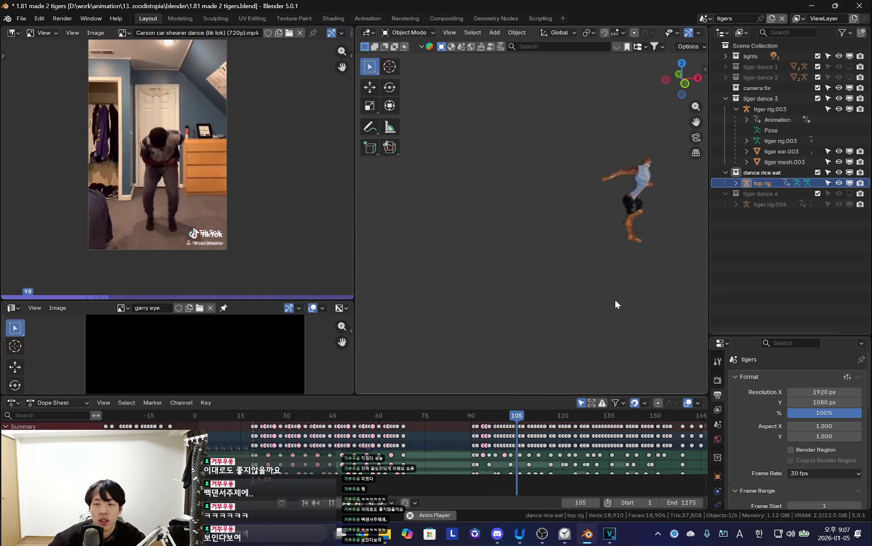
{"action": "key", "text": "shift+alt+z"}
{"action": "scroll", "coordinate": [315, 269], "scroll_direction": "up", "scroll_amount": 2}
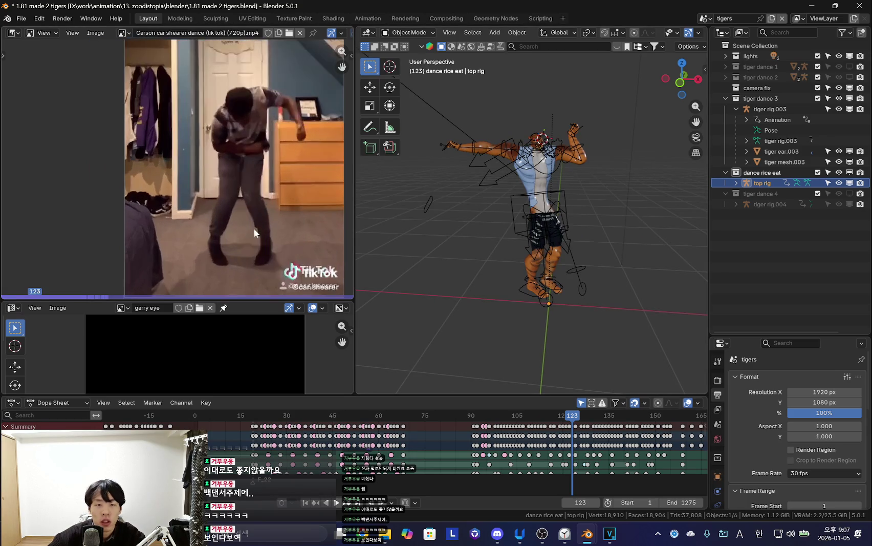
{"action": "key", "text": "Escape"}
{"action": "key", "text": "space"}
{"action": "key", "text": "shift+alt+z"}
{"action": "key", "text": "shift+alt+z"}
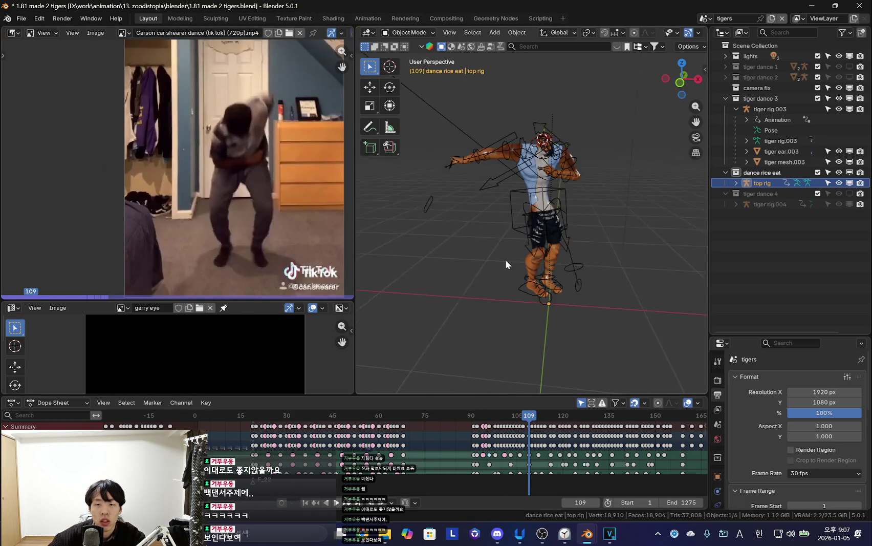
{"action": "middle_click_drag", "start_coordinate": [504, 259], "coordinate": [561, 261]}
{"action": "key", "text": "alt+Tab"}
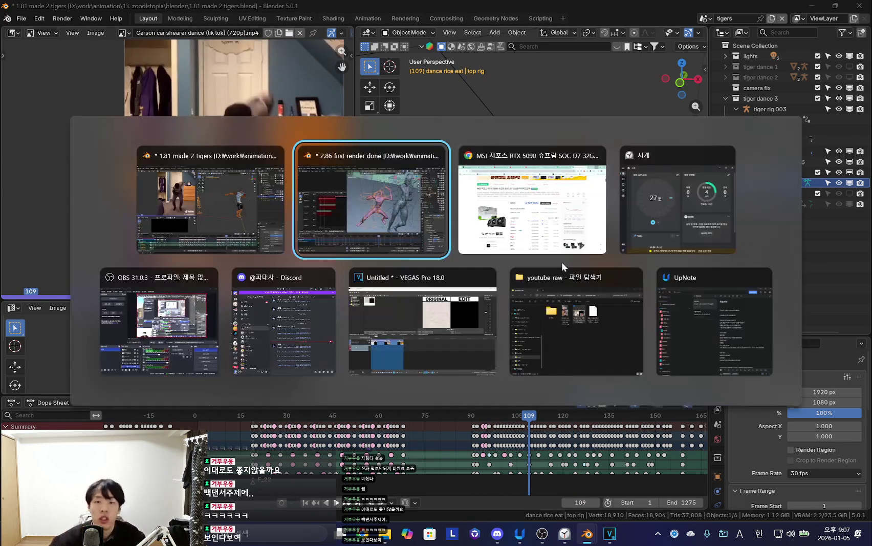
Fit all keys in the Dope Sheet, enter Pose Mode, and move to frame 758.
{"action": "key", "text": "shift+alt+z"}
{"action": "key", "text": "alt+Tab"}
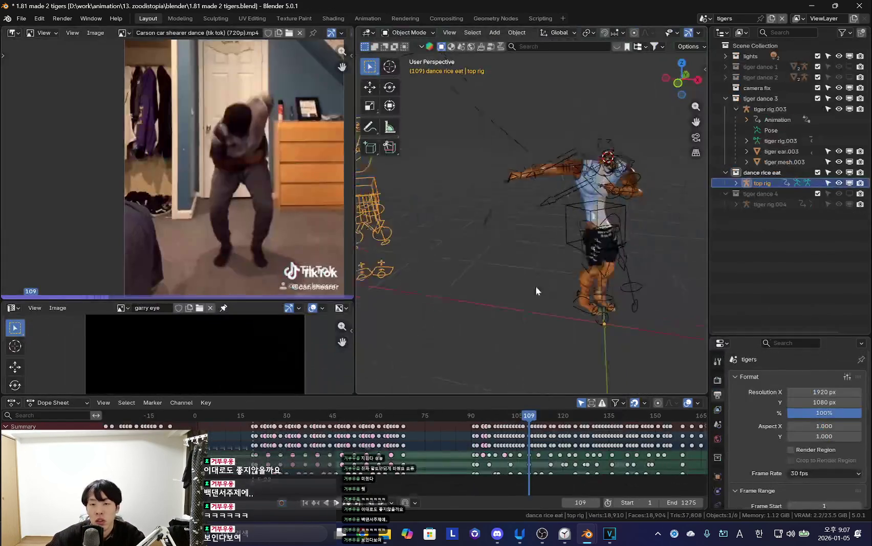
{"action": "key", "text": "Home"}
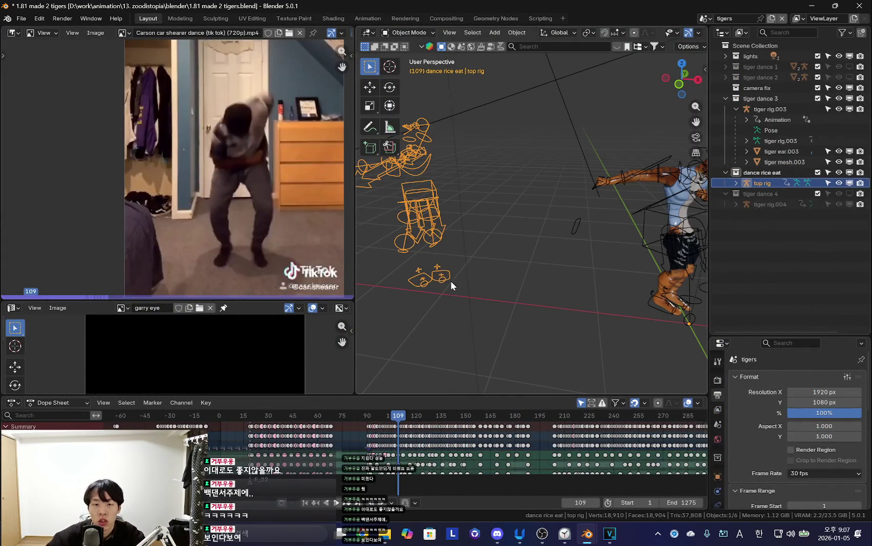
{"action": "key", "text": "ctrl+Tab"}
{"action": "scroll", "coordinate": [566, 425], "scroll_direction": "down", "scroll_amount": 3}
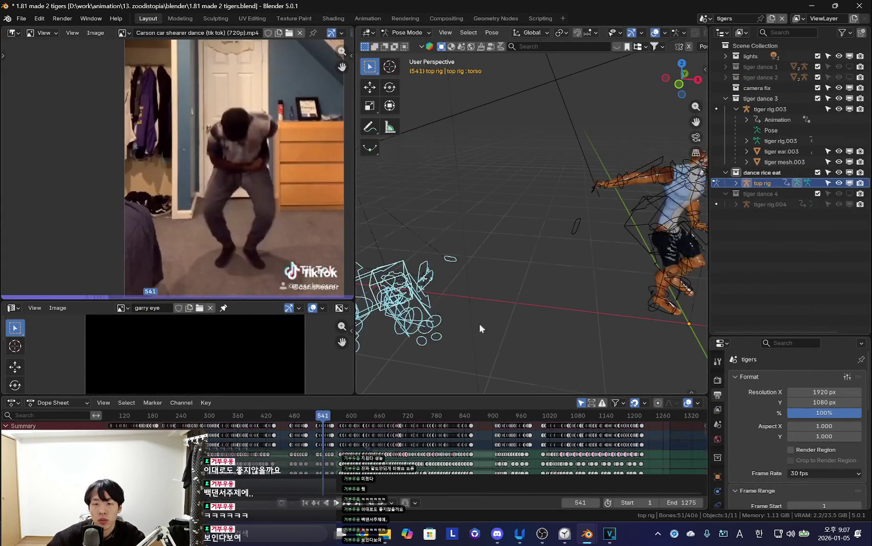
{"action": "middle_click_drag", "start_coordinate": [492, 445], "coordinate": [430, 448]}
{"action": "scroll", "coordinate": [430, 448], "scroll_direction": "up", "scroll_amount": 3}
{"action": "left_click", "coordinate": [439, 415]}
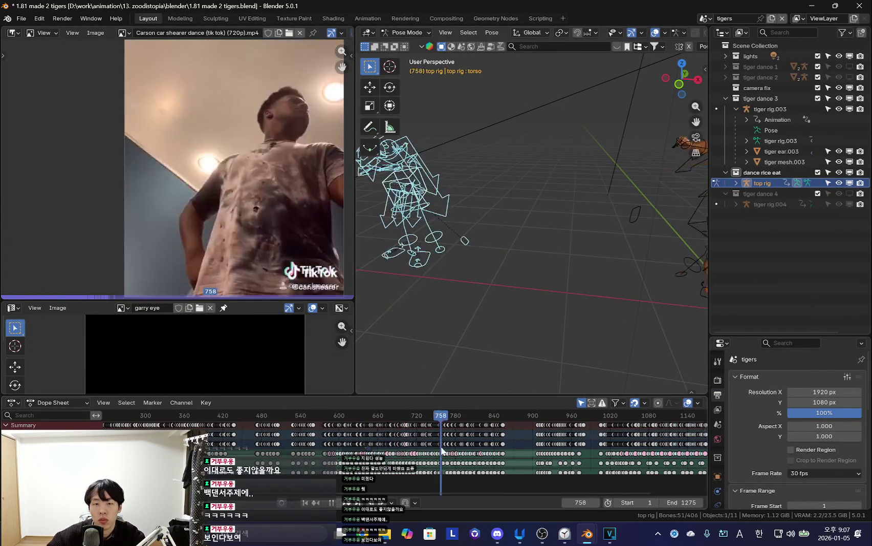
Play the top rig's dance from frame 758, then scrub back to around frame 780.
{"action": "scroll", "coordinate": [462, 319], "scroll_direction": "up", "scroll_amount": 3}
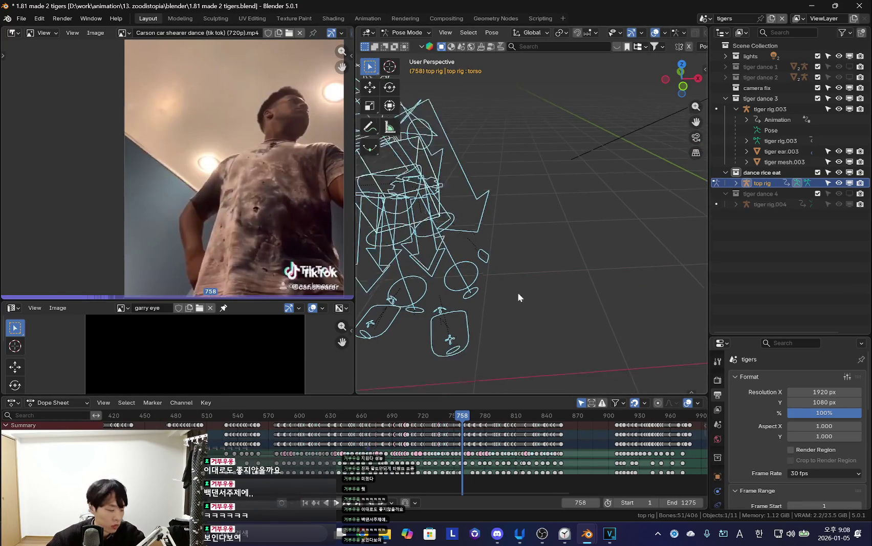
{"action": "middle_click_drag", "start_coordinate": [517, 292], "coordinate": [486, 333]}
{"action": "scroll", "coordinate": [450, 460], "scroll_direction": "up", "scroll_amount": 2}
{"action": "key", "text": "space"}
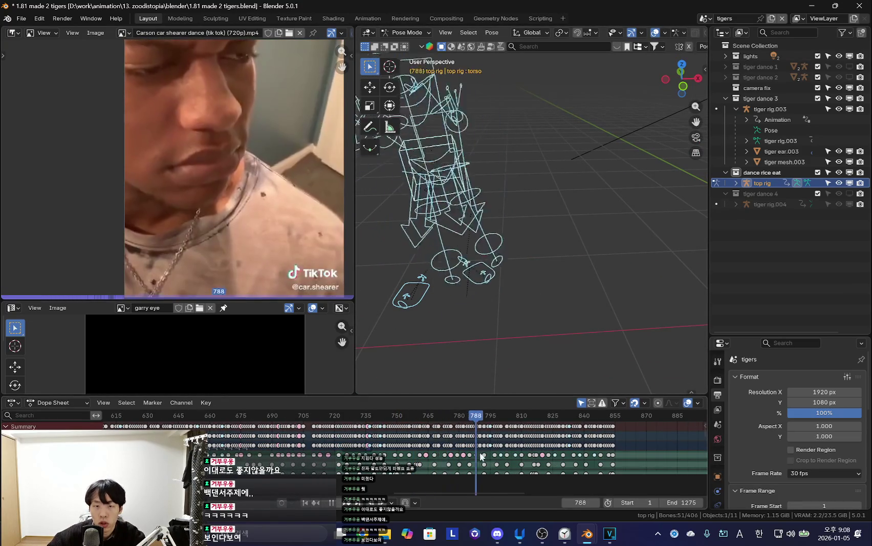
{"action": "mouse_move", "coordinate": [561, 446]}
{"action": "left_mouse_down"}
{"action": "mouse_move", "coordinate": [460, 441]}
{"action": "mouse_move", "coordinate": [537, 451]}
{"action": "left_mouse_up"}
{"action": "scroll", "coordinate": [437, 436], "scroll_direction": "up", "scroll_amount": 2}
{"action": "scroll", "coordinate": [436, 436], "scroll_direction": "up", "scroll_amount": 3}
Select all keys after the current frame and replay the motion before stopping.
{"action": "middle_click_drag", "start_coordinate": [436, 436], "coordinate": [425, 435]}
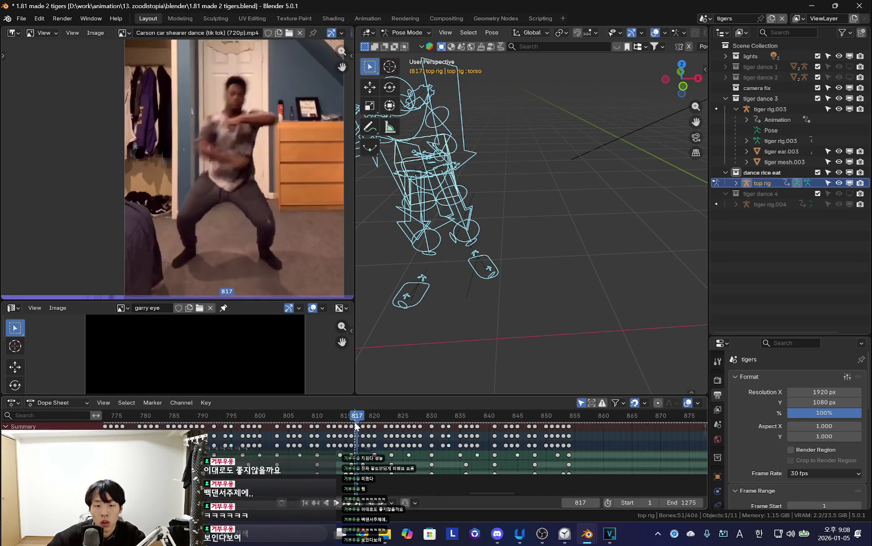
{"action": "scroll", "coordinate": [356, 425], "scroll_direction": "down", "scroll_amount": 2}
{"action": "key", "text": "bracketright"}
{"action": "key", "text": "space"}
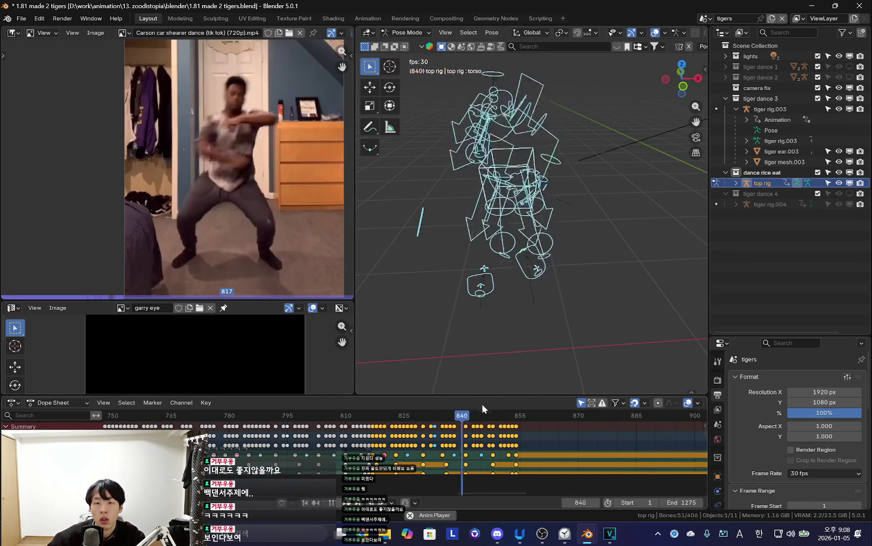
{"action": "scroll", "coordinate": [487, 453], "scroll_direction": "down", "scroll_amount": 3}
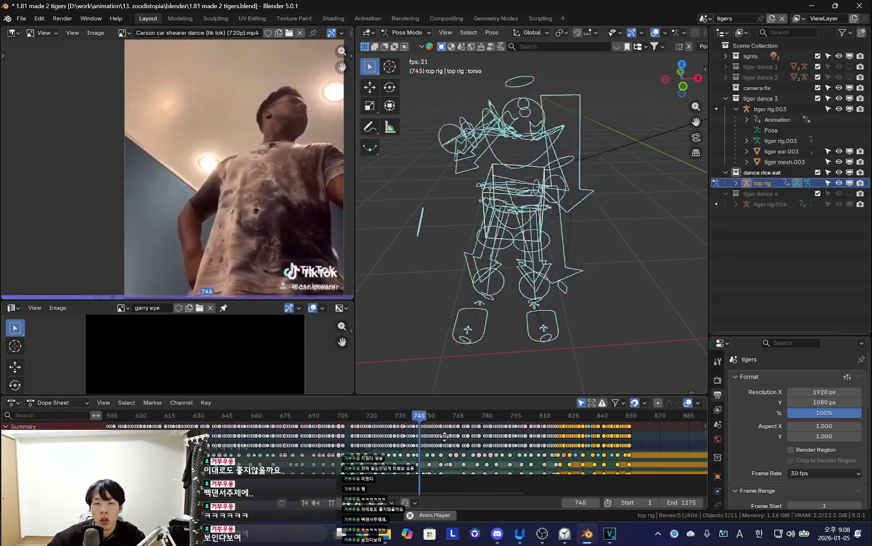
{"action": "scroll", "coordinate": [444, 435], "scroll_direction": "up", "scroll_amount": 2}
{"action": "key", "text": "space"}
Go to frame 742, show the torso's transform values, and open the pose options.
{"action": "left_click_drag", "start_coordinate": [410, 450], "coordinate": [407, 457]}
{"action": "scroll", "coordinate": [535, 340], "scroll_direction": "down", "scroll_amount": 2}
{"action": "scroll", "coordinate": [541, 321], "scroll_direction": "down", "scroll_amount": 2}
{"action": "key", "text": "n"}
{"action": "key", "text": "n"}
{"action": "key", "text": "n"}
{"action": "middle_click_drag", "start_coordinate": [563, 154], "coordinate": [540, 241]}
{"action": "mouse_move", "coordinate": [489, 335]}
{"action": "middle_mouse_down"}
{"action": "mouse_move", "coordinate": [510, 292]}
{"action": "mouse_move", "coordinate": [553, 280]}
{"action": "mouse_move", "coordinate": [483, 267]}
{"action": "middle_mouse_up"}
{"action": "right_click", "coordinate": [484, 301]}
Hide the tiger dance 3 collection and show the tiger dance 4 collection.
{"action": "left_click", "coordinate": [483, 301]}
{"action": "key", "text": "ctrl+Tab"}
{"action": "left_click", "coordinate": [477, 228]}
{"action": "middle_click_drag", "start_coordinate": [477, 228], "coordinate": [561, 228]}
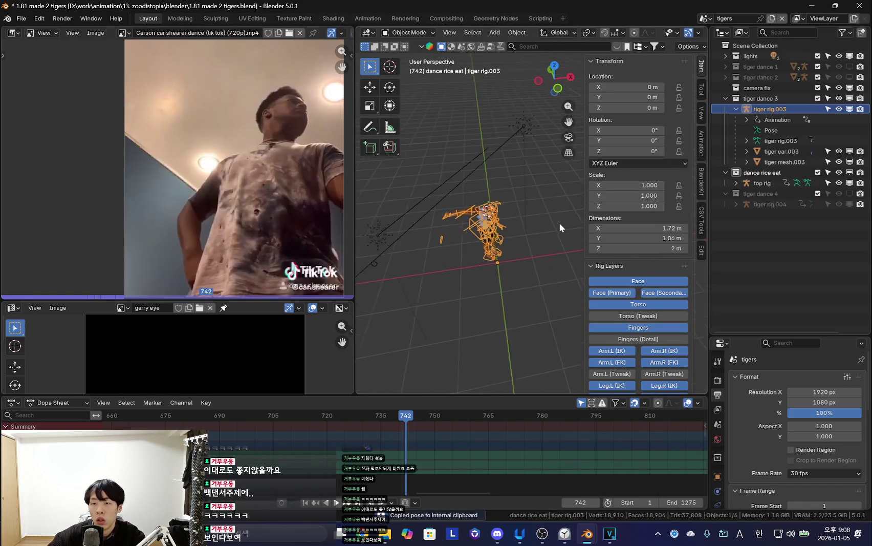
{"action": "left_click", "coordinate": [849, 98]}
{"action": "left_click", "coordinate": [849, 194]}
Put tiger rig.004 in pose mode and keyframe its current pose.
{"action": "left_click", "coordinate": [485, 248]}
{"action": "key", "text": "ctrl+Tab"}
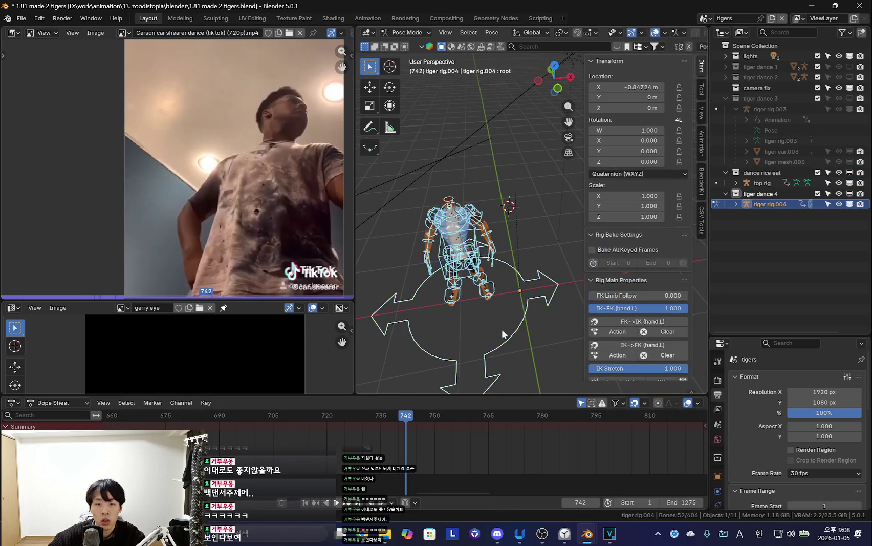
{"action": "scroll", "coordinate": [502, 329], "scroll_direction": "down", "scroll_amount": 3}
{"action": "scroll", "coordinate": [513, 448], "scroll_direction": "down", "scroll_amount": 6}
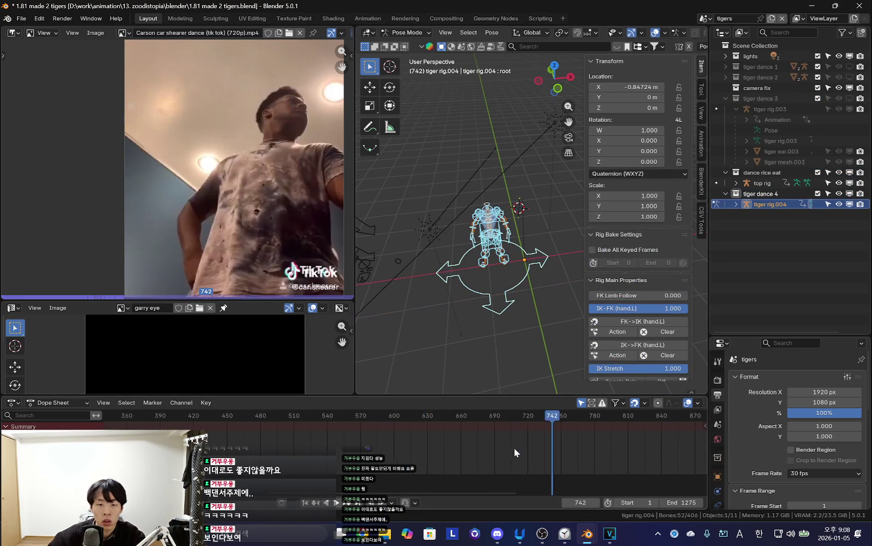
{"action": "key", "text": "k"}
{"action": "left_click", "coordinate": [502, 306]}
{"action": "scroll", "coordinate": [494, 450], "scroll_direction": "down", "scroll_amount": 2}
{"action": "scroll", "coordinate": [452, 447], "scroll_direction": "down", "scroll_amount": 2}
{"action": "mouse_move", "coordinate": [466, 328]}
{"action": "middle_mouse_down"}
{"action": "mouse_move", "coordinate": [474, 275]}
{"action": "mouse_move", "coordinate": [454, 282]}
{"action": "mouse_move", "coordinate": [464, 258]}
{"action": "middle_mouse_up"}
Select the top rig's keys from about frame 580 to 860 and settle on frame 578.
{"action": "left_click", "coordinate": [460, 225]}
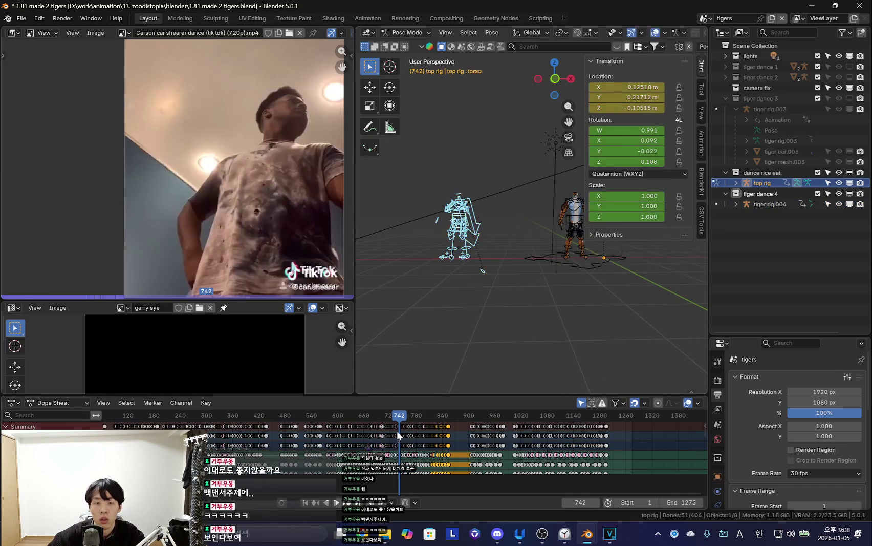
{"action": "left_click_drag", "start_coordinate": [328, 445], "coordinate": [420, 436]}
{"action": "scroll", "coordinate": [420, 436], "scroll_direction": "up", "scroll_amount": 5}
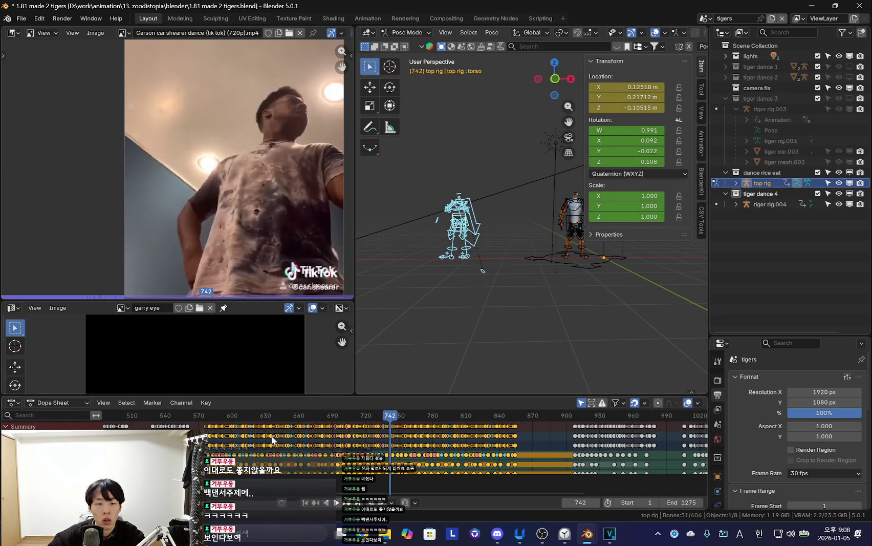
{"action": "left_click", "coordinate": [198, 415]}
{"action": "key", "text": "space"}
{"action": "key", "text": "space"}
{"action": "scroll", "coordinate": [386, 447], "scroll_direction": "up", "scroll_amount": 3}
{"action": "scroll", "coordinate": [387, 447], "scroll_direction": "up", "scroll_amount": 3}
{"action": "scroll", "coordinate": [386, 447], "scroll_direction": "up", "scroll_amount": 2}
{"action": "key", "text": "Left"}
{"action": "key", "text": "Left"}
{"action": "scroll", "coordinate": [370, 433], "scroll_direction": "up", "scroll_amount": 1}
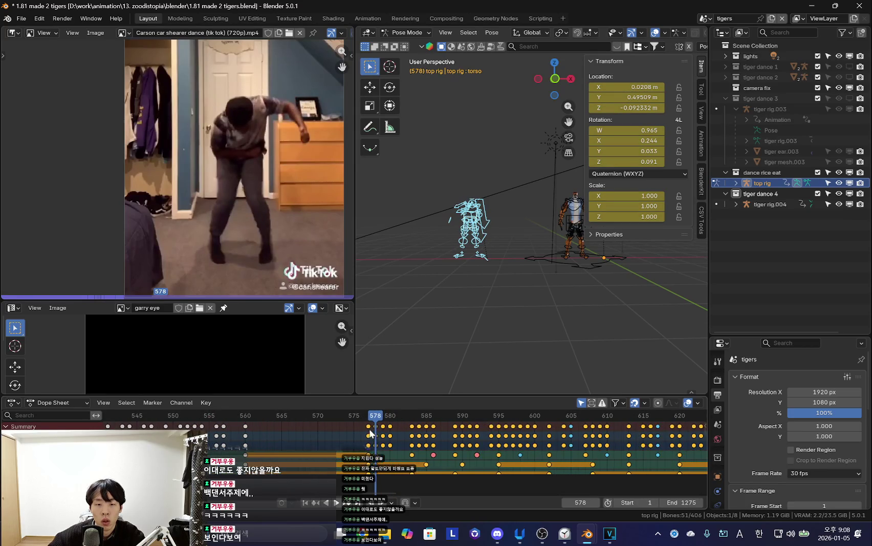
Copy the top rig's frame-578 pose and paste it onto tiger rig.004.
{"action": "right_click", "coordinate": [454, 282]}
{"action": "left_click", "coordinate": [454, 282]}
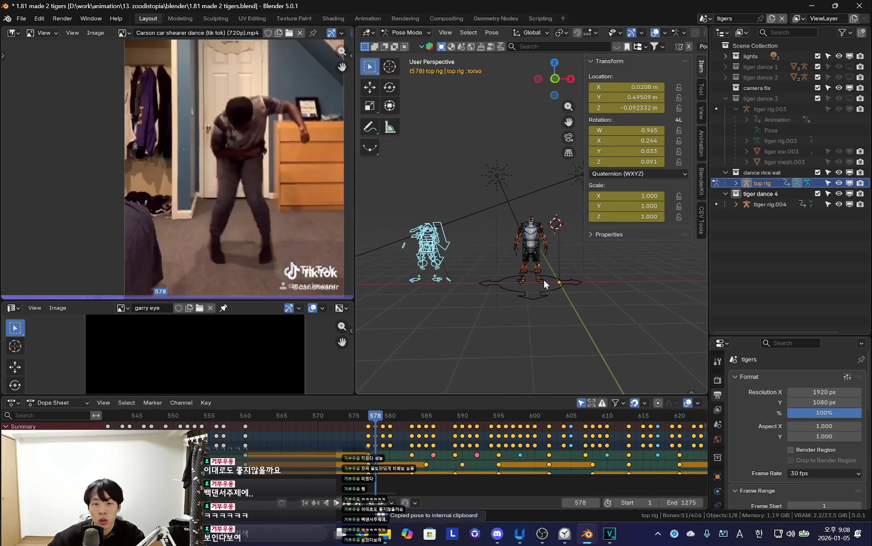
{"action": "key", "text": "ctrl+Tab"}
{"action": "left_click", "coordinate": [535, 240]}
{"action": "key", "text": "ctrl+Tab"}
{"action": "right_click", "coordinate": [456, 297]}
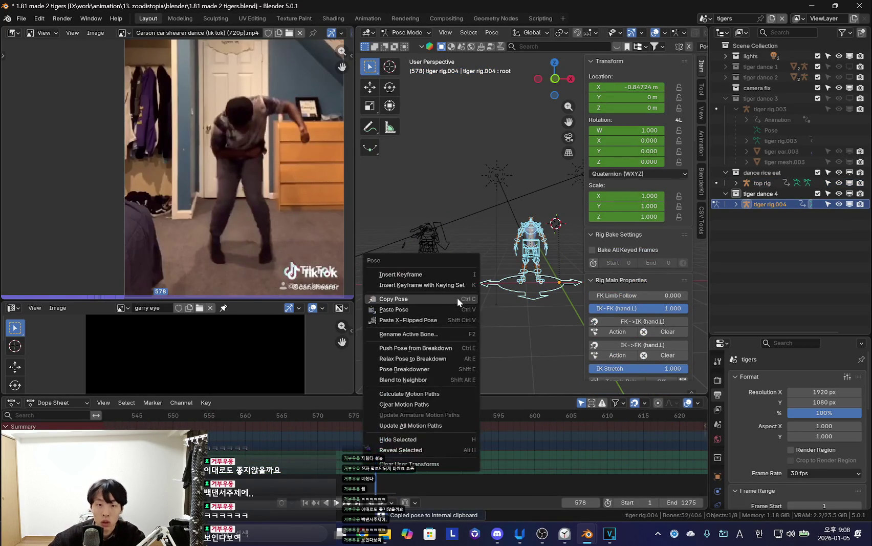
{"action": "left_click", "coordinate": [453, 309]}
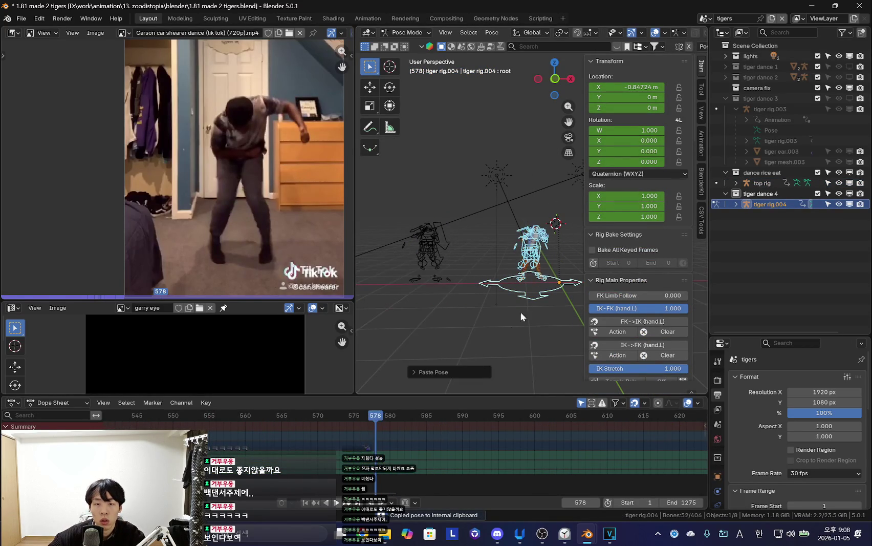
Select all of tiger rig.004's bones, scrub to frame 649, and reselect the top rig.
{"action": "middle_click_drag", "start_coordinate": [514, 316], "coordinate": [479, 309]}
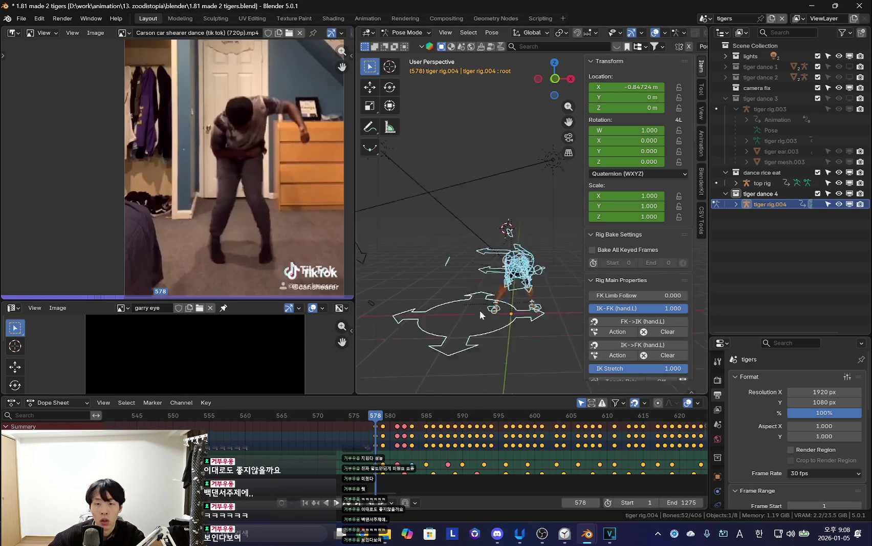
{"action": "left_click", "coordinate": [494, 459]}
{"action": "scroll", "coordinate": [494, 459], "scroll_direction": "down", "scroll_amount": 5}
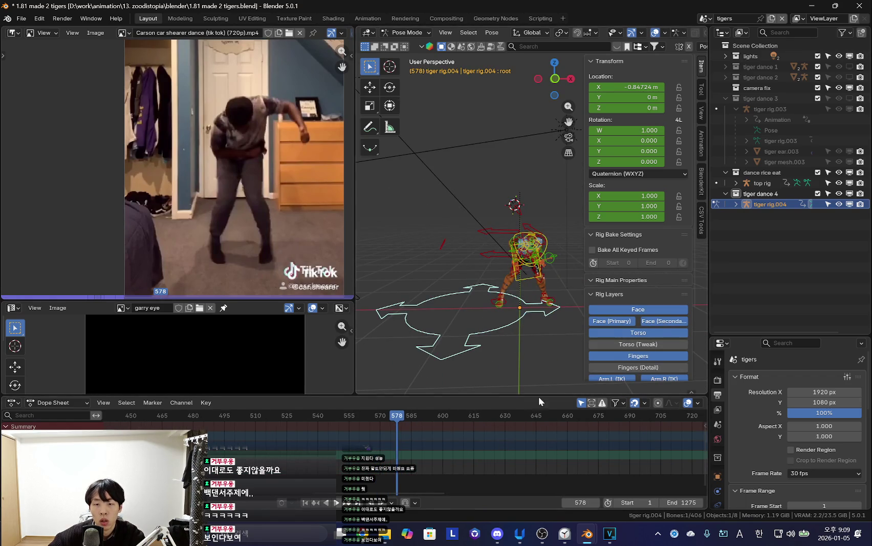
{"action": "key", "text": "a"}
{"action": "middle_click_drag", "start_coordinate": [529, 309], "coordinate": [527, 312]}
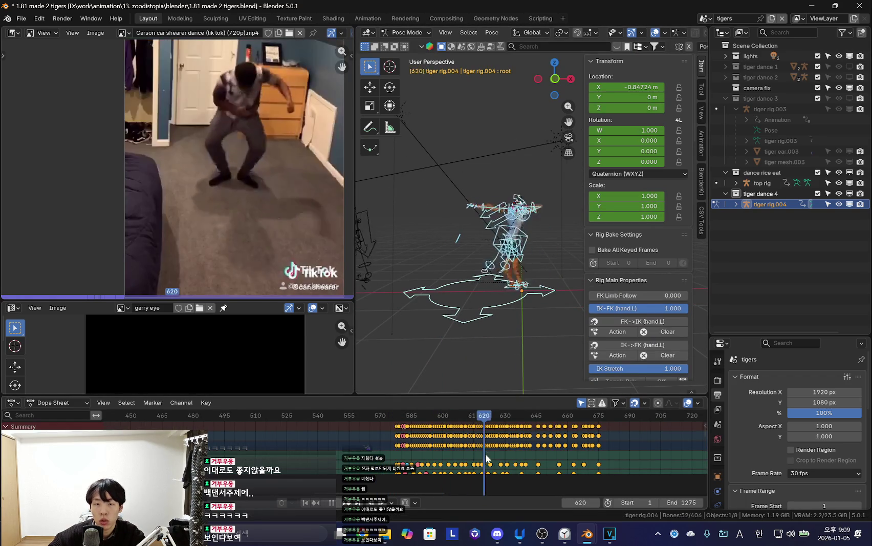
{"action": "left_click_drag", "start_coordinate": [439, 448], "coordinate": [515, 396]}
{"action": "middle_click_drag", "start_coordinate": [515, 389], "coordinate": [508, 317]}
{"action": "key", "text": "ctrl+Tab"}
{"action": "left_click", "coordinate": [402, 246]}
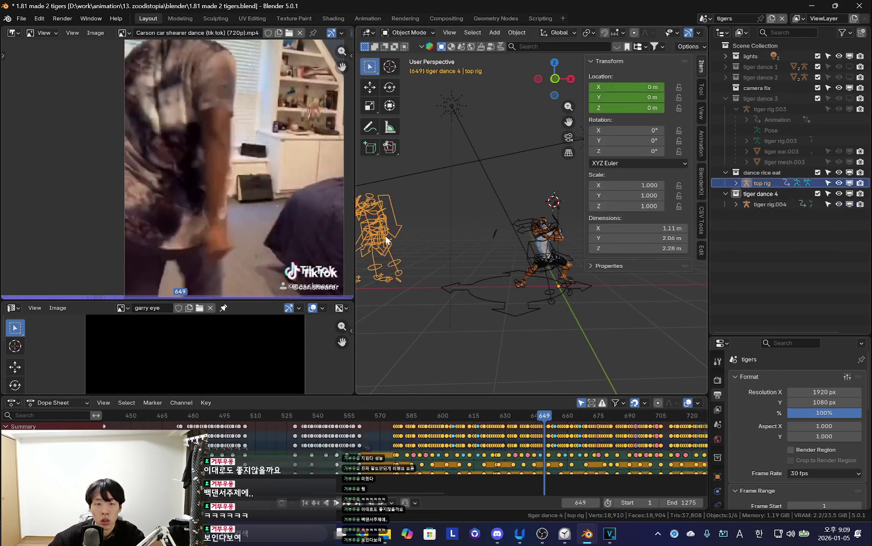
Copy the top rig's selected keyframes from the timeline.
{"action": "key", "text": "ctrl+Tab"}
{"action": "scroll", "coordinate": [416, 448], "scroll_direction": "up", "scroll_amount": 2}
{"action": "right_click", "coordinate": [416, 448]}
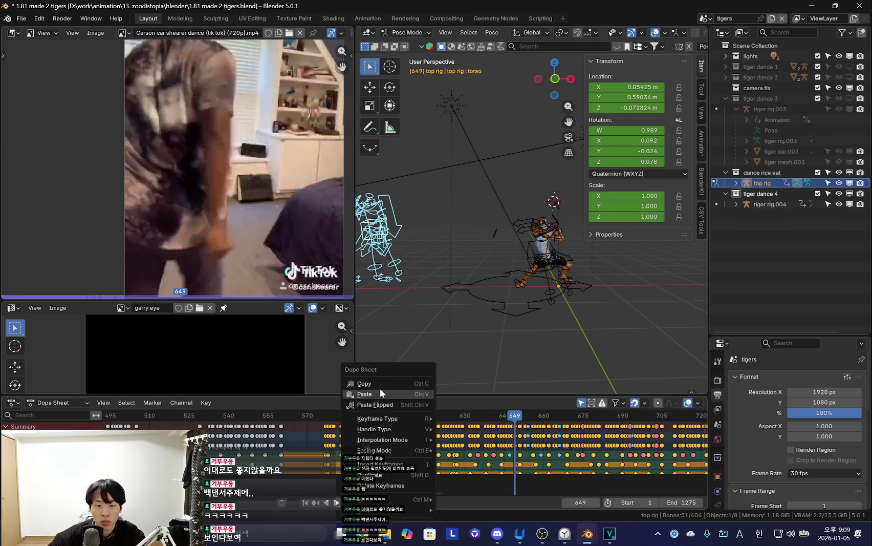
{"action": "middle_click_drag", "start_coordinate": [380, 387], "coordinate": [487, 329]}
{"action": "right_click", "coordinate": [463, 426]}
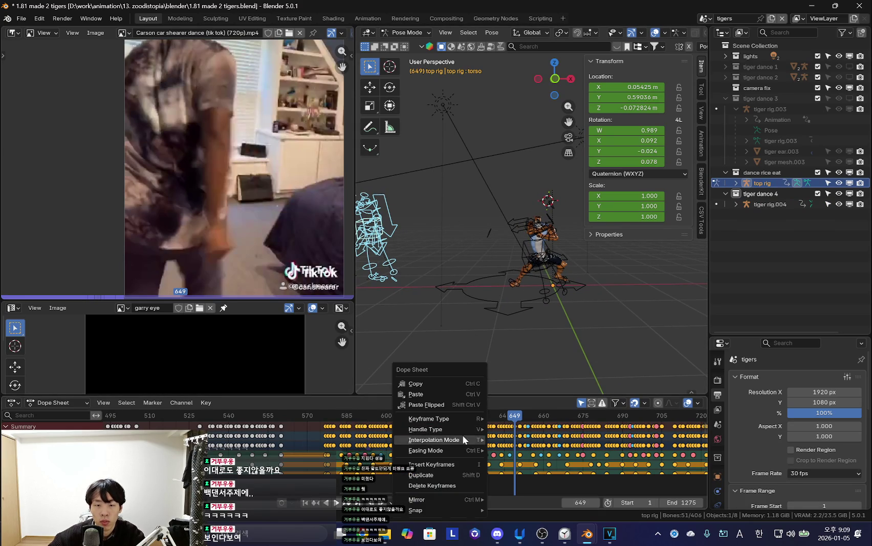
{"action": "left_click", "coordinate": [415, 384]}
Key location, rotation and scale for tiger rig.004's bones at frame 649.
{"action": "key", "text": "ctrl+Tab"}
{"action": "left_click", "coordinate": [531, 299]}
{"action": "key", "text": "ctrl+Tab"}
{"action": "middle_click_drag", "start_coordinate": [545, 462], "coordinate": [462, 462]}
{"action": "scroll", "coordinate": [462, 463], "scroll_direction": "down", "scroll_amount": 3}
{"action": "scroll", "coordinate": [388, 451], "scroll_direction": "down", "scroll_amount": 8}
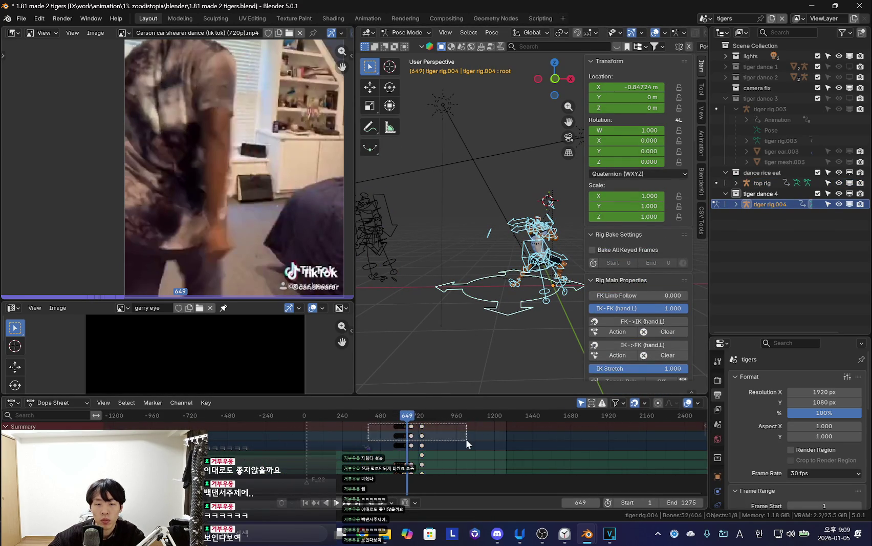
{"action": "left_click_drag", "start_coordinate": [466, 439], "coordinate": [465, 440]}
{"action": "scroll", "coordinate": [399, 446], "scroll_direction": "up", "scroll_amount": 5}
{"action": "key", "text": "k"}
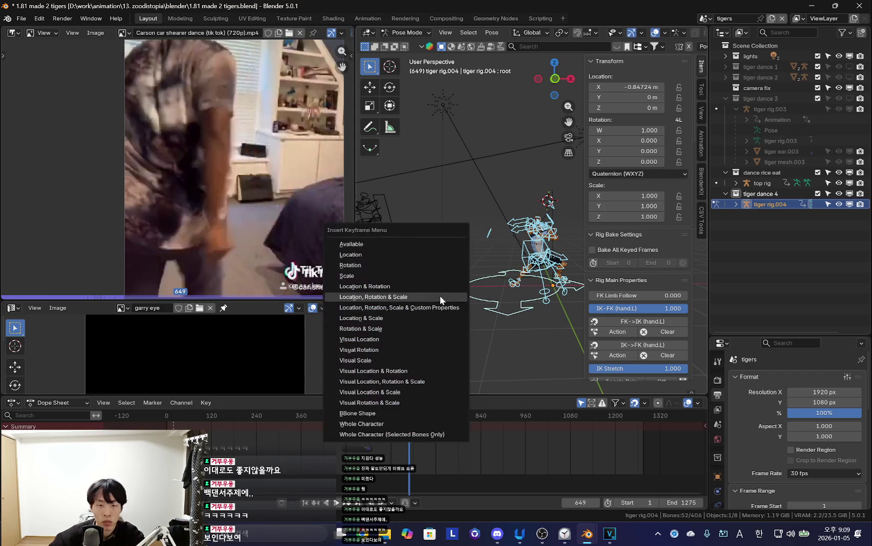
{"action": "left_click", "coordinate": [439, 295]}
{"action": "scroll", "coordinate": [438, 445], "scroll_direction": "up", "scroll_amount": 2}
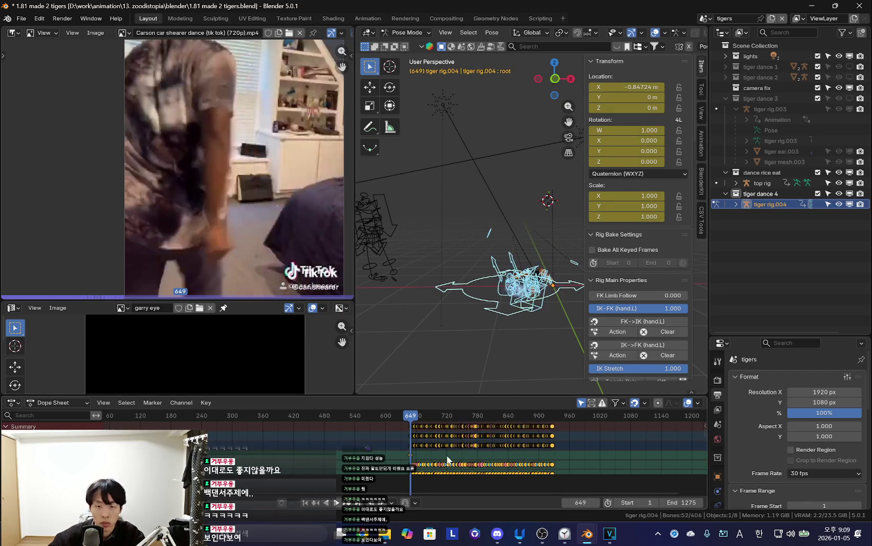
Play the dance, stop back at frame 650, and switch to the browser window.
{"action": "key", "text": "space"}
{"action": "scroll", "coordinate": [347, 448], "scroll_direction": "up", "scroll_amount": 4}
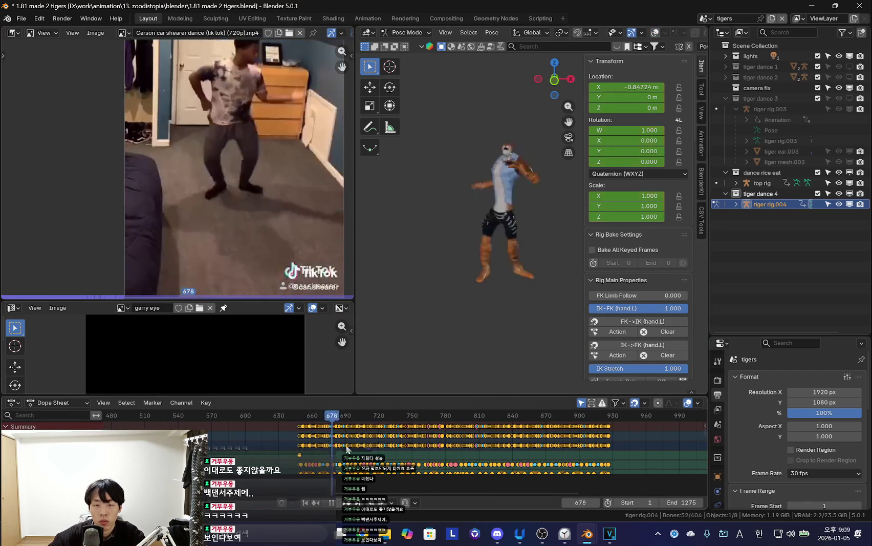
{"action": "scroll", "coordinate": [447, 448], "scroll_direction": "up", "scroll_amount": 3}
{"action": "key", "text": "Escape"}
{"action": "key", "text": "space"}
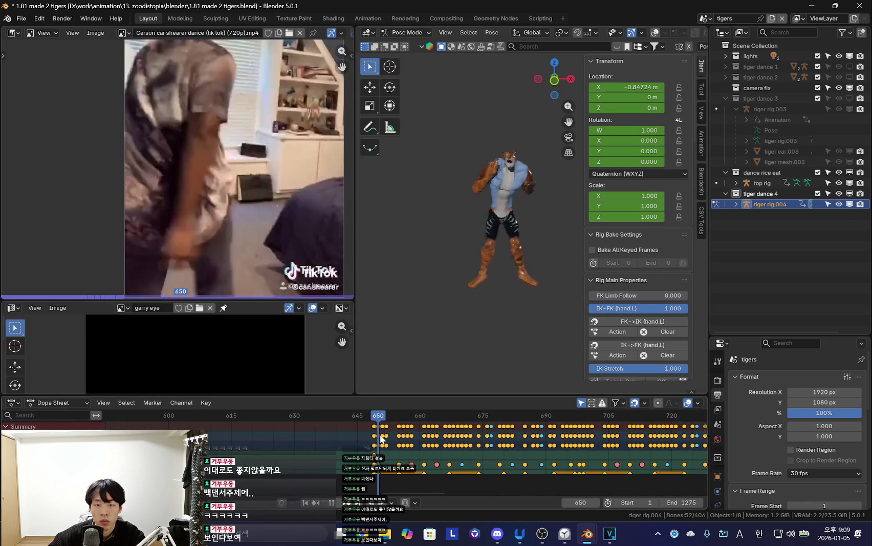
{"action": "key", "text": "Escape"}
{"action": "scroll", "coordinate": [409, 431], "scroll_direction": "up", "scroll_amount": 3}
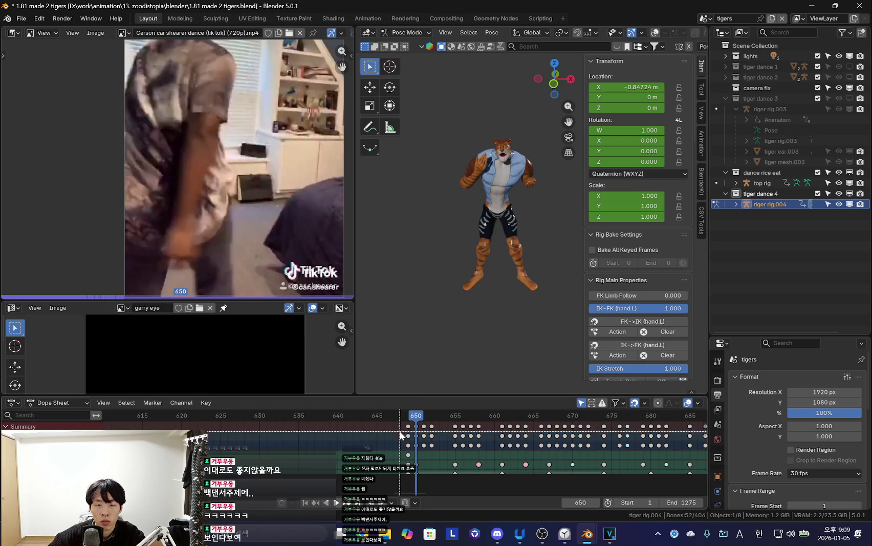
{"action": "key", "text": "shift+alt+z"}
{"action": "key", "text": "alt+Tab"}
{"action": "key", "text": "alt+Tab"}
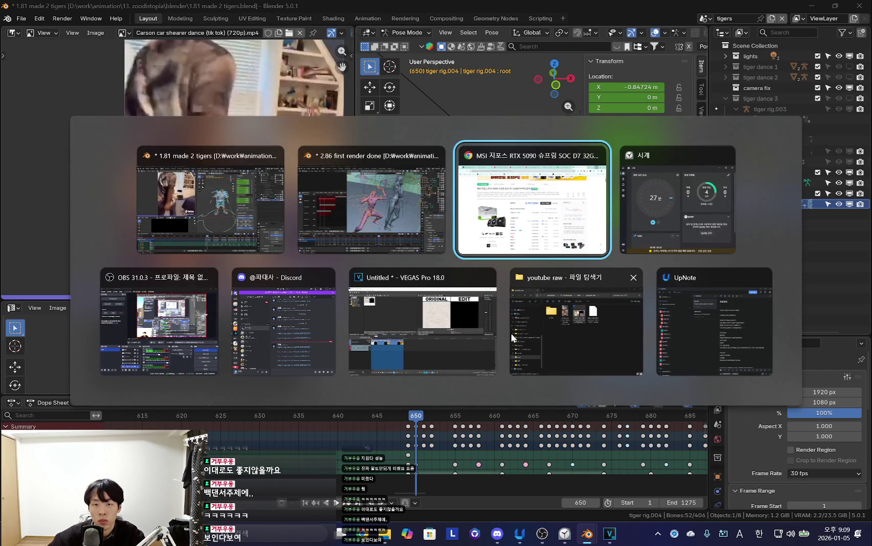
Skip three tracks in YouTube Music to reach IRIS OUT, then minimize Chrome.
{"action": "key", "text": "ctrl+3"}
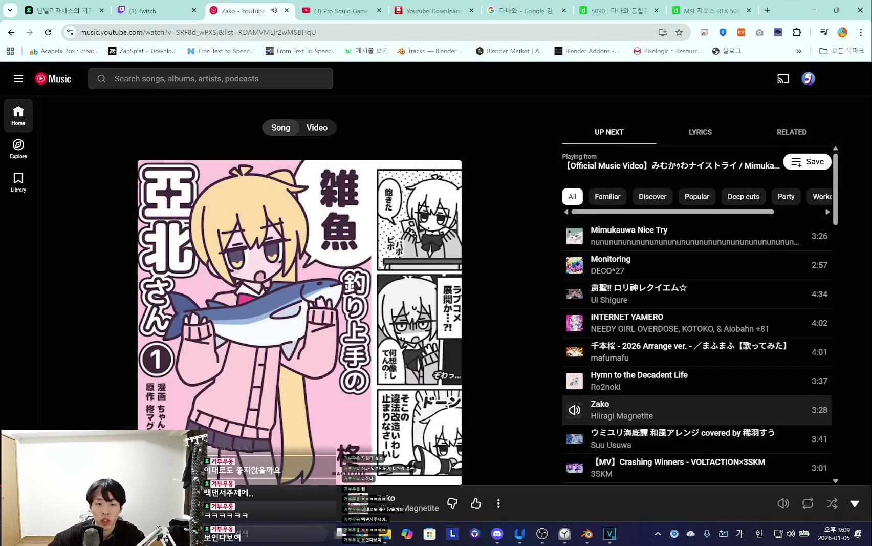
{"action": "key", "text": "j"}
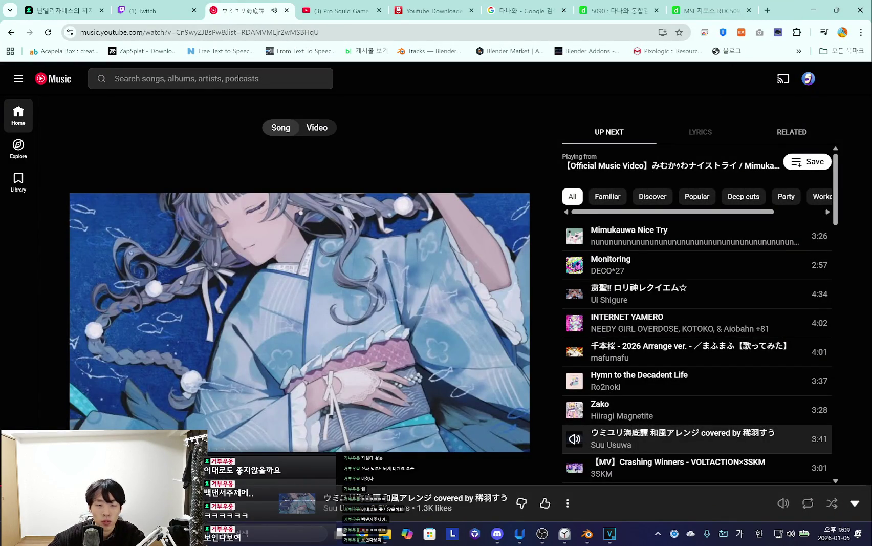
{"action": "key", "text": "j"}
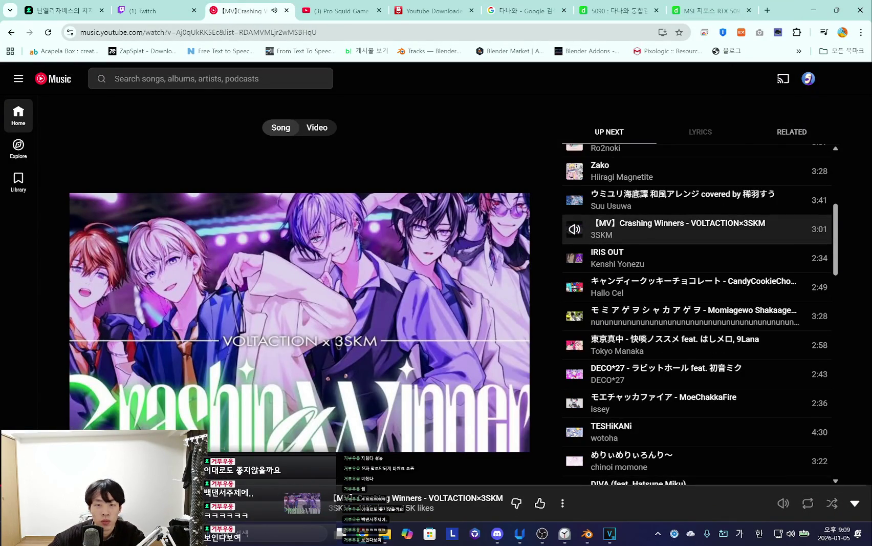
{"action": "key", "text": "j"}
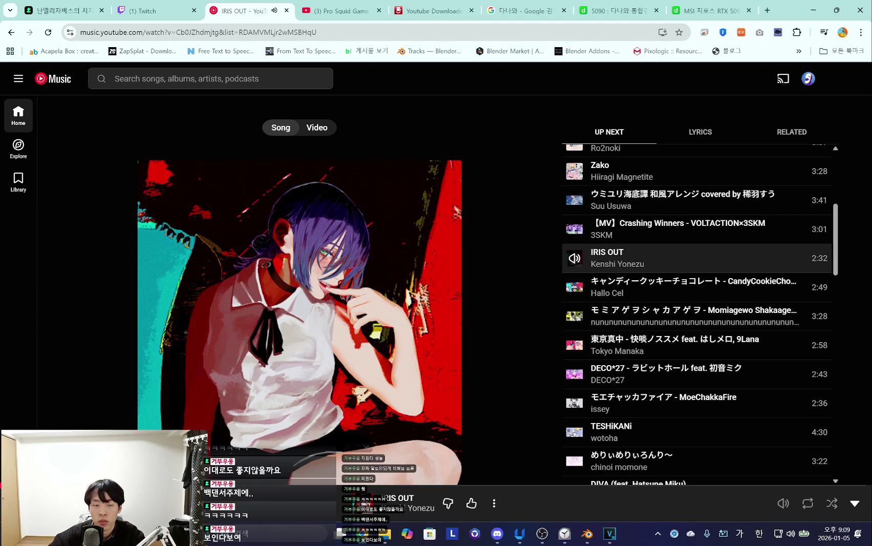
{"action": "left_click", "coordinate": [813, 7]}
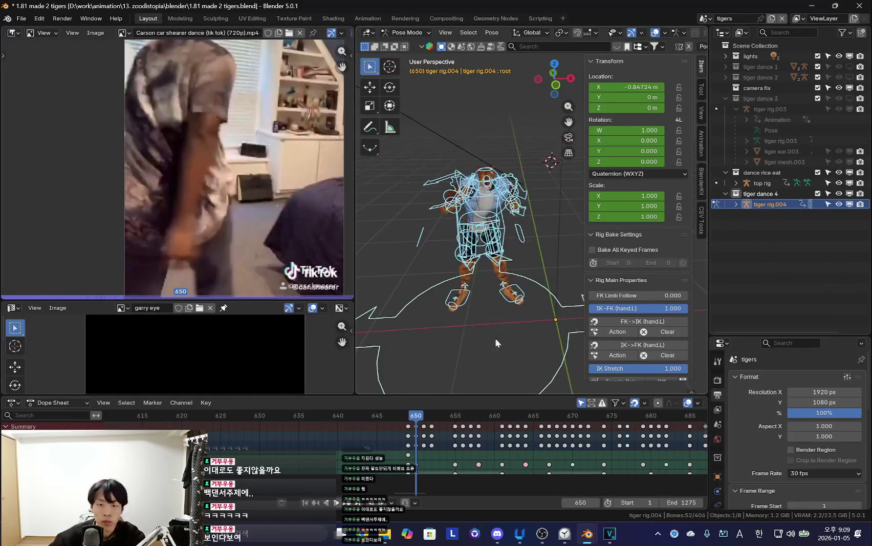
Select only tiger rig.004's root bone and delete its keyframe at frame 650.
{"action": "left_click", "coordinate": [462, 333]}
{"action": "mouse_move", "coordinate": [481, 317]}
{"action": "middle_mouse_down"}
{"action": "mouse_move", "coordinate": [450, 286]}
{"action": "mouse_move", "coordinate": [478, 330]}
{"action": "middle_mouse_up"}
{"action": "key", "text": "ctrl+z"}
{"action": "left_click", "coordinate": [414, 366]}
{"action": "scroll", "coordinate": [438, 428], "scroll_direction": "down", "scroll_amount": 5}
{"action": "scroll", "coordinate": [489, 300], "scroll_direction": "down", "scroll_amount": 3}
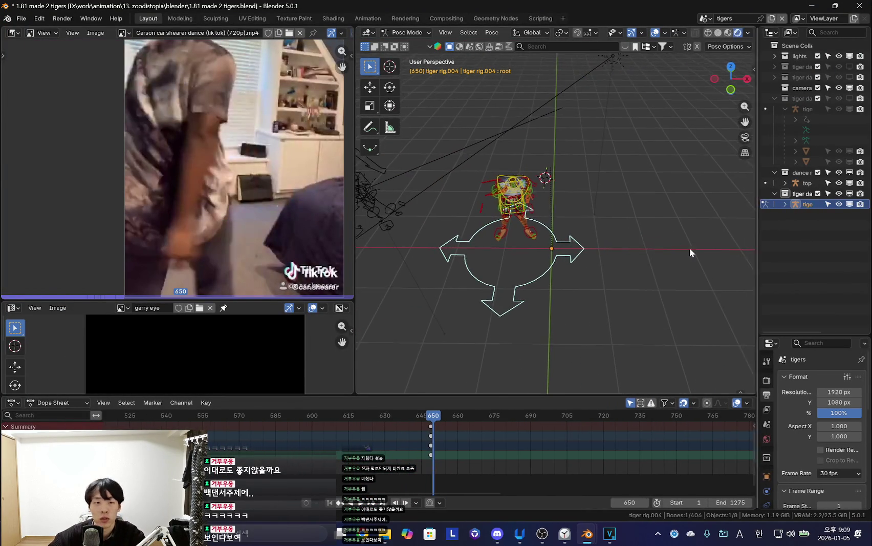
{"action": "left_click_drag", "start_coordinate": [709, 248], "coordinate": [757, 249]}
{"action": "scroll", "coordinate": [452, 450], "scroll_direction": "down", "scroll_amount": 4}
{"action": "scroll", "coordinate": [453, 450], "scroll_direction": "up", "scroll_amount": 3}
{"action": "scroll", "coordinate": [455, 451], "scroll_direction": "up", "scroll_amount": 2}
{"action": "key", "text": "x"}
{"action": "left_click", "coordinate": [445, 442]}
{"action": "mouse_move", "coordinate": [501, 358]}
{"action": "middle_mouse_down"}
{"action": "mouse_move", "coordinate": [557, 299]}
{"action": "mouse_move", "coordinate": [524, 265]}
{"action": "mouse_move", "coordinate": [578, 327]}
{"action": "middle_mouse_up"}
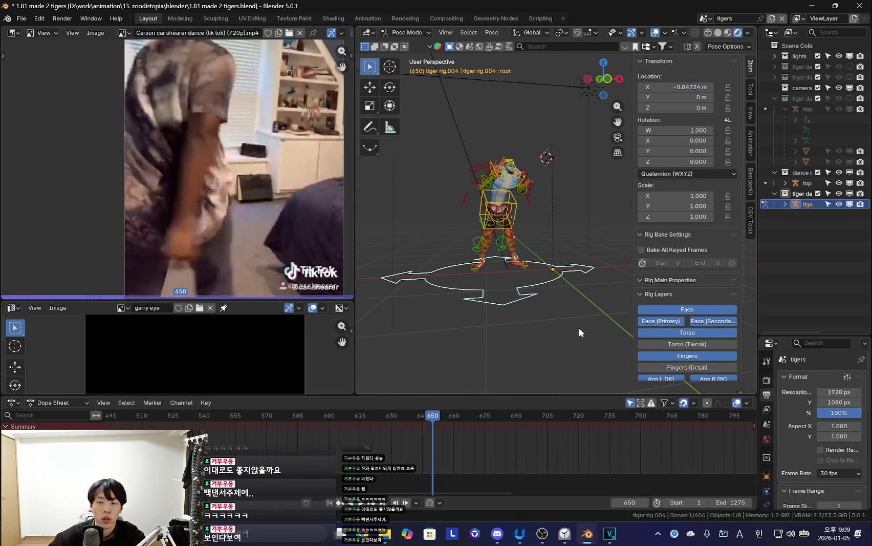
Play the dance to about frame 823, then make the root bone the only active selection.
{"action": "key", "text": "space"}
{"action": "scroll", "coordinate": [484, 313], "scroll_direction": "down", "scroll_amount": 2}
{"action": "scroll", "coordinate": [527, 282], "scroll_direction": "up", "scroll_amount": 3}
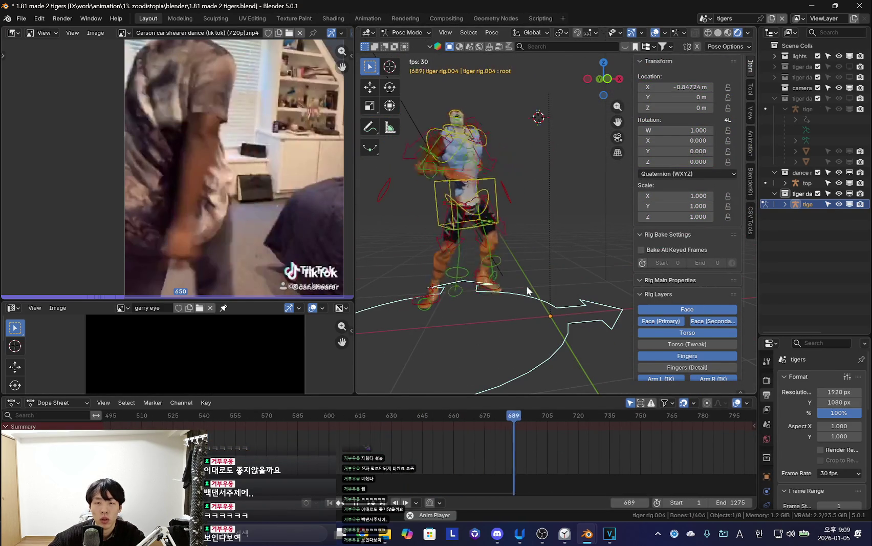
{"action": "scroll", "coordinate": [544, 368], "scroll_direction": "up", "scroll_amount": 2}
{"action": "mouse_move", "coordinate": [544, 368]}
{"action": "middle_mouse_down"}
{"action": "mouse_move", "coordinate": [548, 309]}
{"action": "mouse_move", "coordinate": [540, 325]}
{"action": "mouse_move", "coordinate": [556, 324]}
{"action": "middle_mouse_up"}
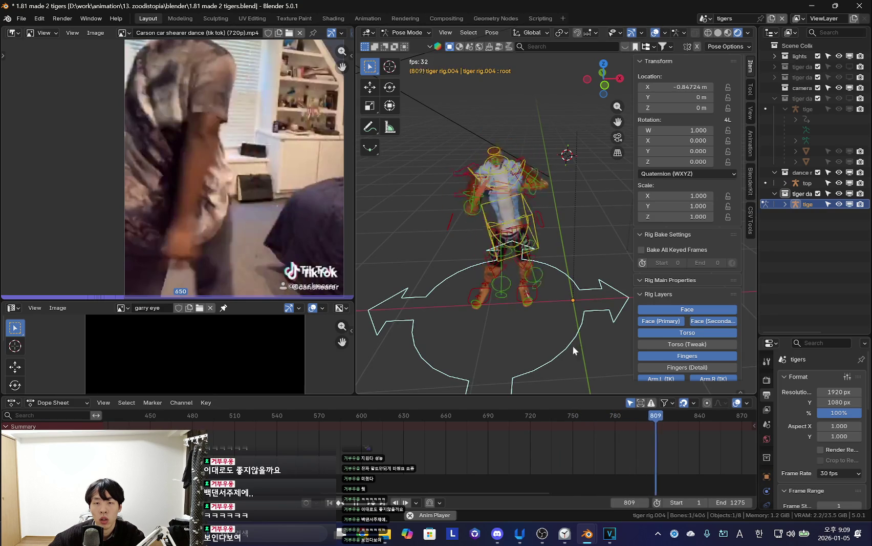
{"action": "key", "text": "space"}
{"action": "left_click", "coordinate": [537, 302]}
{"action": "key", "text": "a"}
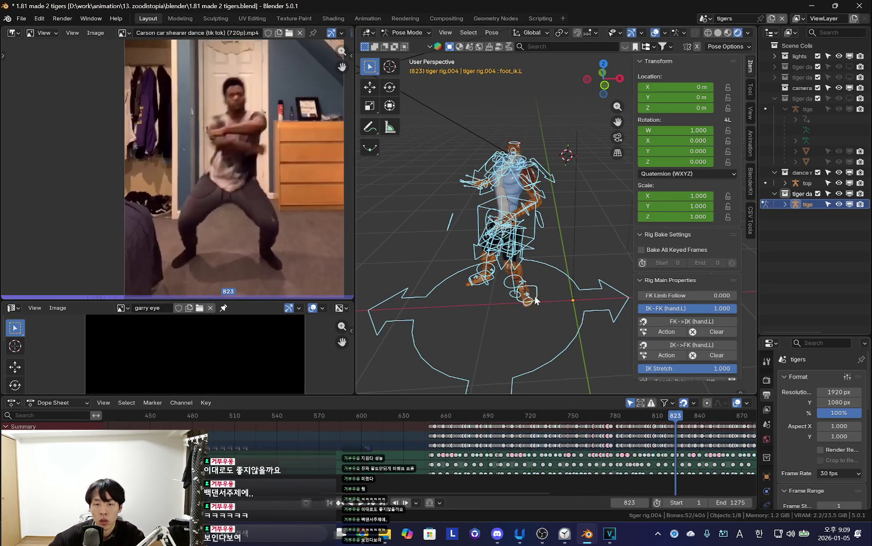
{"action": "key", "text": "alt+a"}
{"action": "left_click", "coordinate": [563, 339]}
{"action": "scroll", "coordinate": [708, 300], "scroll_direction": "down", "scroll_amount": 4}
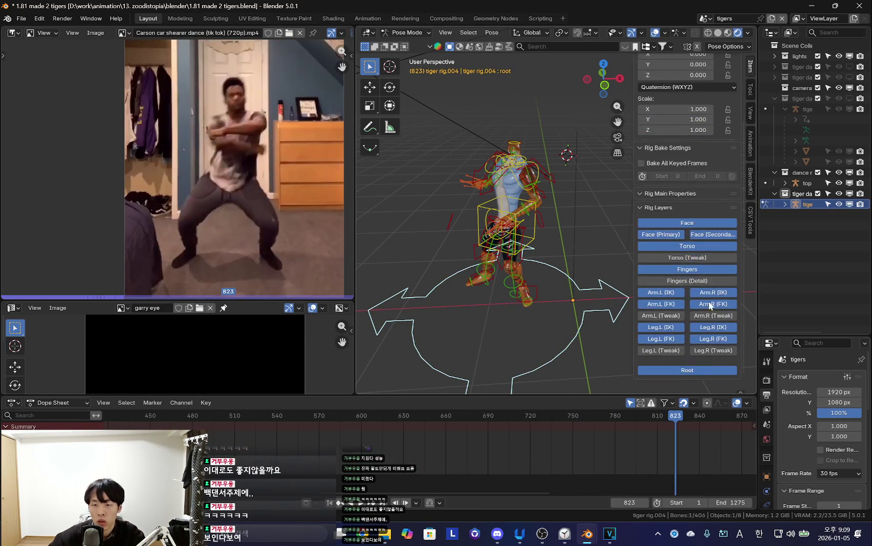
Hide the Root bone layer, select all bones, and hide the rig overlays.
{"action": "left_click", "coordinate": [700, 369]}
{"action": "key", "text": "a"}
{"action": "scroll", "coordinate": [475, 444], "scroll_direction": "down", "scroll_amount": 3}
{"action": "key", "text": "shift+alt+z"}
{"action": "scroll", "coordinate": [493, 459], "scroll_direction": "up", "scroll_amount": 4}
{"action": "scroll", "coordinate": [404, 459], "scroll_direction": "up", "scroll_amount": 5, "text": "ctrl"}
Scrub back to frame 650 and play the dance from there.
{"action": "left_click", "coordinate": [403, 459]}
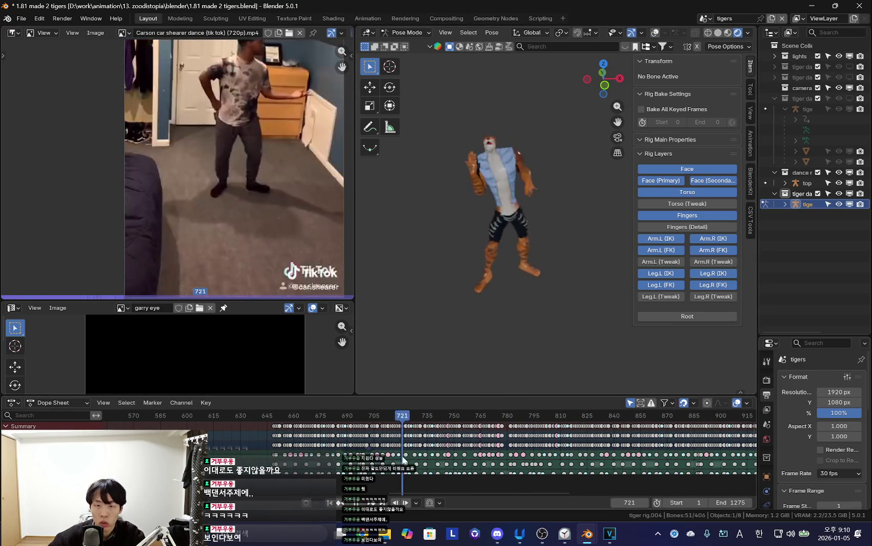
{"action": "left_click_drag", "start_coordinate": [403, 459], "coordinate": [381, 437]}
{"action": "scroll", "coordinate": [380, 436], "scroll_direction": "up", "scroll_amount": 3}
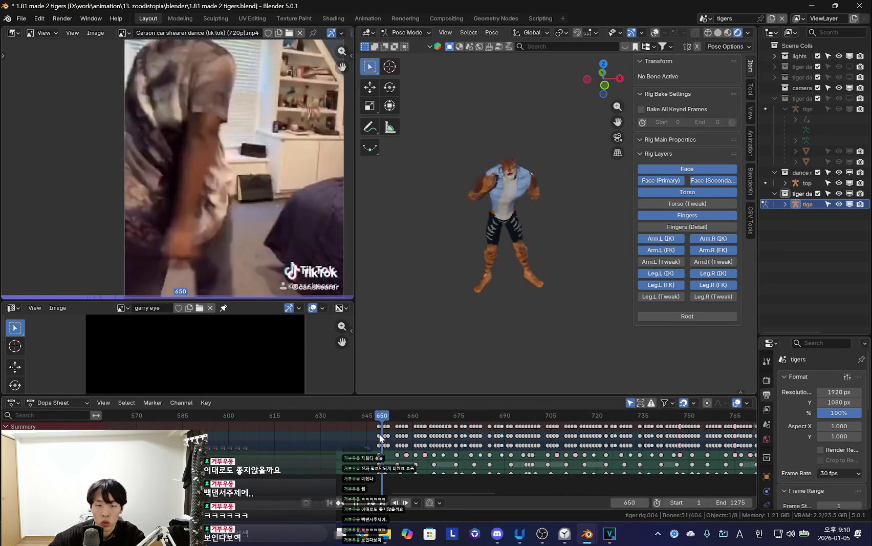
{"action": "left_click", "coordinate": [378, 427]}
{"action": "left_click", "coordinate": [421, 449]}
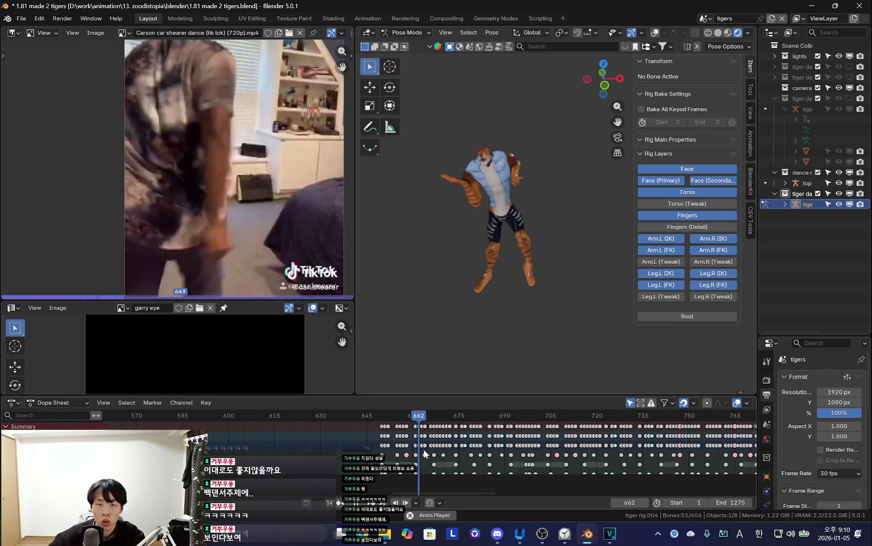
{"action": "scroll", "coordinate": [486, 448], "scroll_direction": "down", "scroll_amount": 2}
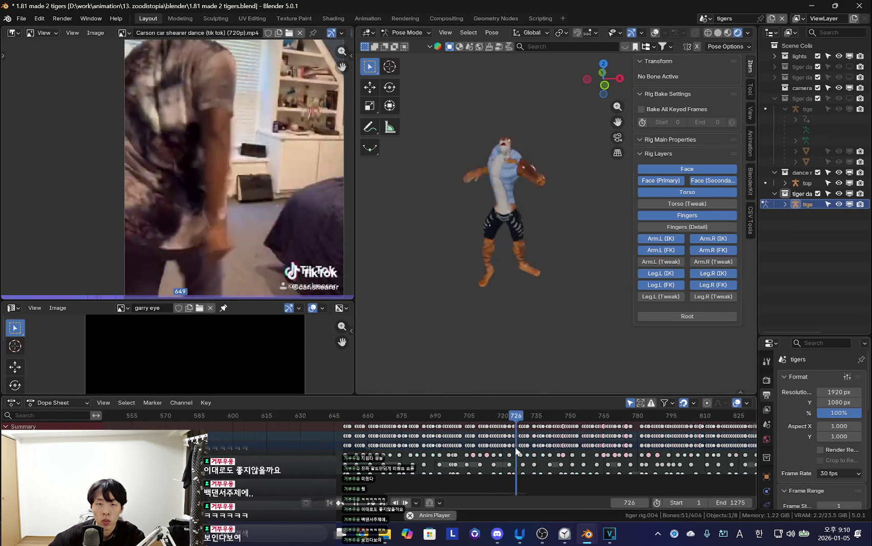
Set the playhead near frame 699 and delete all keyframes before it.
{"action": "left_click_drag", "start_coordinate": [517, 450], "coordinate": [441, 450]}
{"action": "scroll", "coordinate": [449, 443], "scroll_direction": "up", "scroll_amount": 3}
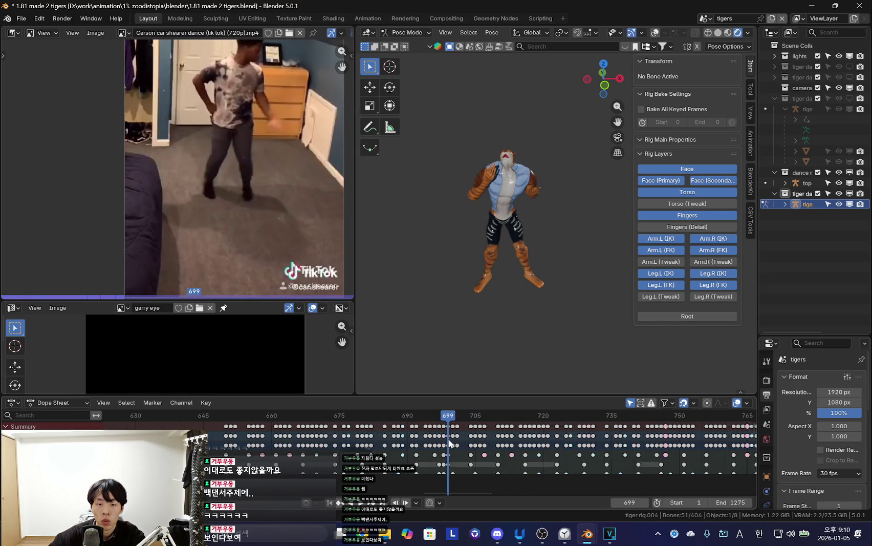
{"action": "key", "text": "bracketleft"}
{"action": "scroll", "coordinate": [461, 435], "scroll_direction": "up", "scroll_amount": 4}
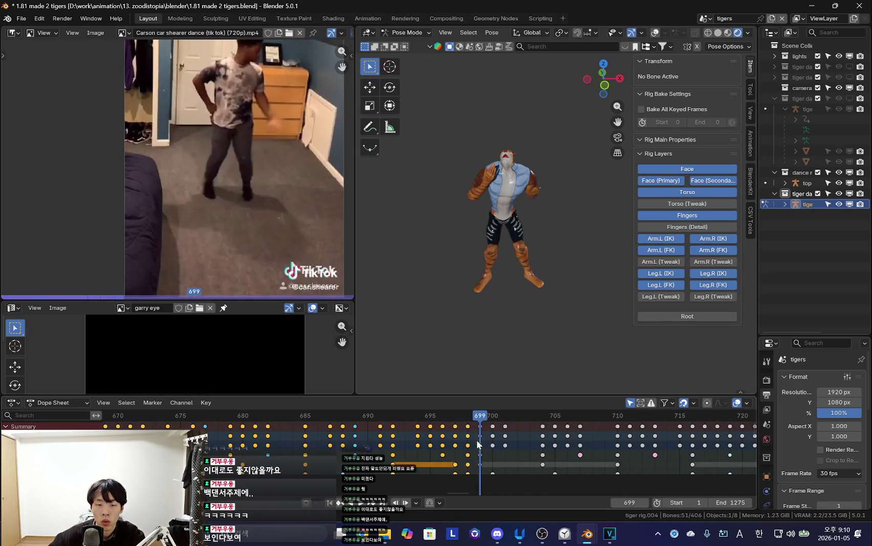
{"action": "key", "text": "bracketleft"}
{"action": "scroll", "coordinate": [433, 433], "scroll_direction": "down", "scroll_amount": 4}
{"action": "key", "text": "alt+a"}
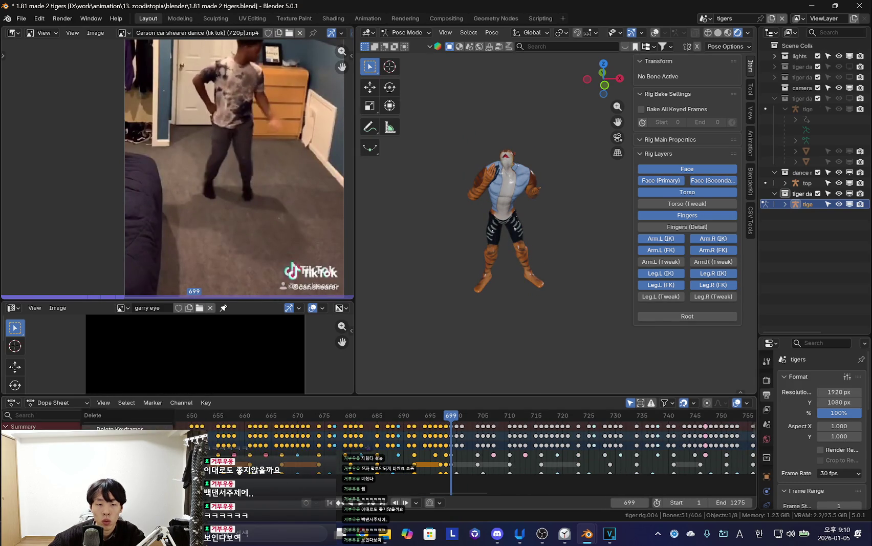
{"action": "key", "text": "space"}
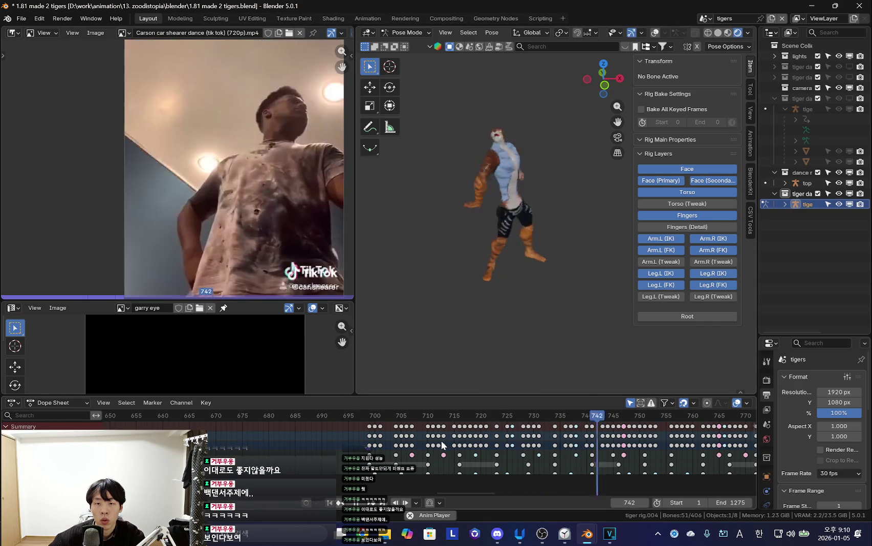
{"action": "scroll", "coordinate": [526, 437], "scroll_direction": "down", "scroll_amount": 5}
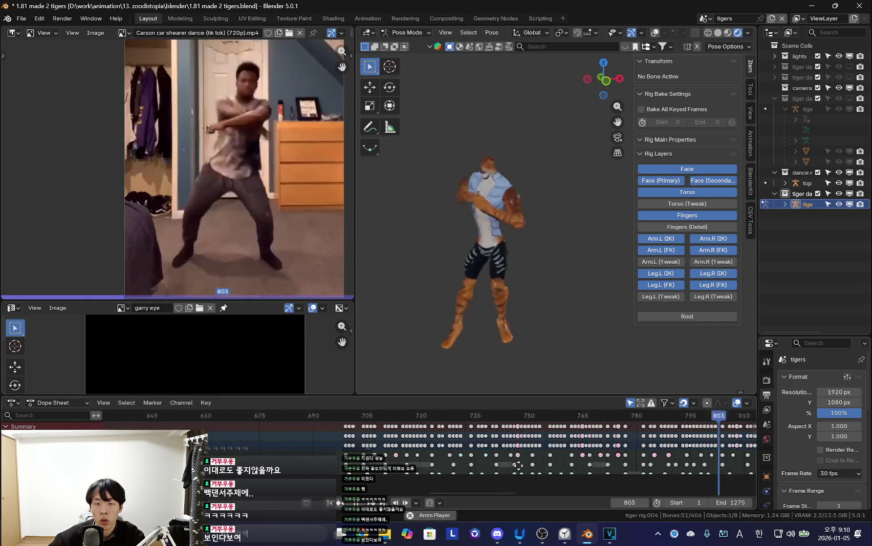
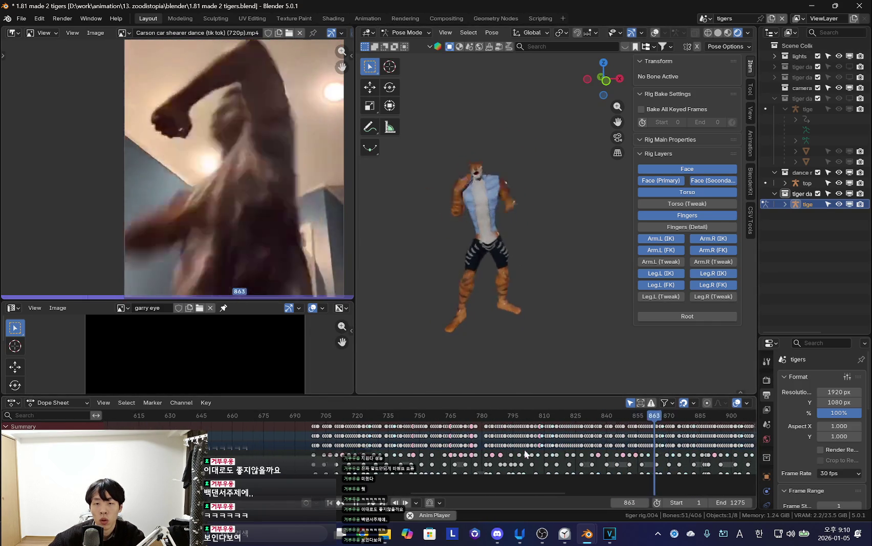
Scrub the Dope Sheet back to around frame 775 to replay the dance.
{"action": "left_click", "coordinate": [461, 415]}
{"action": "scroll", "coordinate": [359, 450], "scroll_direction": "up", "scroll_amount": 1}
{"action": "left_click", "coordinate": [358, 415]}
{"action": "left_click_drag", "start_coordinate": [482, 437], "coordinate": [423, 453]}
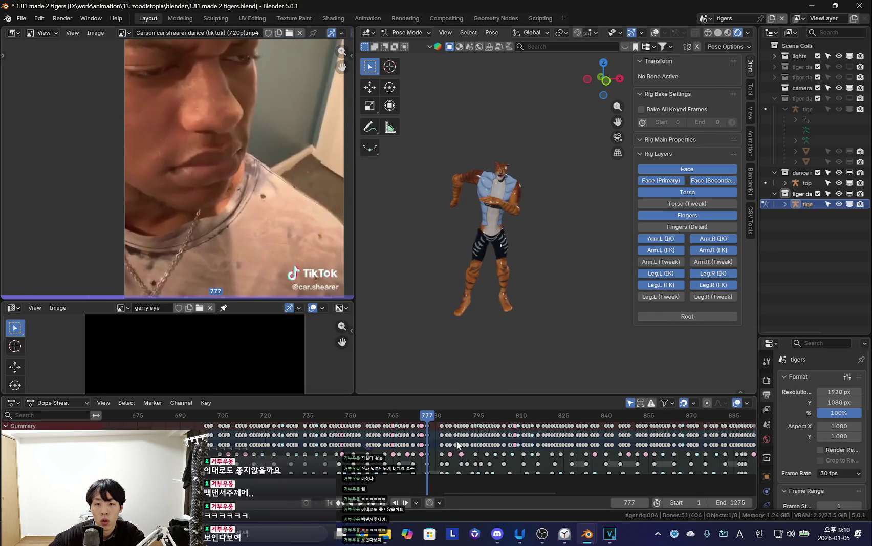
{"action": "scroll", "coordinate": [457, 445], "scroll_direction": "up", "scroll_amount": 3}
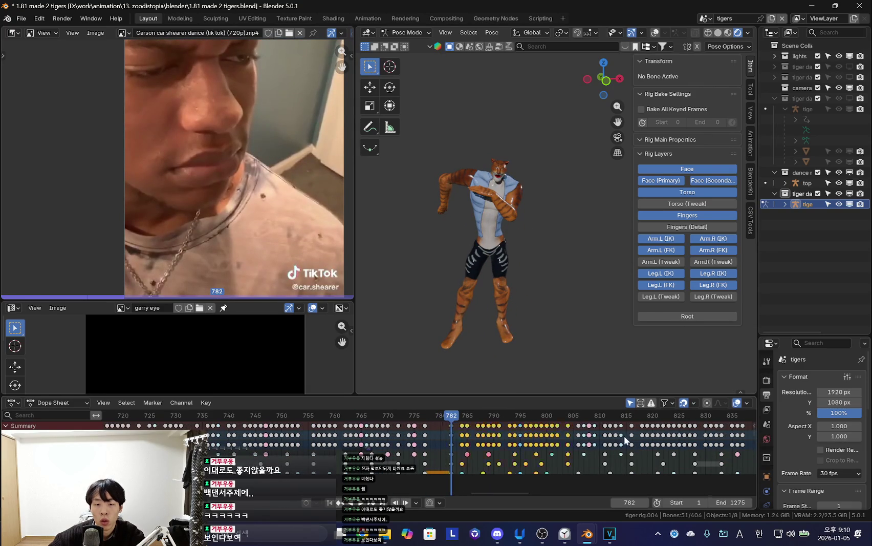
{"action": "scroll", "coordinate": [499, 447], "scroll_direction": "down", "scroll_amount": 3}
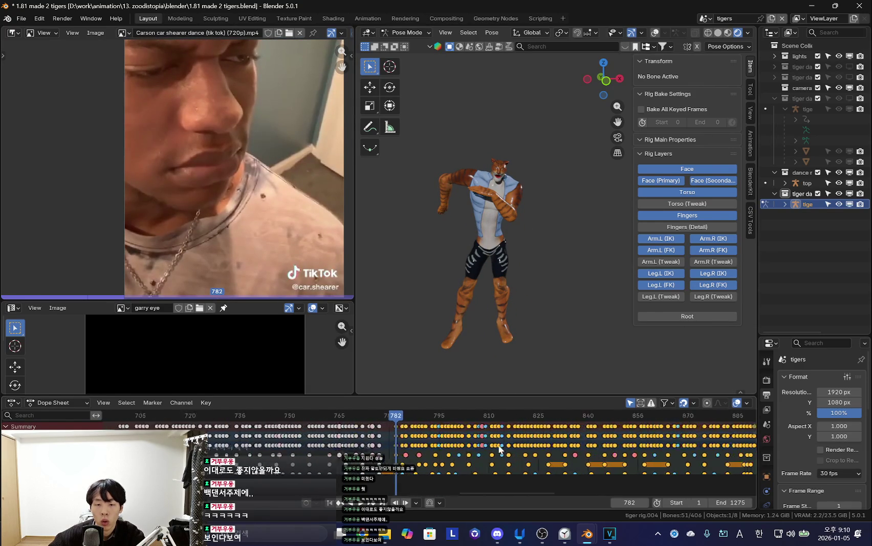
Play the dance forward and in reverse with overlays on, scrubbing to frame 801.
{"action": "key", "text": "space"}
{"action": "scroll", "coordinate": [330, 440], "scroll_direction": "up", "scroll_amount": 3}
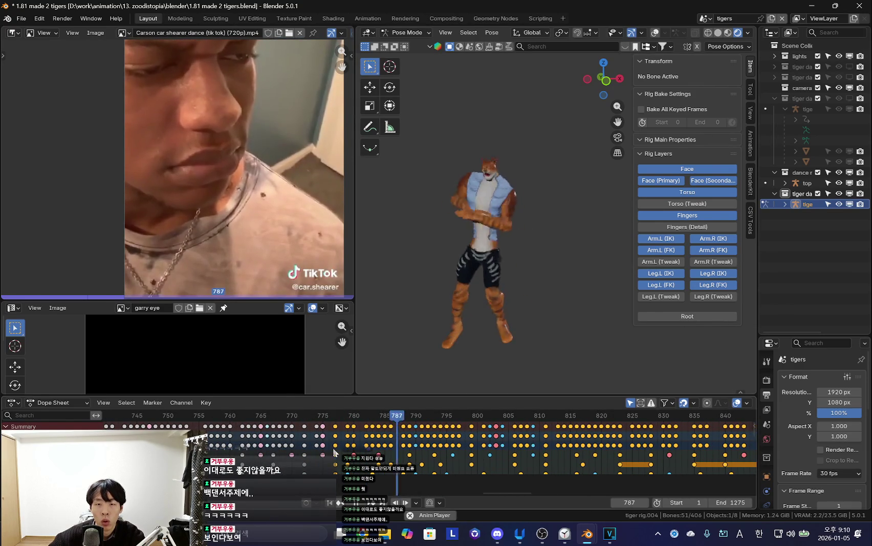
{"action": "left_click", "coordinate": [333, 448]}
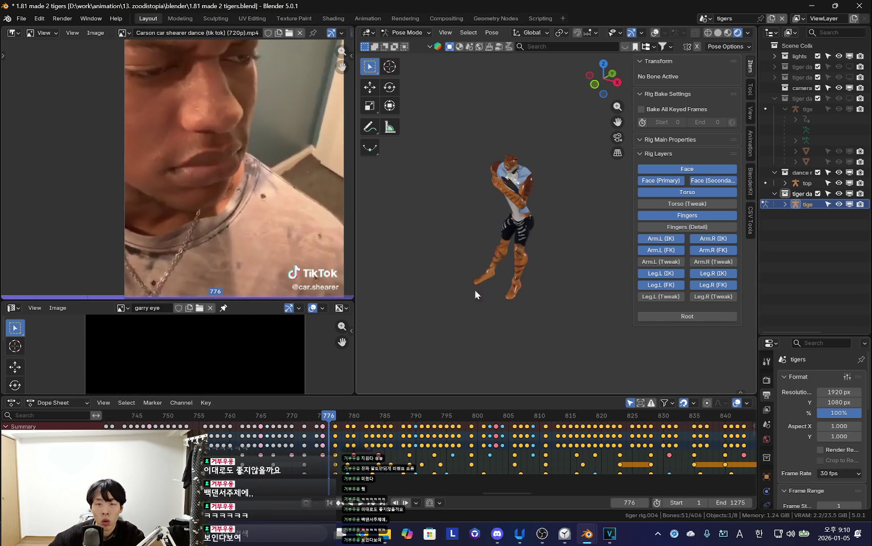
{"action": "key", "text": "shift+ctrl+space"}
{"action": "key", "text": "shift+alt+z"}
{"action": "left_click_drag", "start_coordinate": [302, 448], "coordinate": [601, 450]}
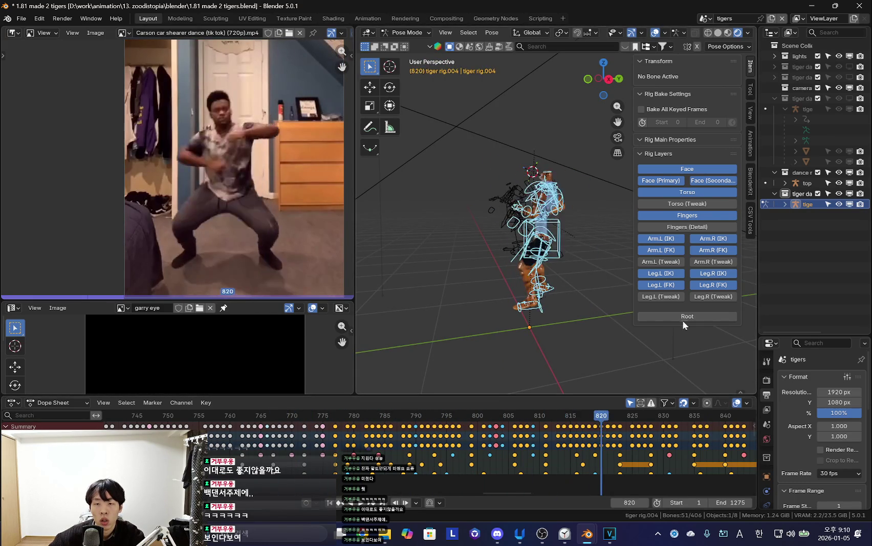
At frame 820, select all the tiger rig's bones and return to Object Mode.
{"action": "left_click", "coordinate": [682, 317]}
{"action": "left_click", "coordinate": [590, 328]}
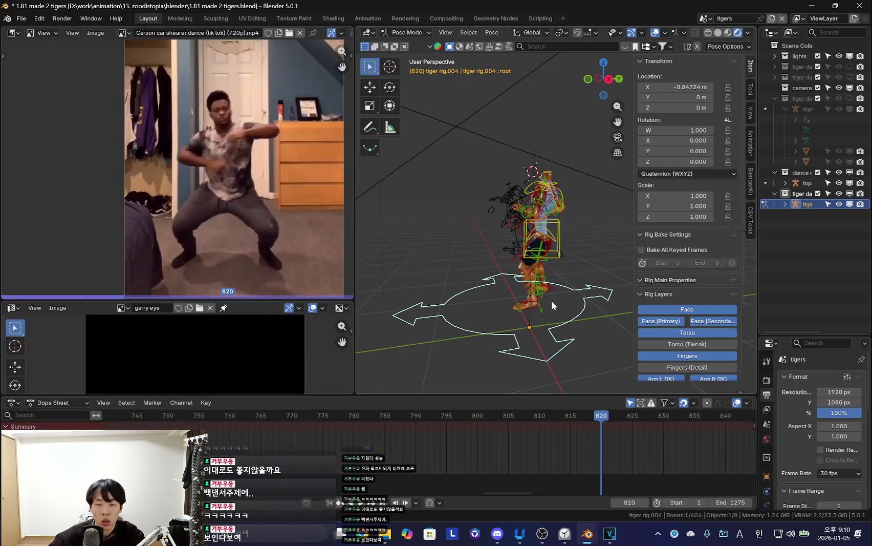
{"action": "key", "text": "a"}
{"action": "key", "text": "ctrl+Tab"}
{"action": "middle_click_drag", "start_coordinate": [539, 311], "coordinate": [525, 331]}
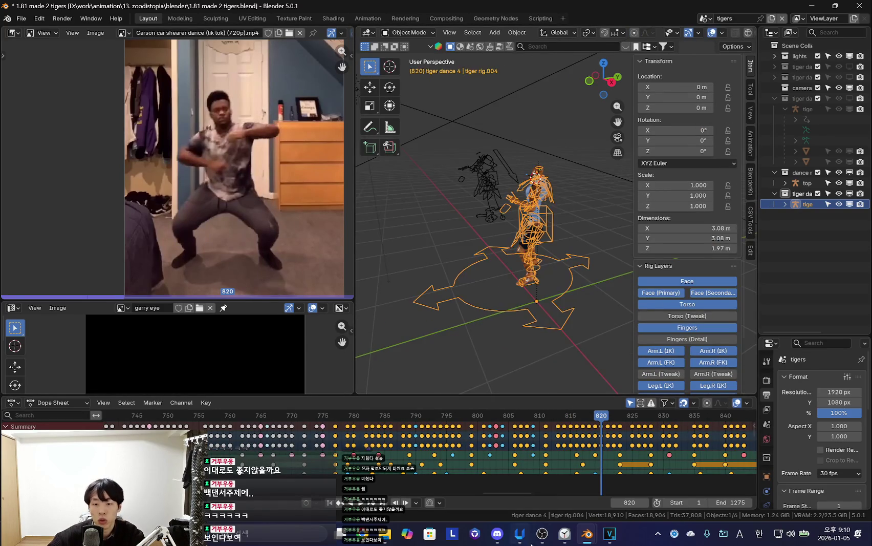
{"action": "mouse_move", "coordinate": [588, 533]}
{"action": "left_click", "coordinate": [617, 488]}
Open the lava-fall .blend from 'animation from pc/23. interstellar/blender' without saving the current file.
{"action": "left_click", "coordinate": [21, 18]}
{"action": "left_click", "coordinate": [32, 41]}
{"action": "left_click", "coordinate": [454, 283]}
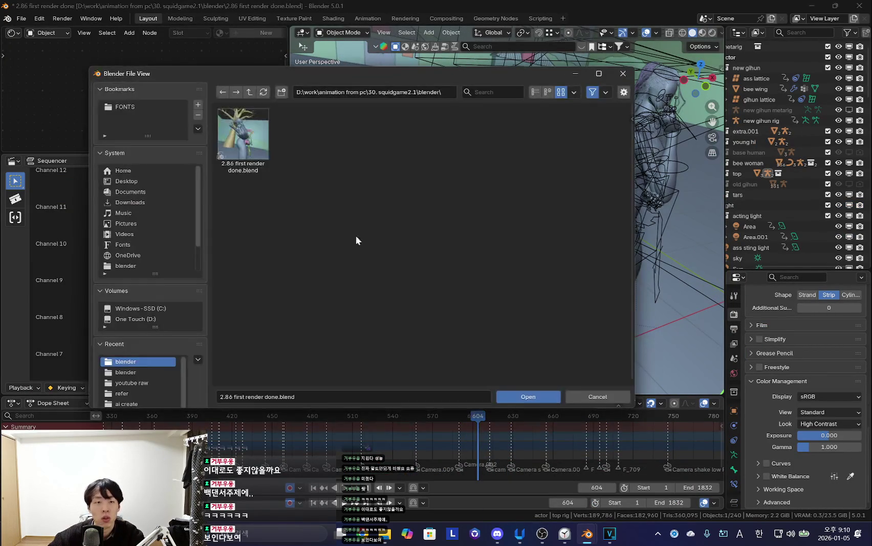
{"action": "left_click", "coordinate": [249, 95]}
{"action": "scroll", "coordinate": [413, 299], "scroll_direction": "down", "scroll_amount": 2}
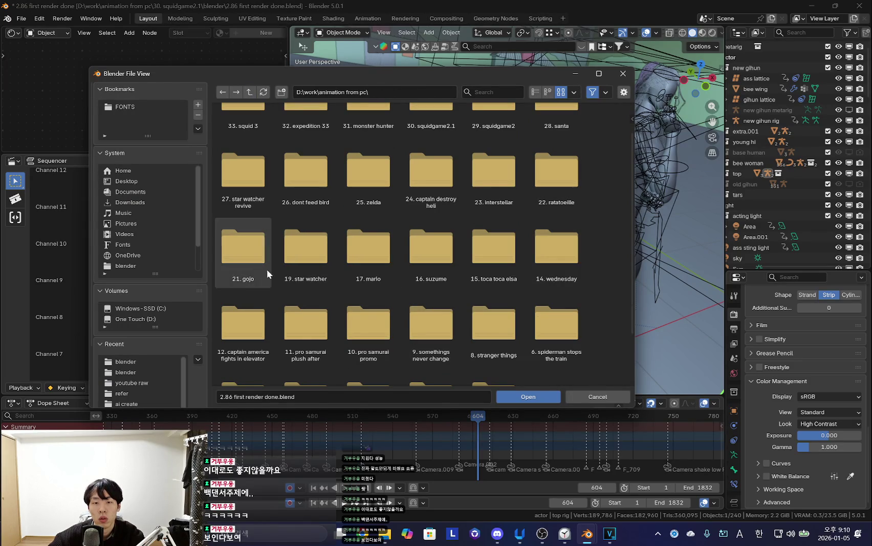
{"action": "double_click", "coordinate": [488, 185]}
{"action": "double_click", "coordinate": [243, 211]}
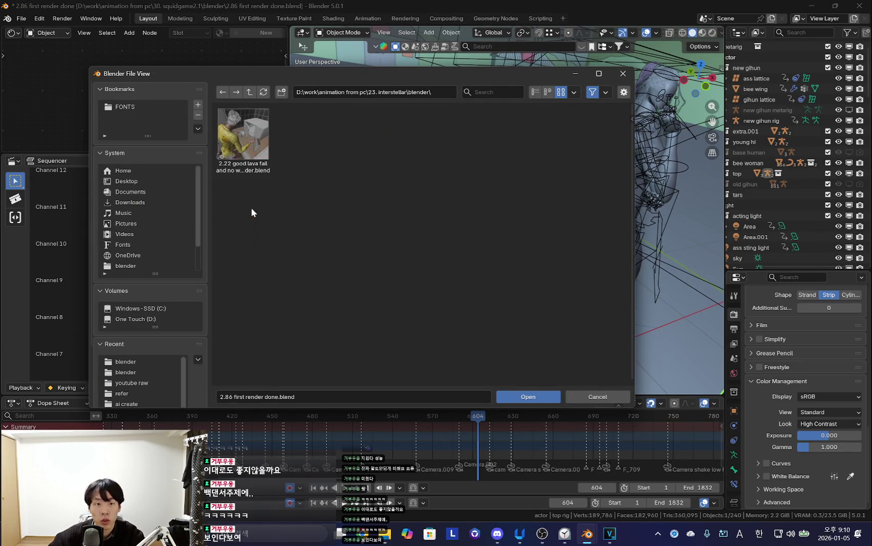
{"action": "double_click", "coordinate": [243, 139]}
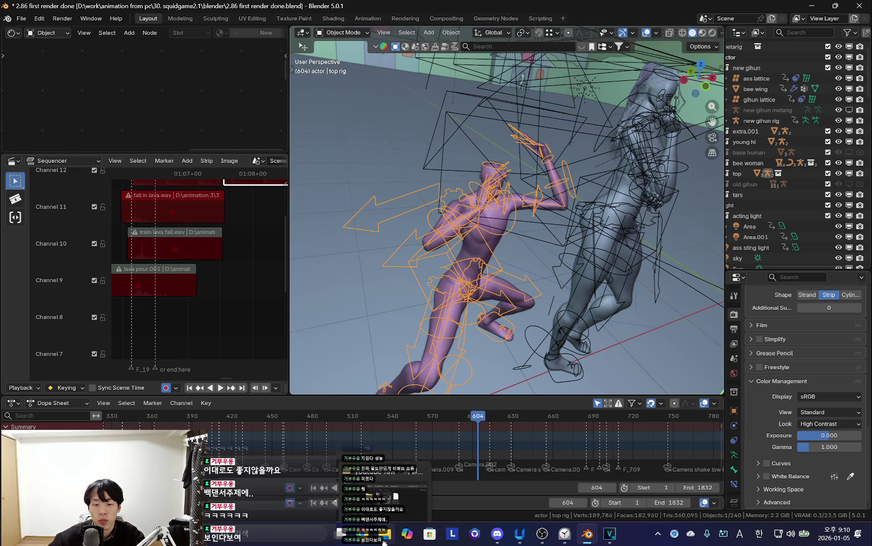
{"action": "left_click", "coordinate": [587, 534]}
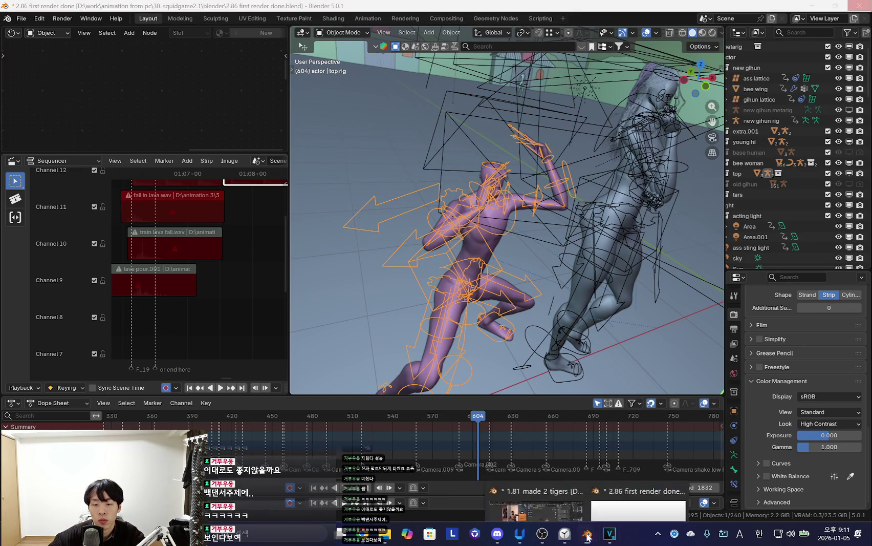
In the two-tigers file, delete all keyframes from the fourth tiger rig.
{"action": "left_click", "coordinate": [532, 489]}
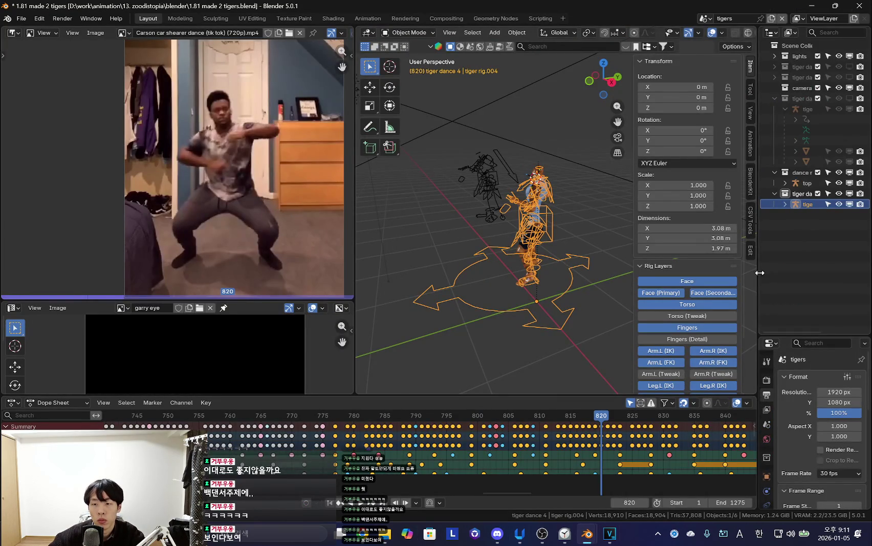
{"action": "left_click_drag", "start_coordinate": [759, 273], "coordinate": [693, 273]}
{"action": "scroll", "coordinate": [463, 325], "scroll_direction": "down", "scroll_amount": 3}
{"action": "scroll", "coordinate": [464, 324], "scroll_direction": "down", "scroll_amount": 2}
{"action": "scroll", "coordinate": [436, 454], "scroll_direction": "down", "scroll_amount": 6}
{"action": "scroll", "coordinate": [399, 451], "scroll_direction": "down", "scroll_amount": 1}
{"action": "key", "text": "a"}
{"action": "key", "text": "x"}
{"action": "left_click", "coordinate": [589, 448]}
{"action": "scroll", "coordinate": [506, 277], "scroll_direction": "up", "scroll_amount": 4}
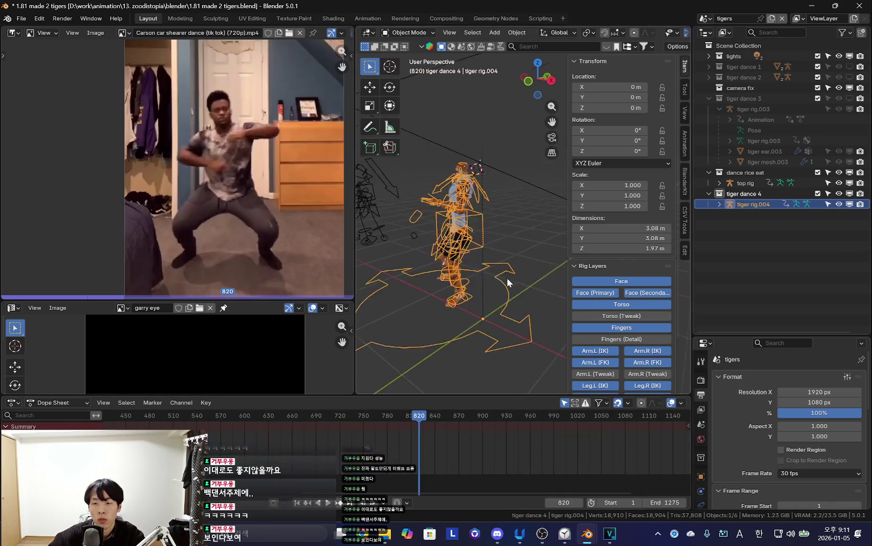
{"action": "key", "text": "n"}
Check the rig's rest pose, then select the top rig in Object Mode.
{"action": "key", "text": "ctrl+Tab"}
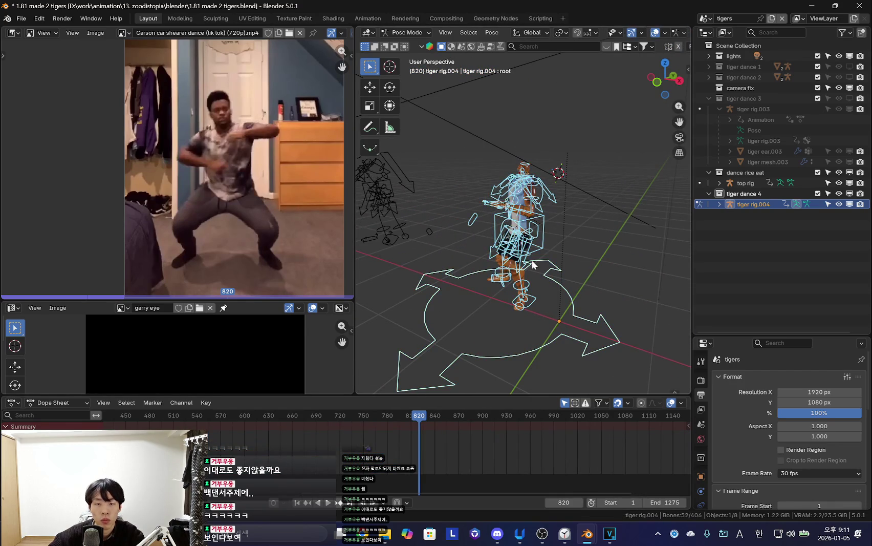
{"action": "middle_click_drag", "start_coordinate": [532, 263], "coordinate": [602, 301]}
{"action": "key", "text": "ctrl+Tab"}
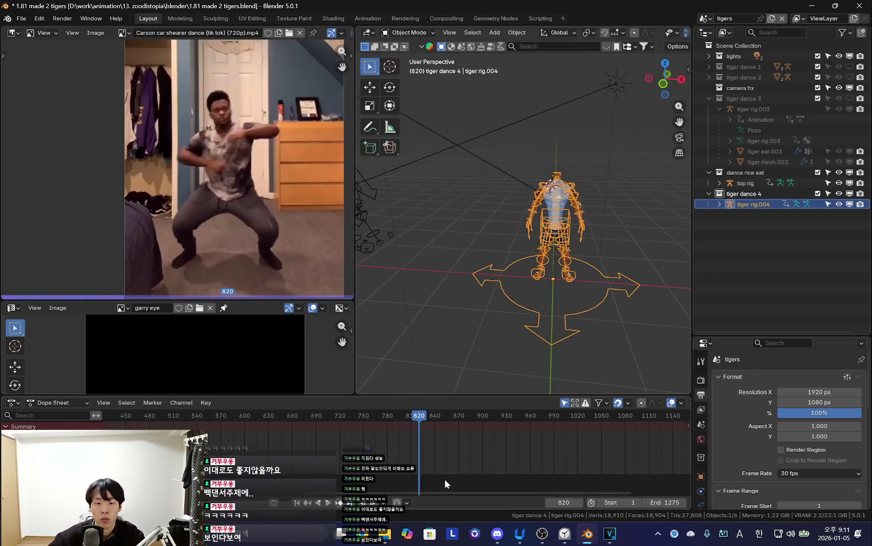
{"action": "scroll", "coordinate": [444, 483], "scroll_direction": "down", "scroll_amount": 10}
{"action": "middle_click_drag", "start_coordinate": [463, 298], "coordinate": [388, 214]}
{"action": "left_click", "coordinate": [387, 214]}
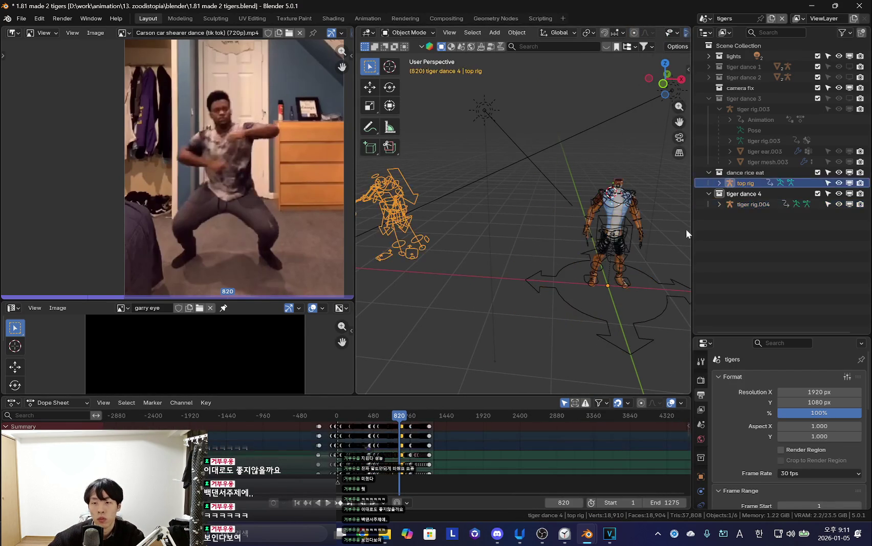
{"action": "key", "text": "ctrl+Tab"}
{"action": "key", "text": "ctrl+Tab"}
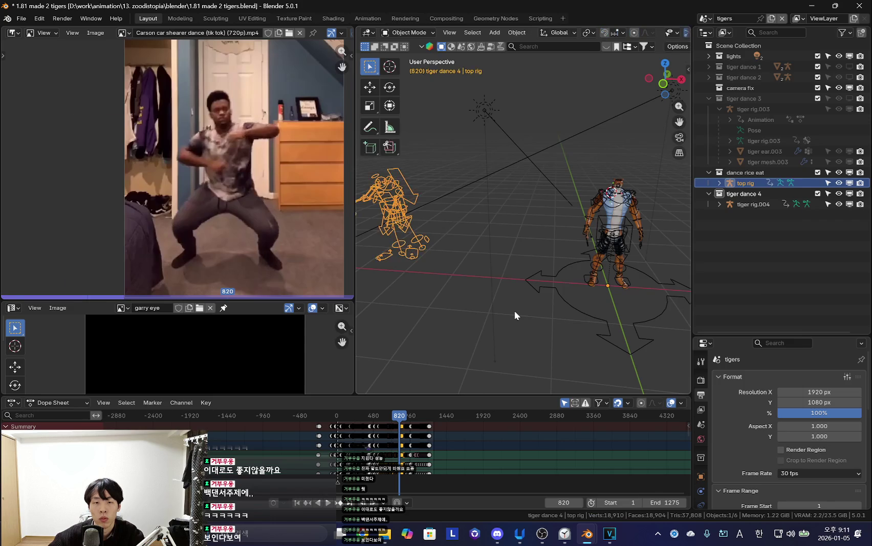
{"action": "key", "text": "alt+Tab"}
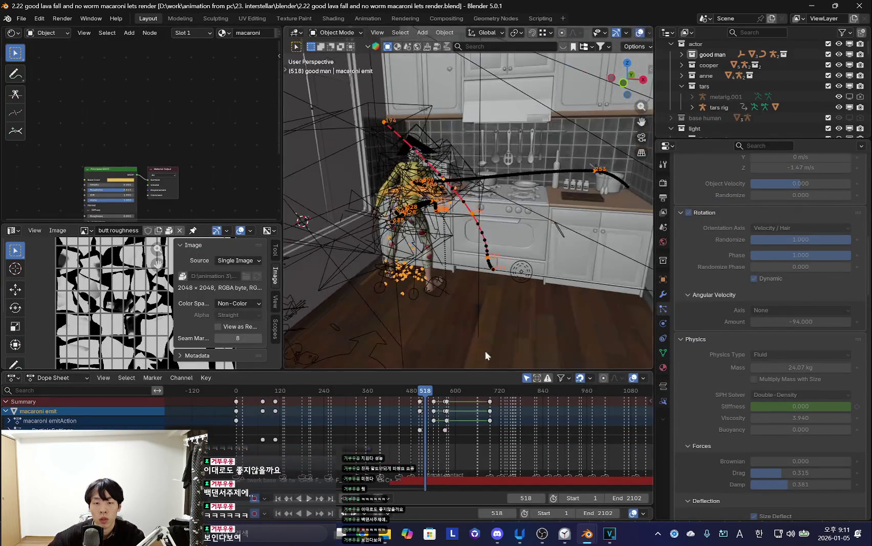
Play the lava-fall animation to frame 1611 with viewport overlays on.
{"action": "key", "text": "Up"}
{"action": "key", "text": "Up"}
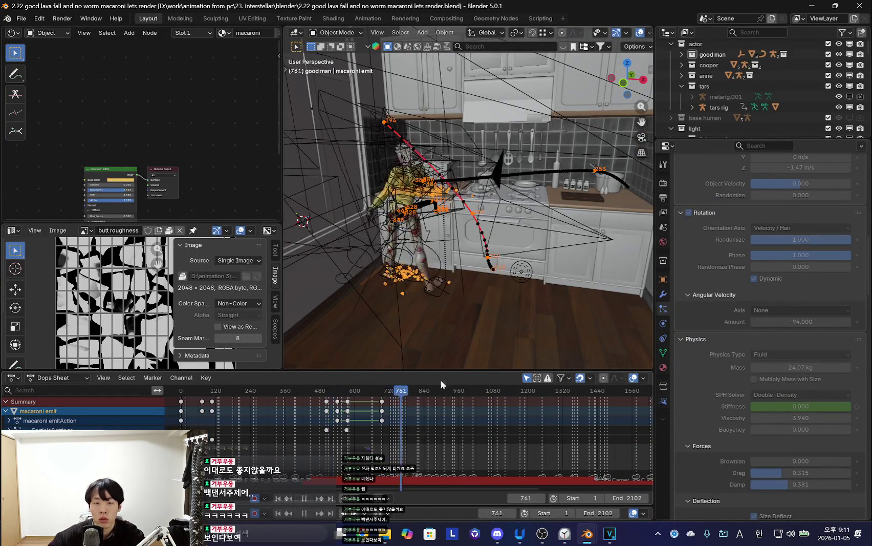
{"action": "key", "text": "Up"}
{"action": "key", "text": "Up"}
{"action": "key", "text": "space"}
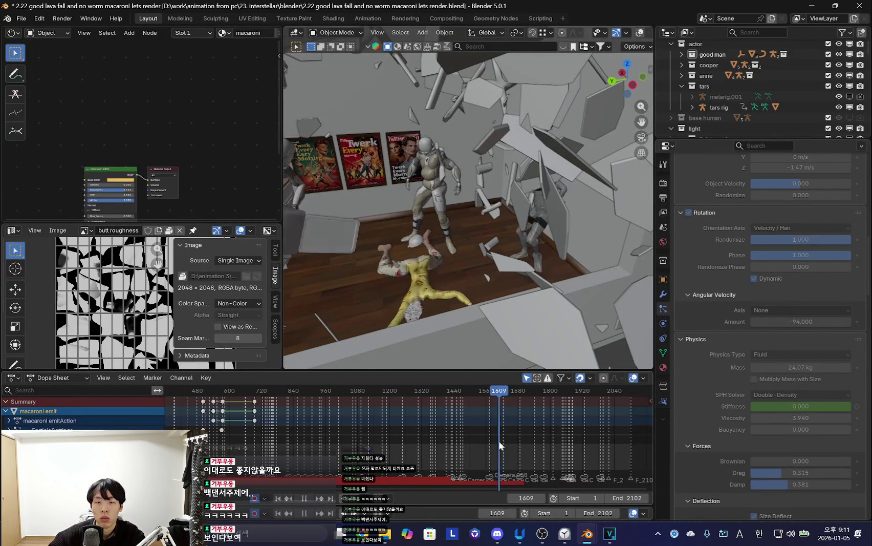
{"action": "key", "text": "space"}
{"action": "key", "text": "shift+alt+z"}
Select the tars rig and copy it with its 131 related objects.
{"action": "left_click", "coordinate": [527, 178]}
{"action": "key", "text": "KP_Decimal"}
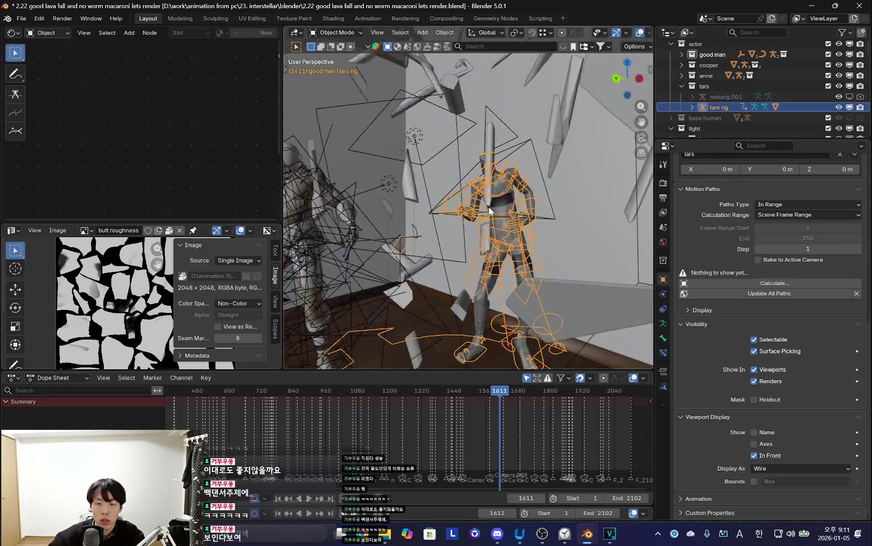
{"action": "key", "text": "ctrl+Tab"}
{"action": "left_click", "coordinate": [491, 209]}
{"action": "scroll", "coordinate": [504, 442], "scroll_direction": "up", "scroll_amount": 5}
{"action": "mouse_move", "coordinate": [487, 215]}
{"action": "middle_mouse_down"}
{"action": "mouse_move", "coordinate": [525, 234]}
{"action": "mouse_move", "coordinate": [498, 259]}
{"action": "middle_mouse_up"}
{"action": "key", "text": "ctrl+Tab"}
{"action": "key", "text": "ctrl+c"}
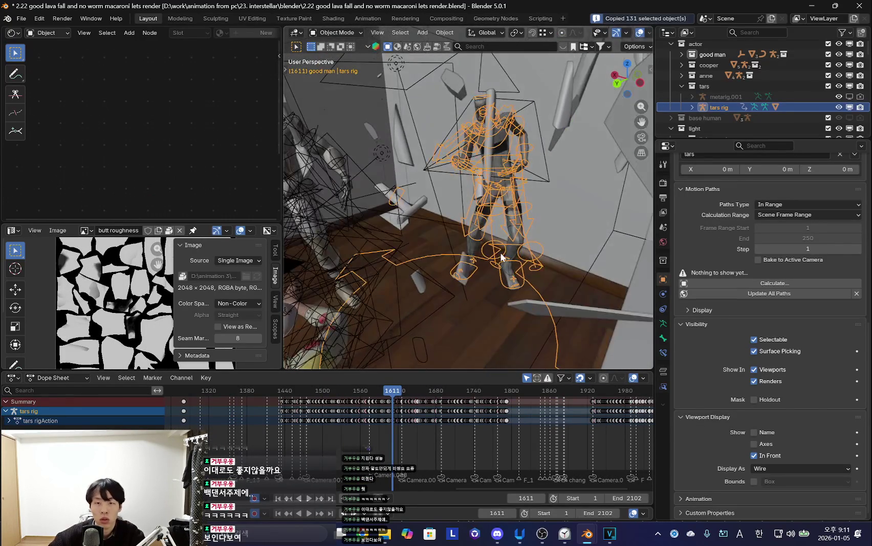
{"action": "key", "text": "alt+Tab"}
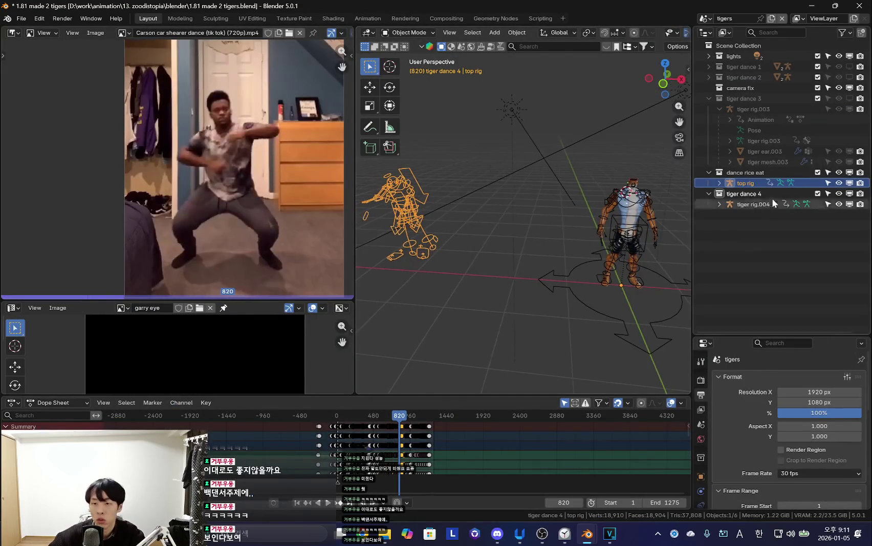
Paste the tars rig into the 'dance rice eat' collection and delete its 130 widget objects.
{"action": "left_click", "coordinate": [752, 174]}
{"action": "key", "text": "ctrl+v"}
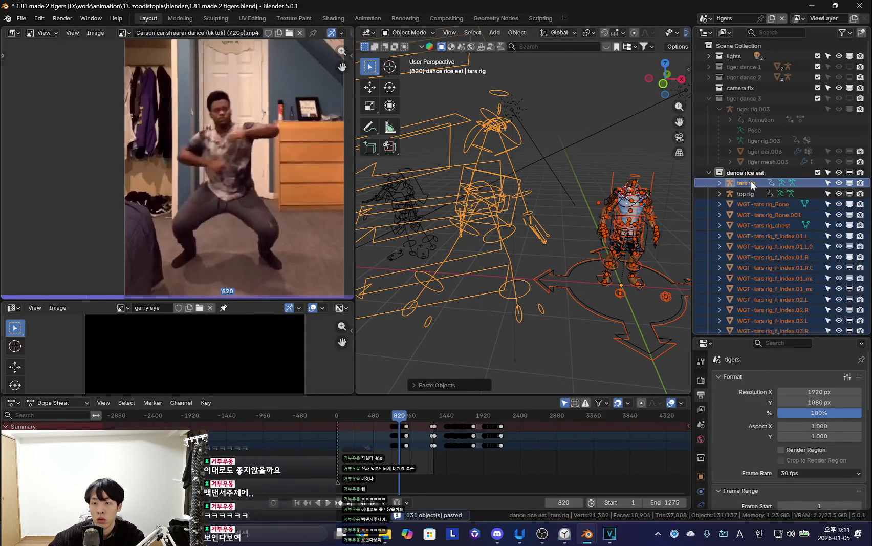
{"action": "left_click", "coordinate": [759, 204]}
{"action": "scroll", "coordinate": [770, 225], "scroll_direction": "down", "scroll_amount": 8}
{"action": "scroll", "coordinate": [783, 243], "scroll_direction": "down", "scroll_amount": 8}
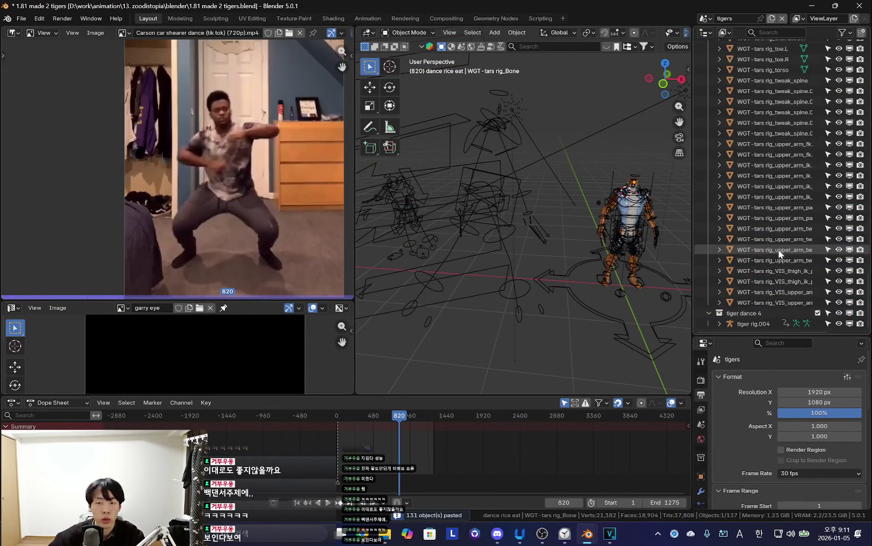
{"action": "left_click", "coordinate": [759, 302], "text": "shift"}
{"action": "middle_click_drag", "start_coordinate": [665, 286], "coordinate": [553, 259]}
{"action": "key", "text": "x"}
{"action": "left_click", "coordinate": [513, 241]}
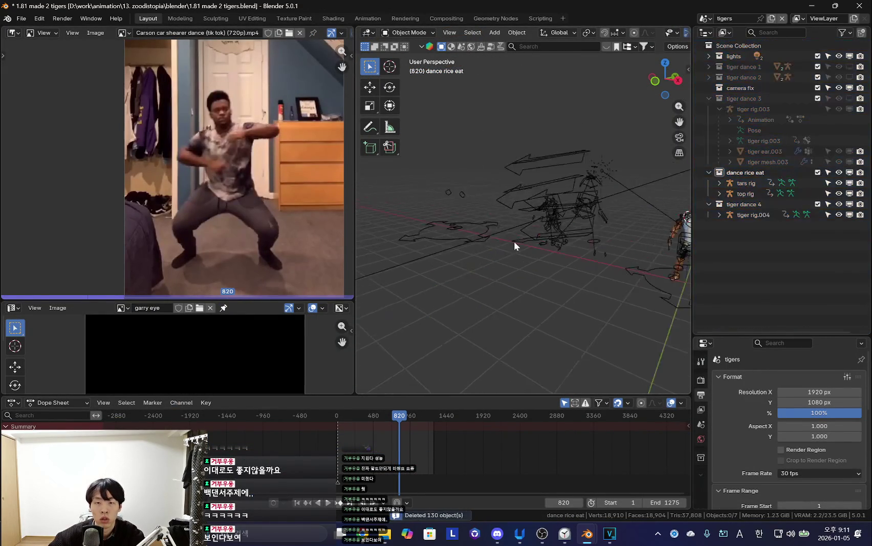
Select the pasted tars rig and enter Pose Mode.
{"action": "left_click", "coordinate": [483, 233]}
{"action": "key", "text": "ctrl+Tab"}
{"action": "mouse_move", "coordinate": [558, 283]}
{"action": "middle_mouse_down"}
{"action": "mouse_move", "coordinate": [502, 283]}
{"action": "mouse_move", "coordinate": [484, 265]}
{"action": "mouse_move", "coordinate": [494, 286]}
{"action": "mouse_move", "coordinate": [471, 254]}
{"action": "mouse_move", "coordinate": [494, 243]}
{"action": "middle_mouse_up"}
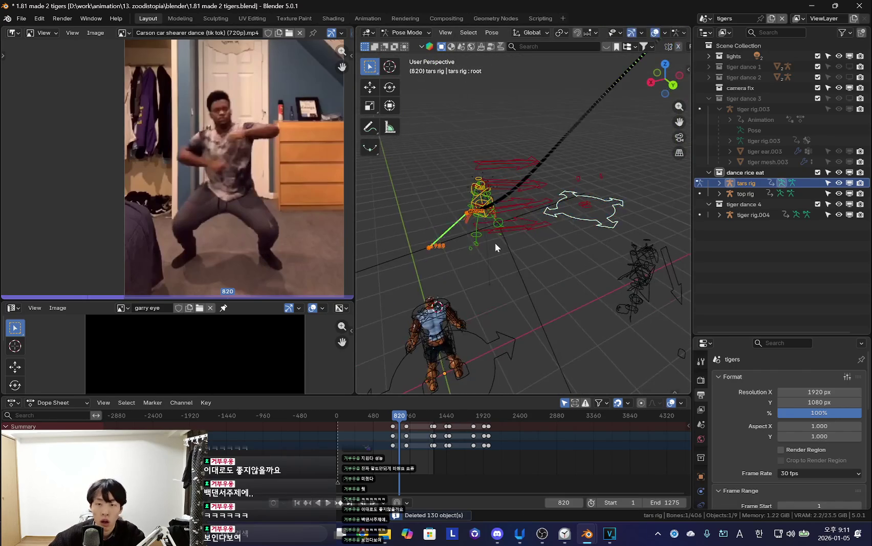
Clear the tars rig's bone motion paths and select all its bones.
{"action": "key", "text": "a"}
{"action": "right_click", "coordinate": [494, 242]}
{"action": "left_click", "coordinate": [458, 335]}
{"action": "mouse_move", "coordinate": [458, 335]}
{"action": "middle_mouse_down"}
{"action": "mouse_move", "coordinate": [572, 272]}
{"action": "mouse_move", "coordinate": [555, 274]}
{"action": "middle_mouse_up"}
{"action": "key", "text": "a"}
{"action": "scroll", "coordinate": [460, 446], "scroll_direction": "up", "scroll_amount": 3}
{"action": "key", "text": "alt+a"}
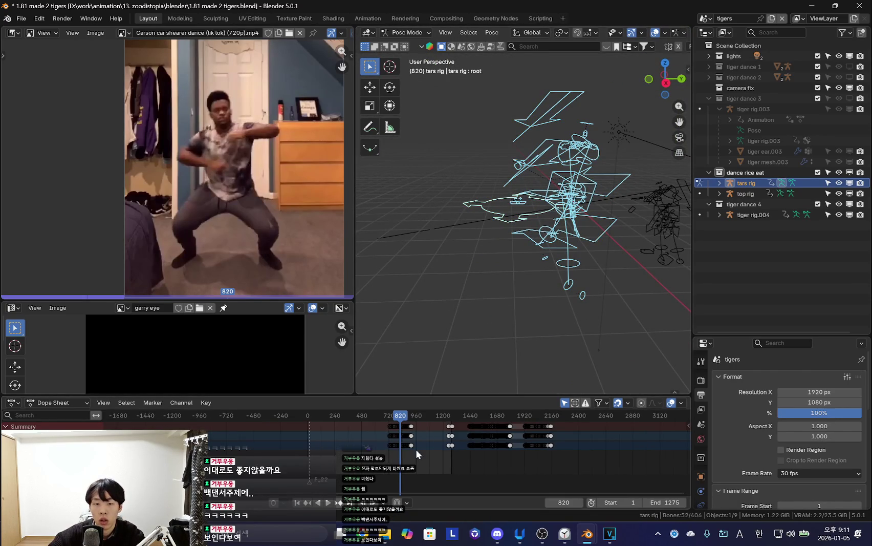
Slide the tars rig's dance keyframes earlier in the timeline.
{"action": "key", "text": "a"}
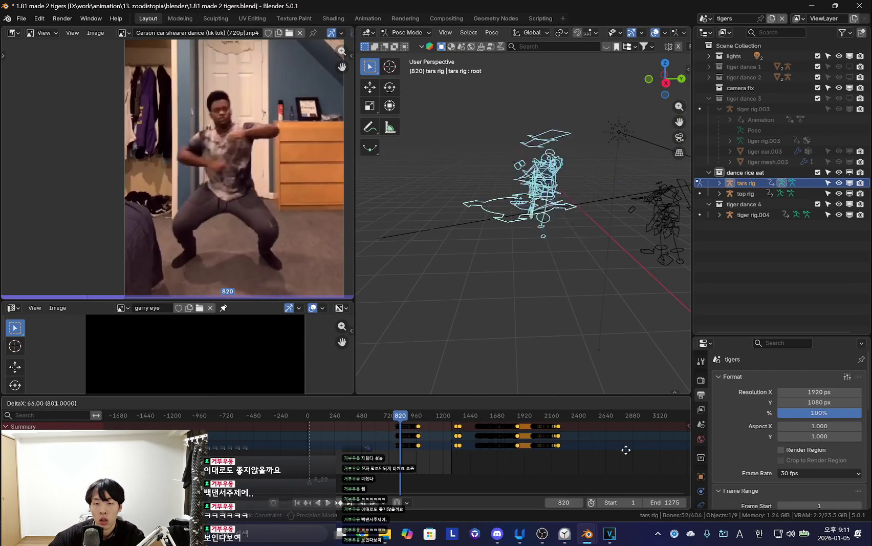
{"action": "mouse_move", "coordinate": [501, 307]}
{"action": "middle_mouse_down"}
{"action": "mouse_move", "coordinate": [538, 304]}
{"action": "mouse_move", "coordinate": [529, 324]}
{"action": "middle_mouse_up"}
{"action": "key", "text": "g"}
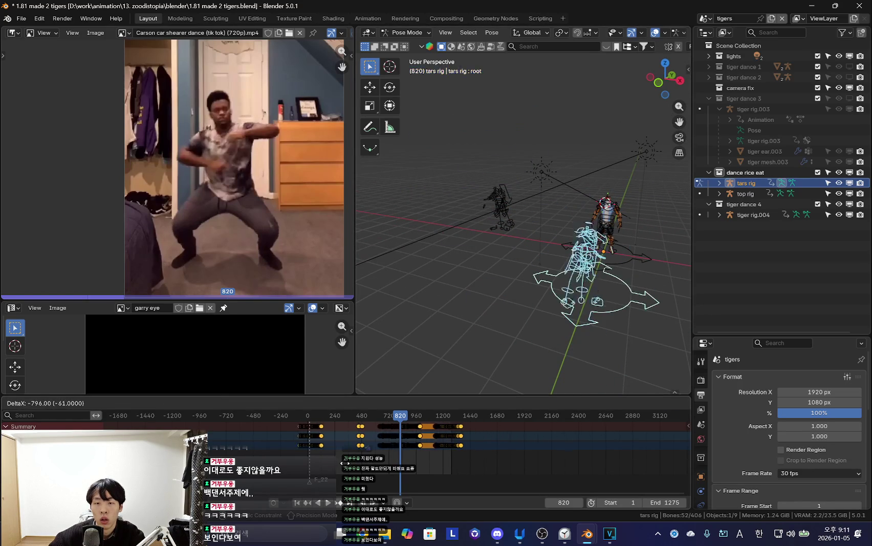
{"action": "left_click", "coordinate": [343, 465]}
{"action": "scroll", "coordinate": [387, 454], "scroll_direction": "up", "scroll_amount": 3}
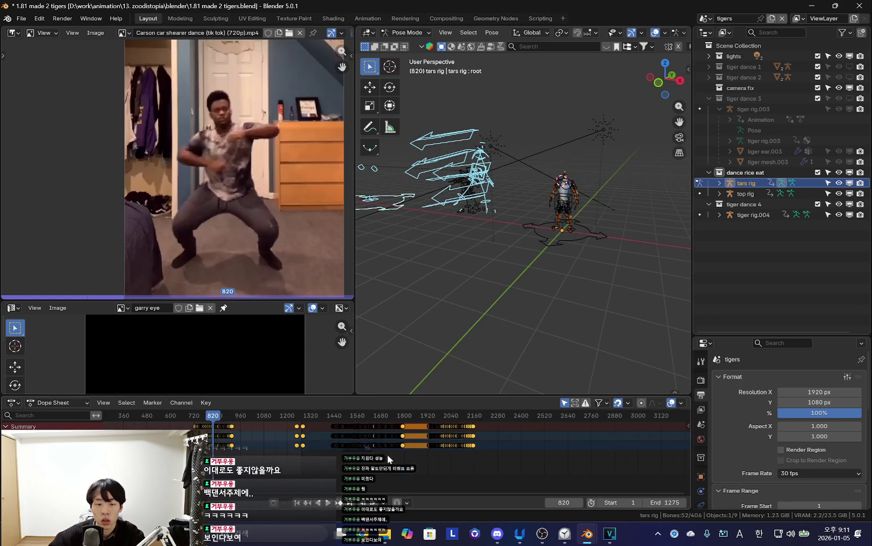
{"action": "scroll", "coordinate": [329, 464], "scroll_direction": "up", "scroll_amount": 5}
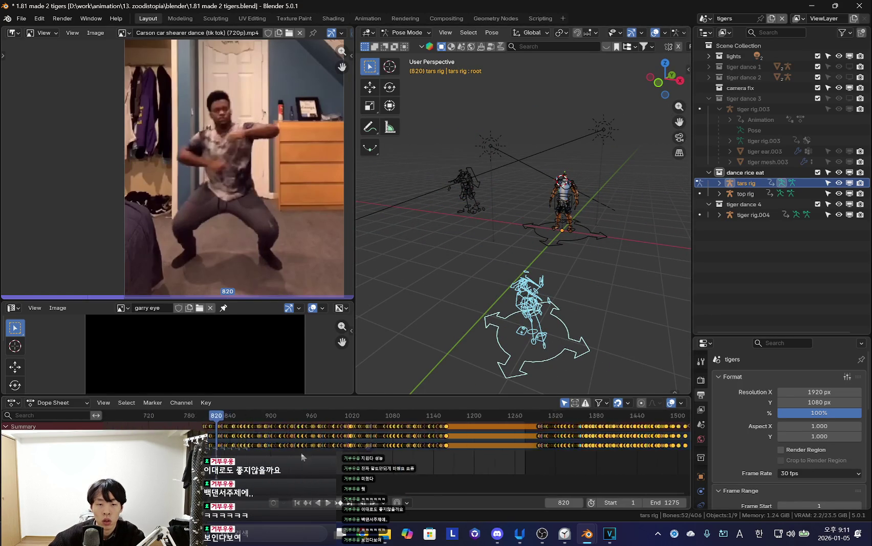
{"action": "middle_click_drag", "start_coordinate": [492, 286], "coordinate": [526, 288]}
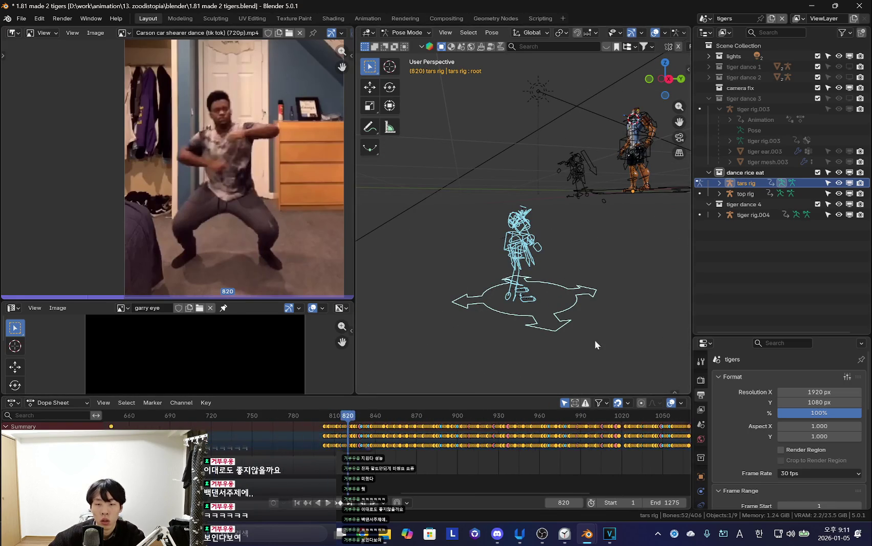
Play the shifted animation to check timing, stopping at frame 1020.
{"action": "left_click", "coordinate": [574, 307]}
{"action": "key", "text": "a"}
{"action": "key", "text": "Left"}
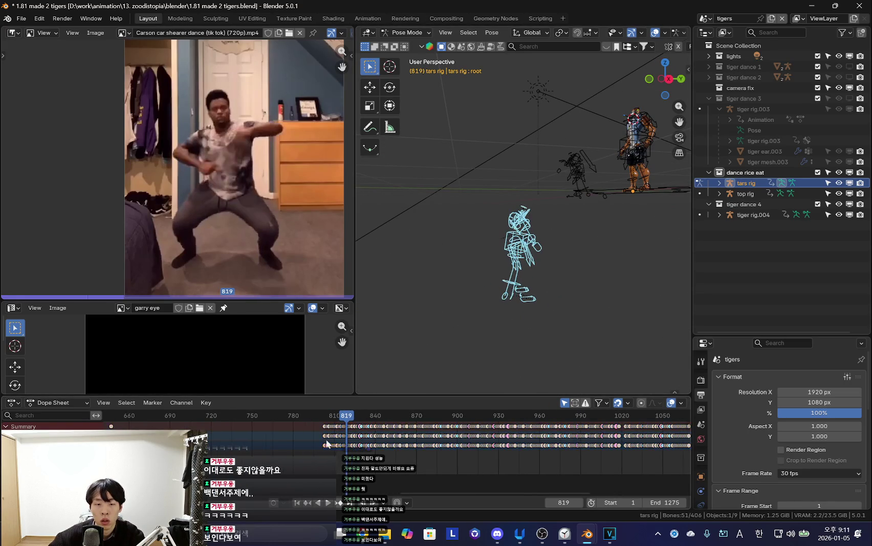
{"action": "scroll", "coordinate": [384, 448], "scroll_direction": "down", "scroll_amount": 3}
{"action": "key", "text": "space"}
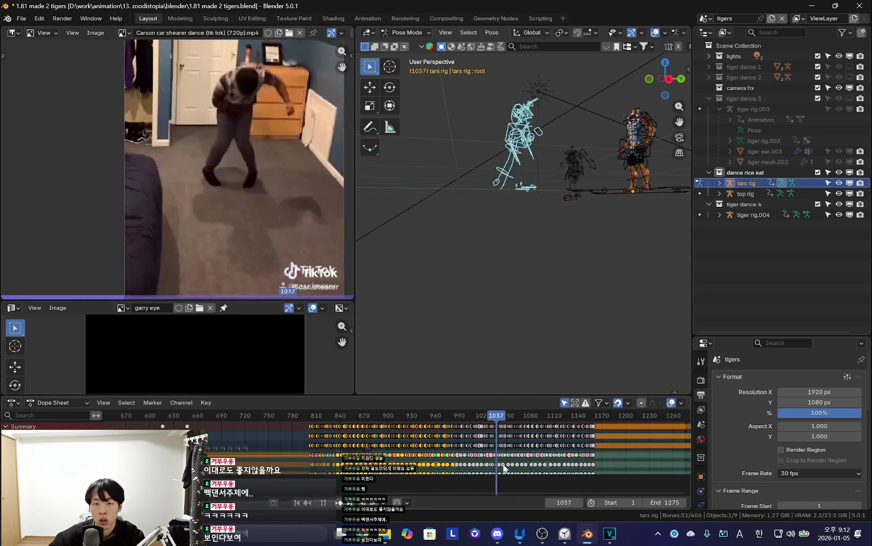
{"action": "key", "text": "space"}
{"action": "left_click_drag", "start_coordinate": [241, 418], "coordinate": [276, 426]}
{"action": "middle_click_drag", "start_coordinate": [563, 379], "coordinate": [508, 257]}
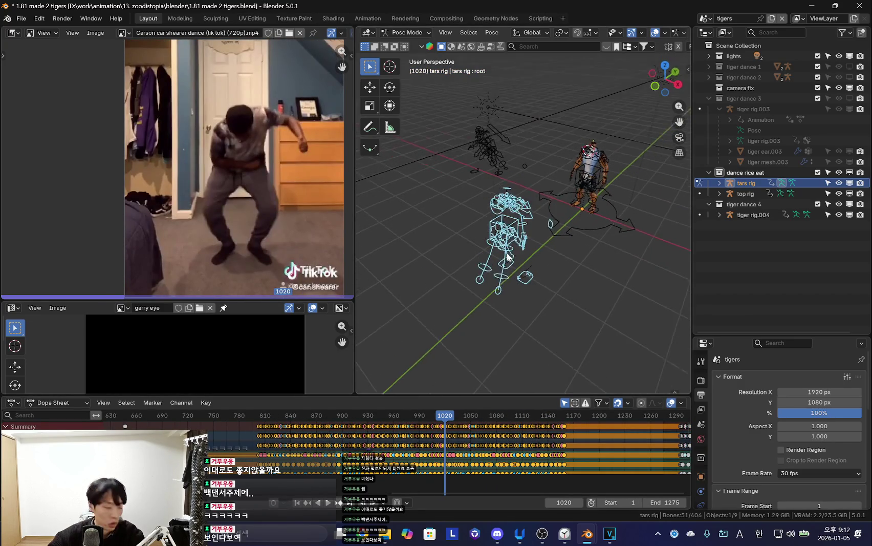
Copy the tars rig's pose at frame 1020 and return to Object Mode.
{"action": "right_click", "coordinate": [494, 284]}
{"action": "middle_click_drag", "start_coordinate": [601, 304], "coordinate": [490, 301]}
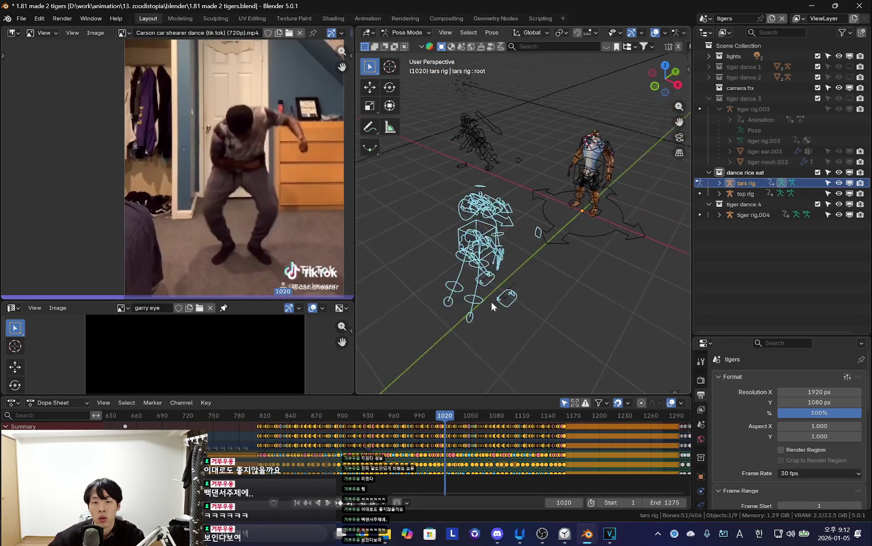
{"action": "scroll", "coordinate": [490, 301], "scroll_direction": "up", "scroll_amount": 3}
{"action": "right_click", "coordinate": [489, 310]}
{"action": "left_click", "coordinate": [433, 210]}
{"action": "scroll", "coordinate": [563, 239], "scroll_direction": "down", "scroll_amount": 4}
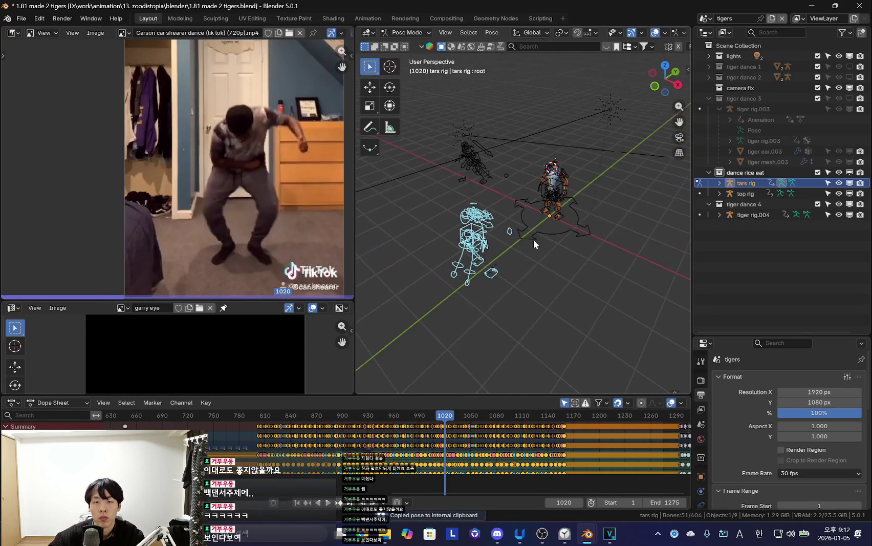
{"action": "key", "text": "ctrl+Tab"}
Start a new search in the browser music player, then return to Blender.
{"action": "key", "text": "alt+Tab"}
{"action": "left_click", "coordinate": [532, 247]}
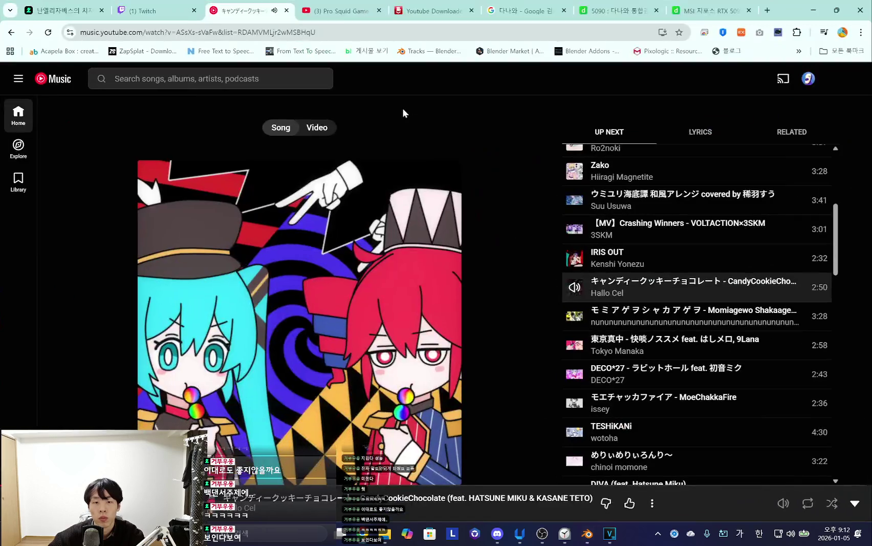
{"action": "left_click", "coordinate": [315, 78]}
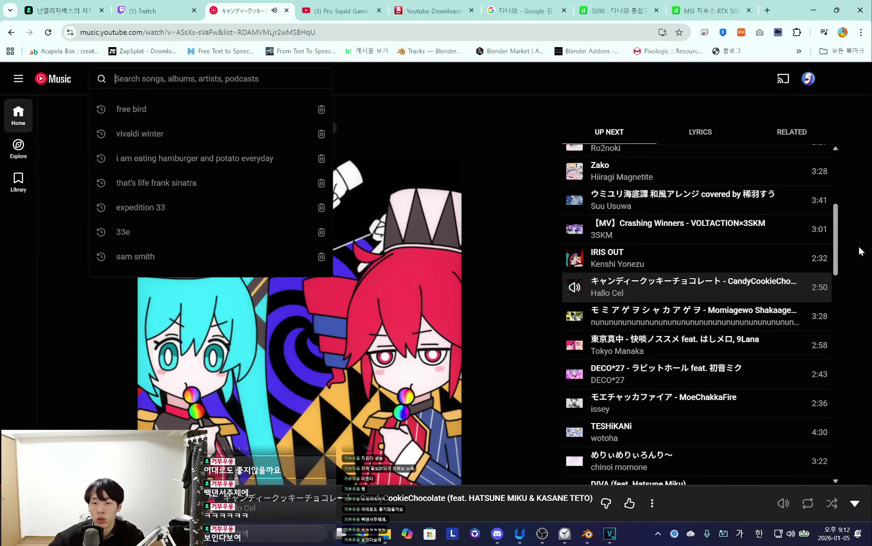
{"action": "key", "text": "alt+Tab"}
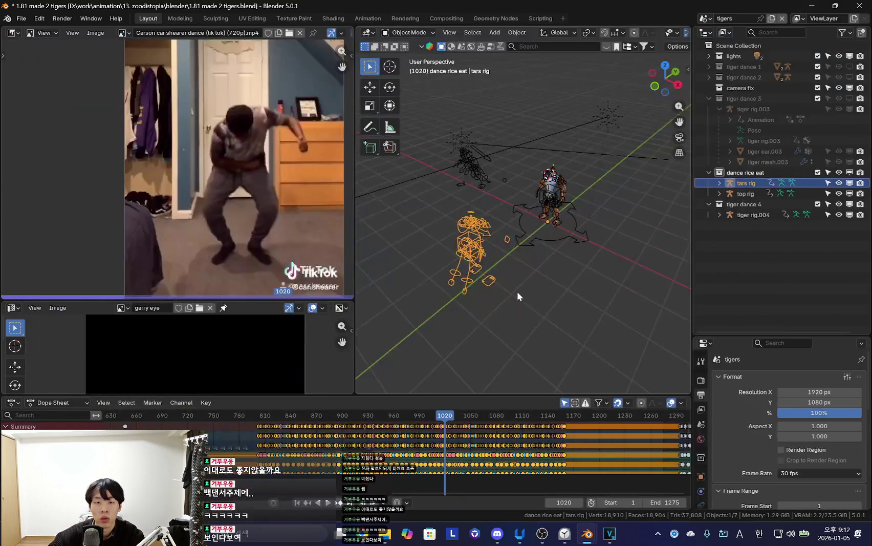
Zoom the Dope Sheet around frames 750–1020 and select the tiger rig.004 armature for posing.
{"action": "middle_click_drag", "start_coordinate": [541, 252], "coordinate": [501, 284]}
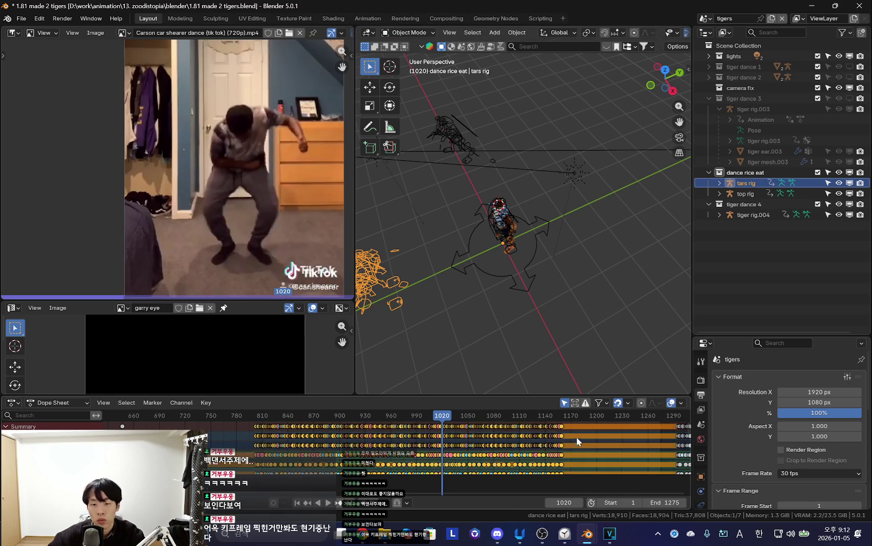
{"action": "mouse_move", "coordinate": [359, 441]}
{"action": "middle_mouse_down", "text": "ctrl"}
{"action": "mouse_move", "coordinate": [427, 470]}
{"action": "mouse_move", "coordinate": [270, 442]}
{"action": "middle_mouse_up", "text": "ctrl"}
{"action": "middle_click_drag", "start_coordinate": [512, 307], "coordinate": [479, 335]}
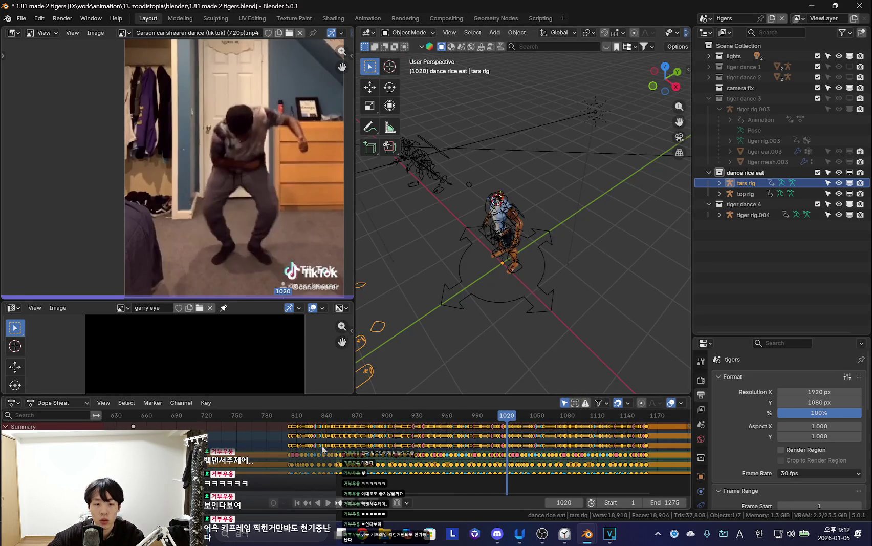
{"action": "mouse_move", "coordinate": [573, 328]}
{"action": "middle_mouse_down"}
{"action": "mouse_move", "coordinate": [586, 305]}
{"action": "mouse_move", "coordinate": [563, 279]}
{"action": "middle_mouse_up"}
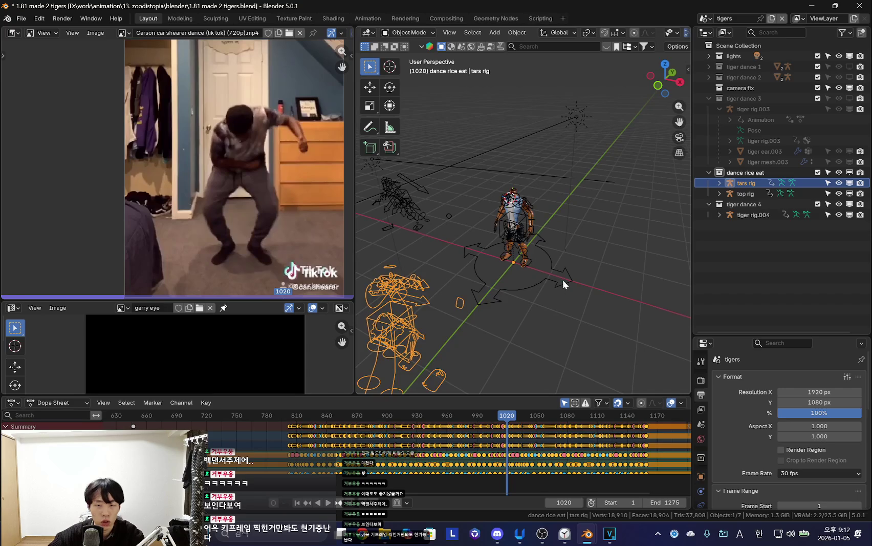
{"action": "left_click", "coordinate": [562, 281]}
{"action": "key", "text": "ctrl+Tab"}
Paste the copied dance keyframes onto all tiger rig.004 bones at frame 223.
{"action": "left_click", "coordinate": [562, 275]}
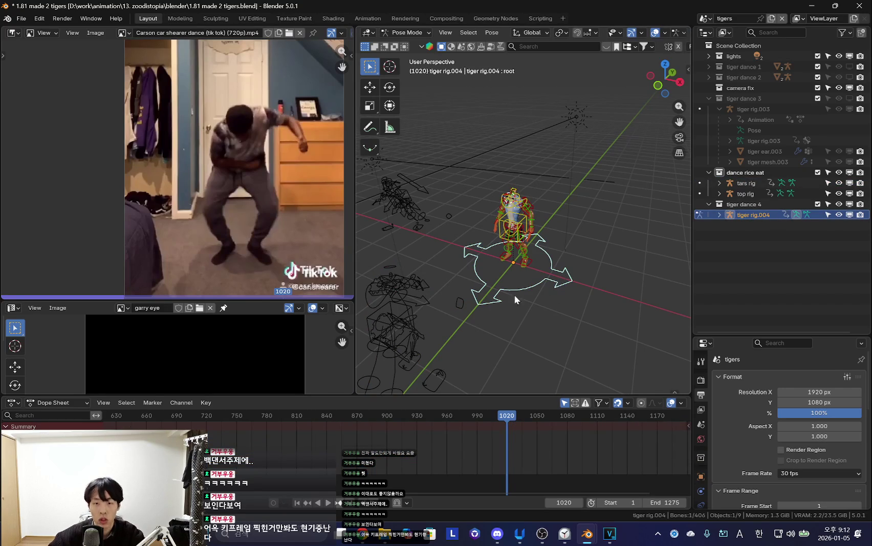
{"action": "key", "text": "n"}
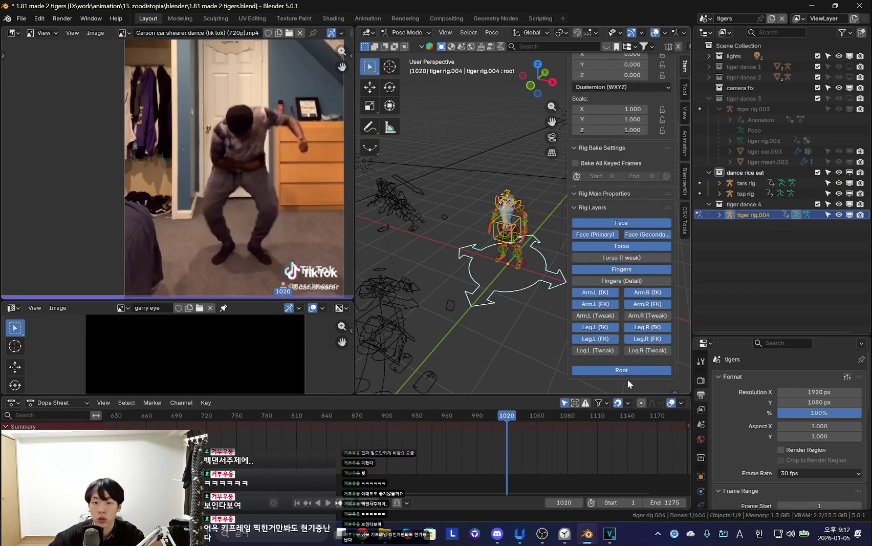
{"action": "key", "text": "ctrl+z"}
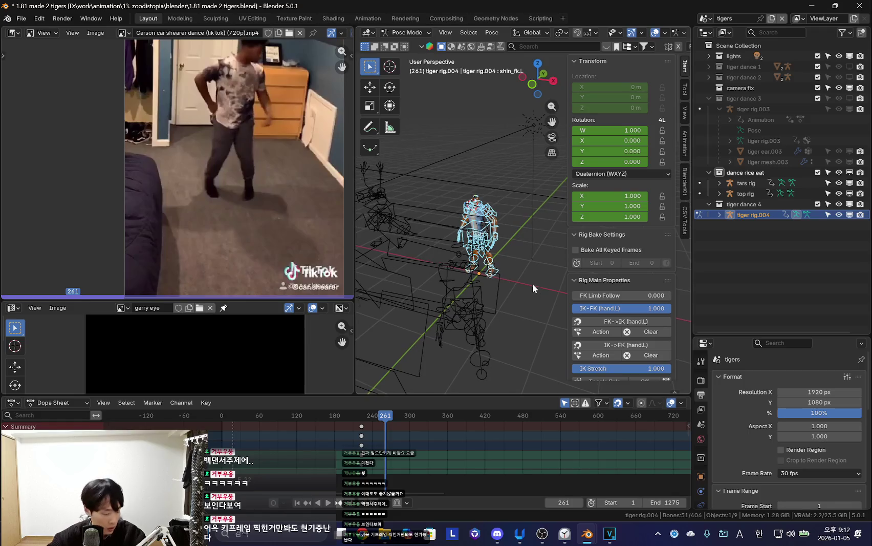
{"action": "key", "text": "ctrl+z"}
{"action": "right_click", "coordinate": [409, 430]}
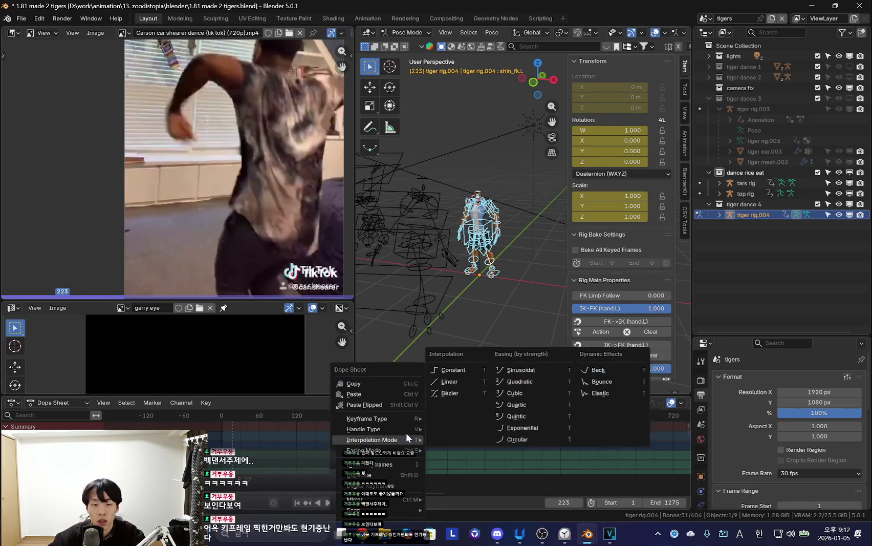
{"action": "left_click", "coordinate": [358, 397]}
Hide overlays and play the tiger's new dance from frame 223 to about frame 360.
{"action": "key", "text": "shift+alt+z"}
{"action": "key", "text": "KP_0"}
{"action": "key", "text": "space"}
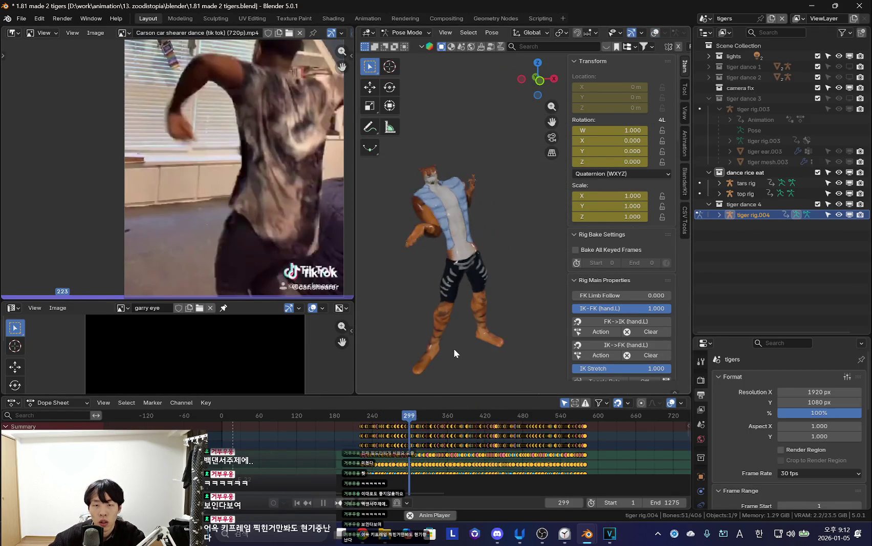
{"action": "scroll", "coordinate": [451, 443], "scroll_direction": "up", "scroll_amount": 2}
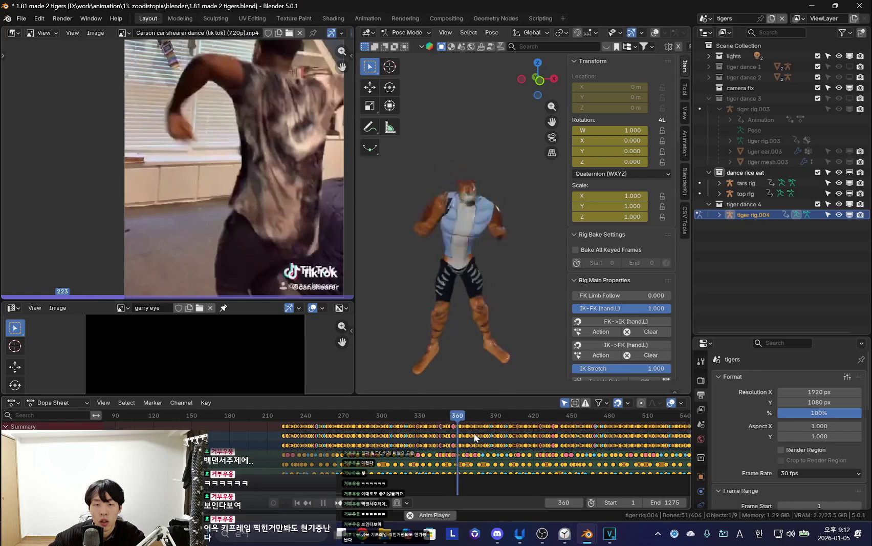
{"action": "scroll", "coordinate": [435, 442], "scroll_direction": "up", "scroll_amount": 2}
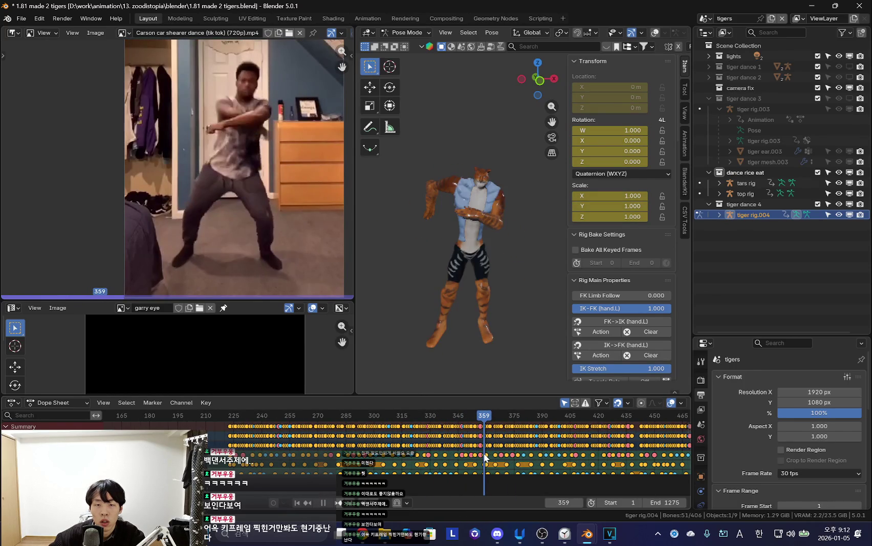
{"action": "scroll", "coordinate": [484, 452], "scroll_direction": "up", "scroll_amount": 1}
{"action": "key", "text": "space"}
{"action": "scroll", "coordinate": [494, 448], "scroll_direction": "up", "scroll_amount": 1}
{"action": "middle_click_drag", "start_coordinate": [494, 447], "coordinate": [443, 448]}
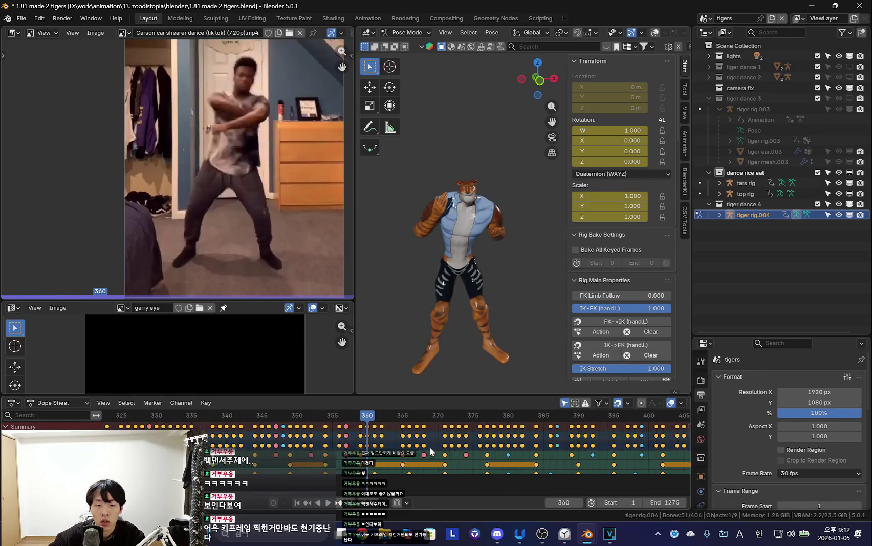
Delete tiger rig.004's keyframes after frame 360 and shift the remaining keys.
{"action": "scroll", "coordinate": [443, 447], "scroll_direction": "down", "scroll_amount": 3}
{"action": "scroll", "coordinate": [445, 443], "scroll_direction": "down", "scroll_amount": 3}
{"action": "scroll", "coordinate": [451, 437], "scroll_direction": "down", "scroll_amount": 2}
{"action": "key", "text": "b"}
{"action": "left_click", "coordinate": [569, 445]}
{"action": "scroll", "coordinate": [418, 454], "scroll_direction": "up", "scroll_amount": 3}
{"action": "key", "text": "a"}
{"action": "key", "text": "g"}
Play the dance from the start with the sidebar hidden, then stop playback.
{"action": "scroll", "coordinate": [389, 456], "scroll_direction": "up", "scroll_amount": 3}
{"action": "scroll", "coordinate": [359, 453], "scroll_direction": "up", "scroll_amount": 3}
{"action": "scroll", "coordinate": [317, 449], "scroll_direction": "up", "scroll_amount": 2}
{"action": "key", "text": "shift+Left"}
{"action": "key", "text": "space"}
{"action": "scroll", "coordinate": [450, 325], "scroll_direction": "down", "scroll_amount": 5}
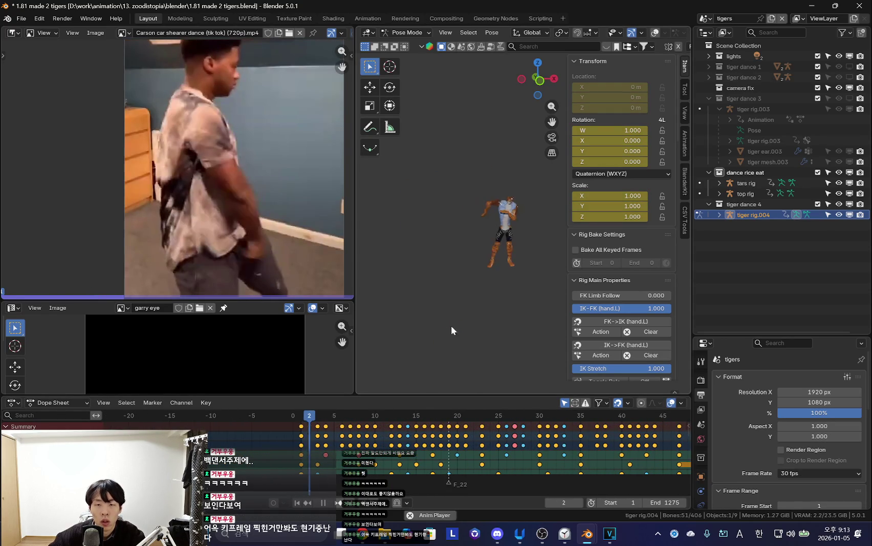
{"action": "scroll", "coordinate": [585, 456], "scroll_direction": "down", "scroll_amount": 2}
{"action": "scroll", "coordinate": [512, 445], "scroll_direction": "down", "scroll_amount": 2}
{"action": "scroll", "coordinate": [474, 439], "scroll_direction": "down", "scroll_amount": 1}
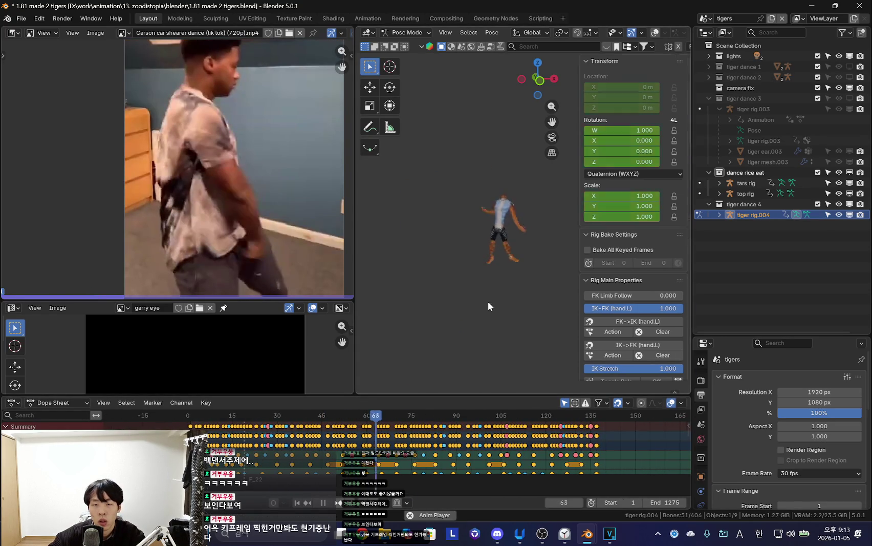
{"action": "key", "text": "n"}
{"action": "scroll", "coordinate": [488, 301], "scroll_direction": "up", "scroll_amount": 2}
{"action": "scroll", "coordinate": [480, 305], "scroll_direction": "up", "scroll_amount": 2}
{"action": "scroll", "coordinate": [486, 287], "scroll_direction": "up", "scroll_amount": 3}
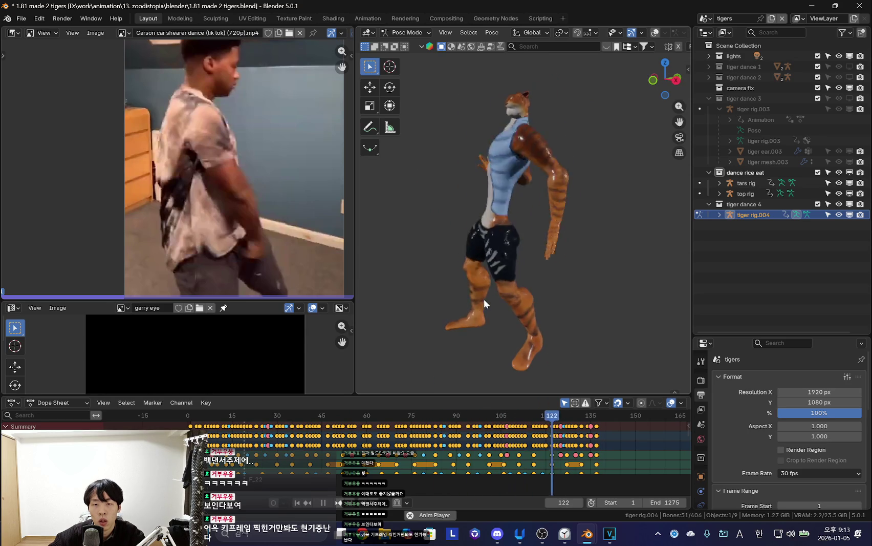
{"action": "key", "text": "Escape"}
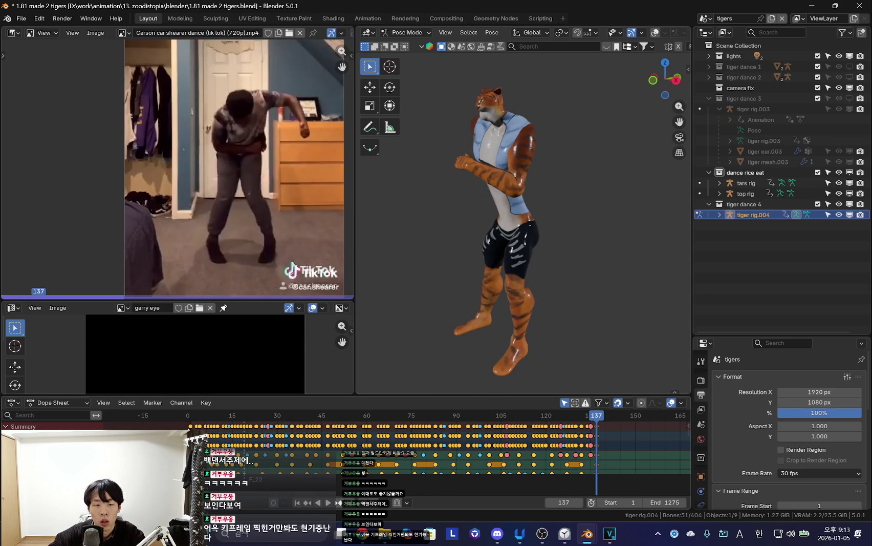
Switch to a side view, scrub to frame 137 and play the dance again.
{"action": "scroll", "coordinate": [434, 325], "scroll_direction": "up", "scroll_amount": 1}
{"action": "scroll", "coordinate": [434, 325], "scroll_direction": "up", "scroll_amount": 1}
{"action": "scroll", "coordinate": [434, 325], "scroll_direction": "down", "scroll_amount": 4}
{"action": "key", "text": "KP_3"}
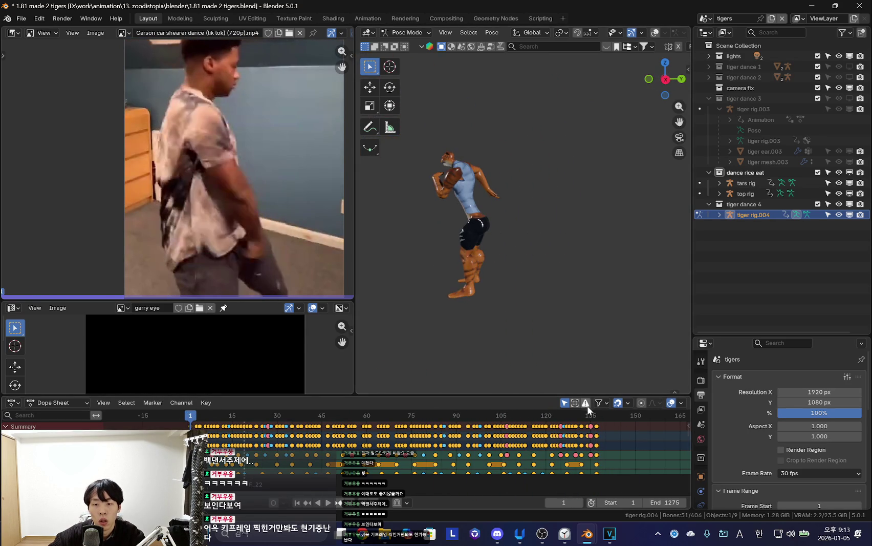
{"action": "left_click_drag", "start_coordinate": [587, 415], "coordinate": [600, 439]}
{"action": "key", "text": "Left"}
{"action": "key", "text": "shift+alt+z"}
{"action": "middle_click_drag", "start_coordinate": [575, 337], "coordinate": [548, 299]}
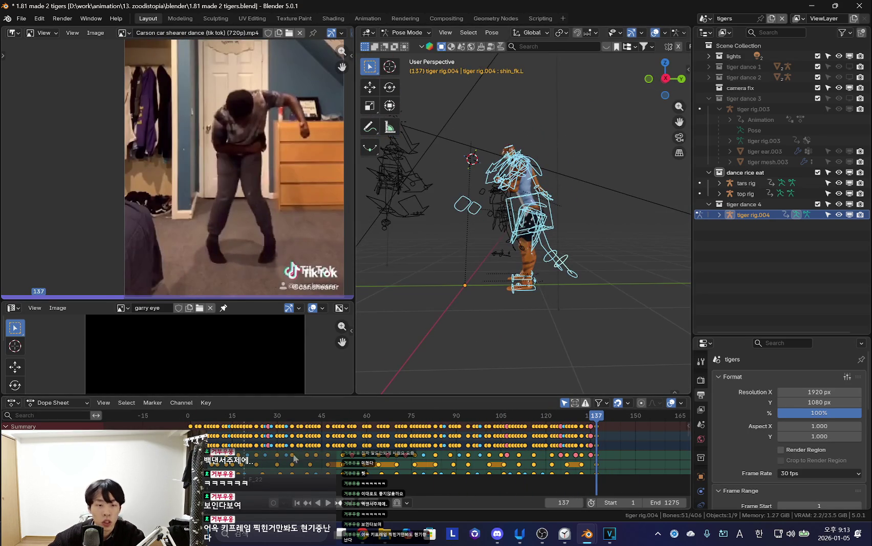
{"action": "key", "text": "shift+ctrl+space"}
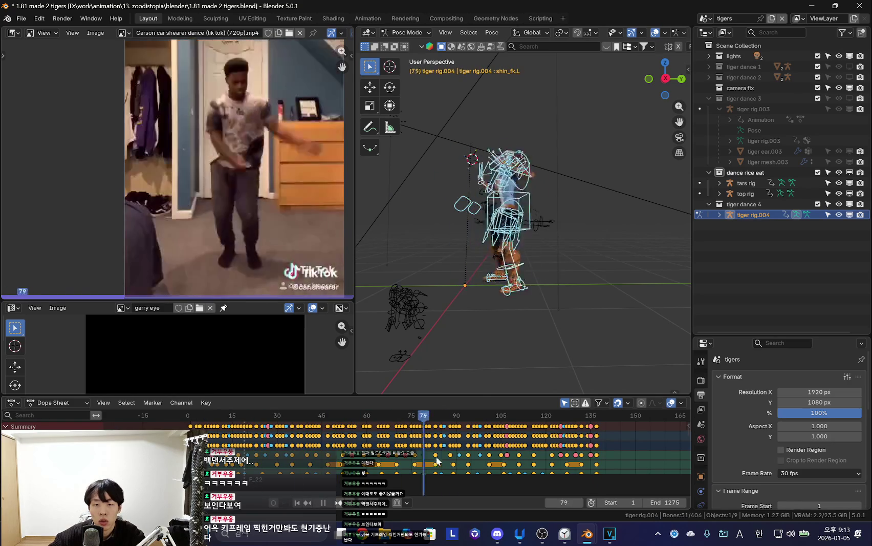
Scrub the dance back to frame 43 and forward to 137, viewing the shaded tiger without overlays.
{"action": "left_click_drag", "start_coordinate": [533, 467], "coordinate": [316, 445]}
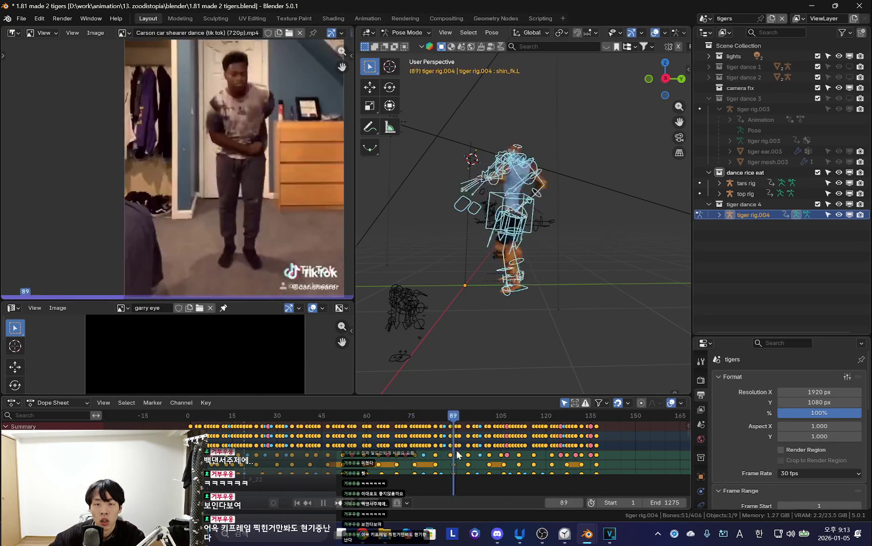
{"action": "left_click", "coordinate": [555, 459]}
{"action": "left_click_drag", "start_coordinate": [555, 459], "coordinate": [597, 456]}
{"action": "mouse_move", "coordinate": [502, 332]}
{"action": "middle_mouse_down"}
{"action": "mouse_move", "coordinate": [511, 194]}
{"action": "mouse_move", "coordinate": [538, 321]}
{"action": "middle_mouse_up"}
{"action": "scroll", "coordinate": [511, 193], "scroll_direction": "up", "scroll_amount": 3}
{"action": "key", "text": "shift+alt+z"}
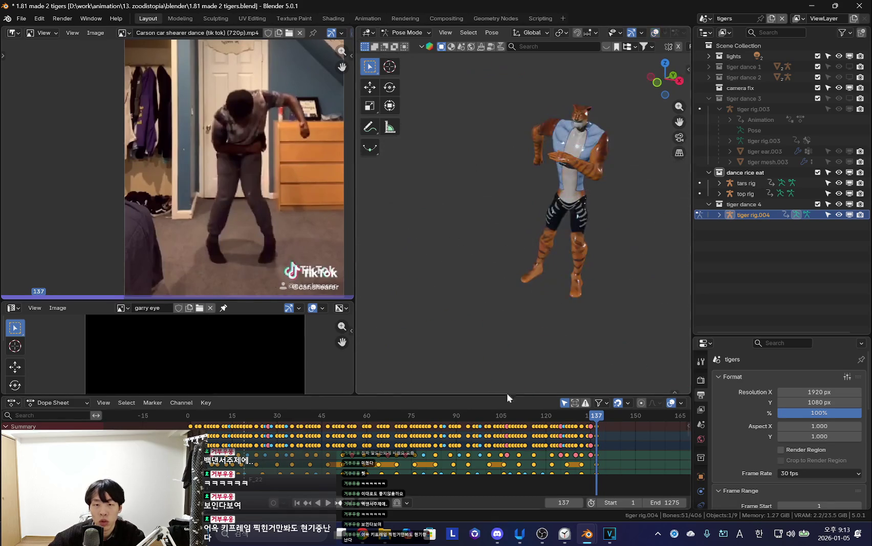
Back at frame 137 with bones shown, select the left foot IK control and unhide hidden controls.
{"action": "key", "text": "shift+Left"}
{"action": "middle_click_drag", "start_coordinate": [450, 321], "coordinate": [561, 315]}
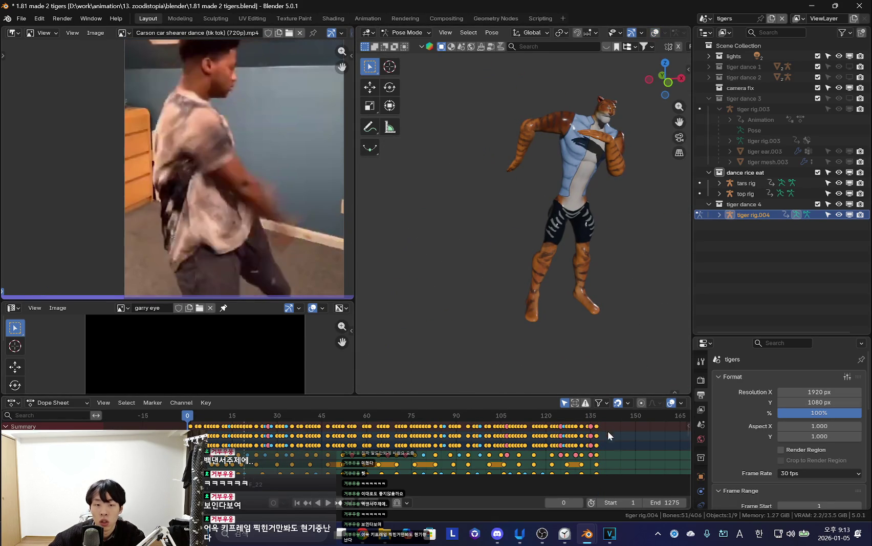
{"action": "left_click", "coordinate": [595, 432]}
{"action": "mouse_move", "coordinate": [562, 368]}
{"action": "middle_mouse_down"}
{"action": "mouse_move", "coordinate": [502, 345]}
{"action": "mouse_move", "coordinate": [559, 335]}
{"action": "mouse_move", "coordinate": [536, 303]}
{"action": "middle_mouse_up"}
{"action": "key", "text": "shift+alt+z"}
{"action": "left_click", "coordinate": [535, 331]}
{"action": "key", "text": "ctrl+shift+m"}
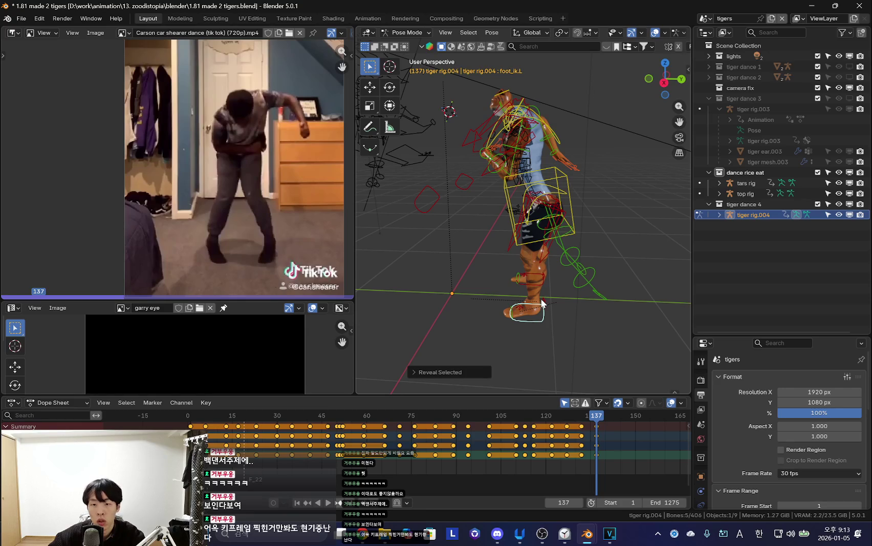
Select tiger rig.004's root control and key its pose at frame 1.
{"action": "key", "text": "n"}
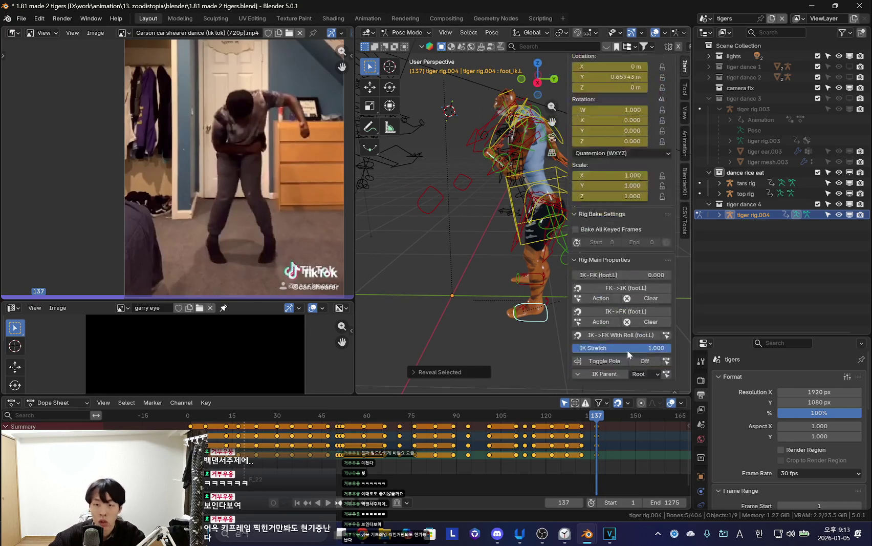
{"action": "left_click", "coordinate": [529, 341]}
{"action": "scroll", "coordinate": [529, 341], "scroll_direction": "down", "scroll_amount": 5}
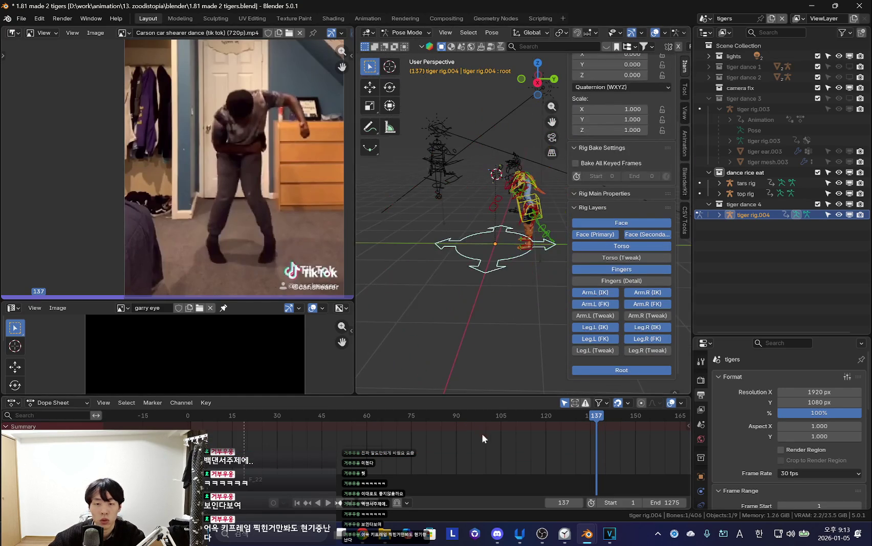
{"action": "key", "text": "a"}
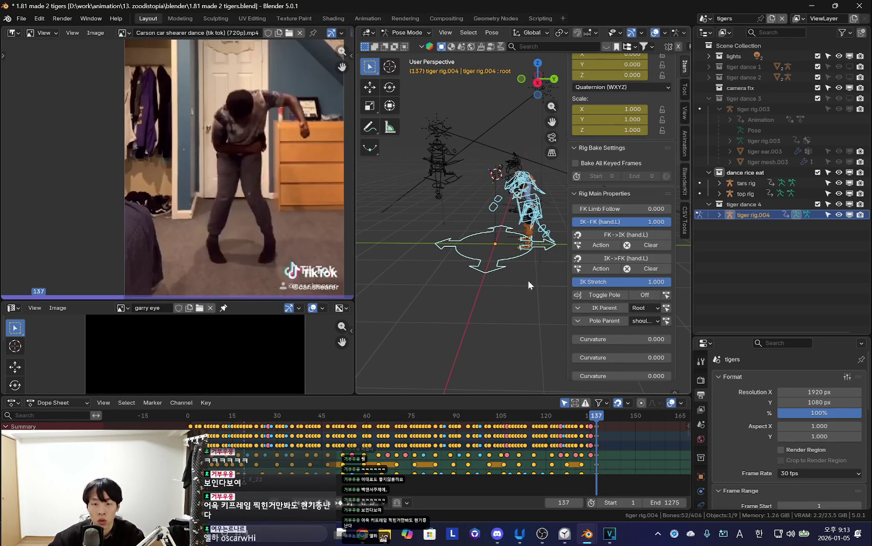
{"action": "left_click", "coordinate": [508, 263]}
{"action": "left_click_drag", "start_coordinate": [532, 415], "coordinate": [190, 415]}
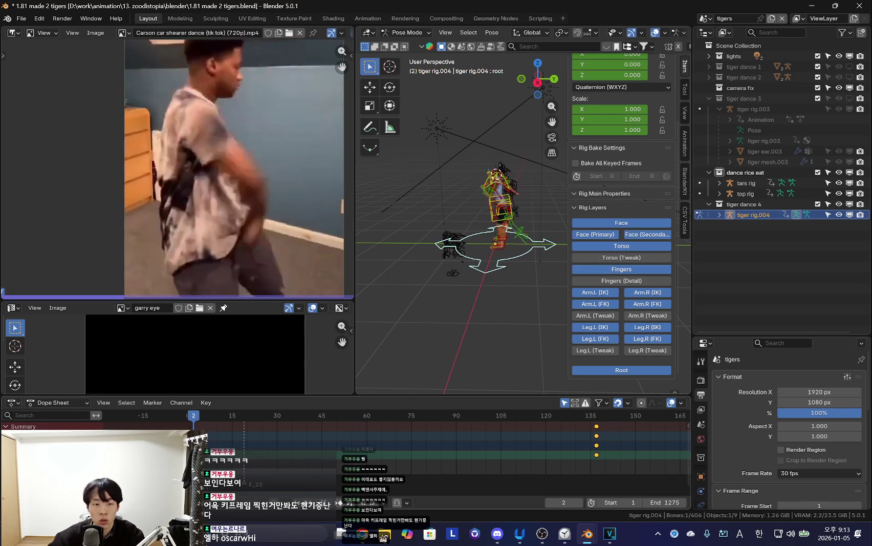
{"action": "middle_click_drag", "start_coordinate": [469, 266], "coordinate": [510, 242]}
{"action": "key", "text": "i"}
Shrink the reference video panels, hide the sidebar, and key the root at frame 40.
{"action": "left_click", "coordinate": [315, 447]}
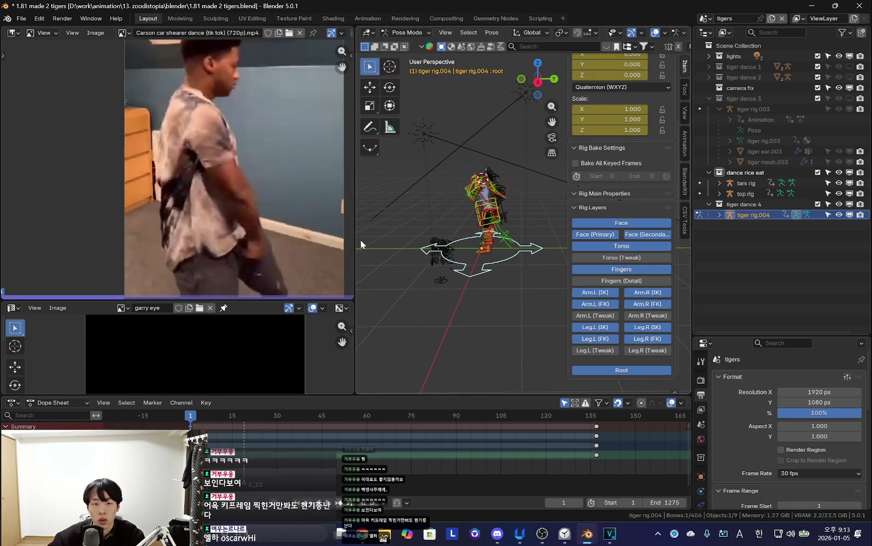
{"action": "left_click_drag", "start_coordinate": [355, 240], "coordinate": [236, 240]}
{"action": "left_click_drag", "start_coordinate": [169, 300], "coordinate": [169, 214]}
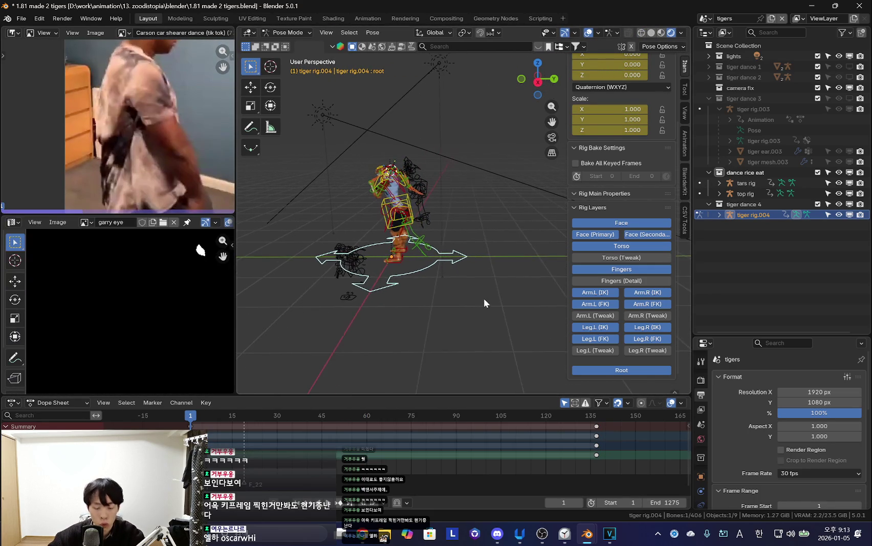
{"action": "key", "text": "n"}
{"action": "key", "text": "Up"}
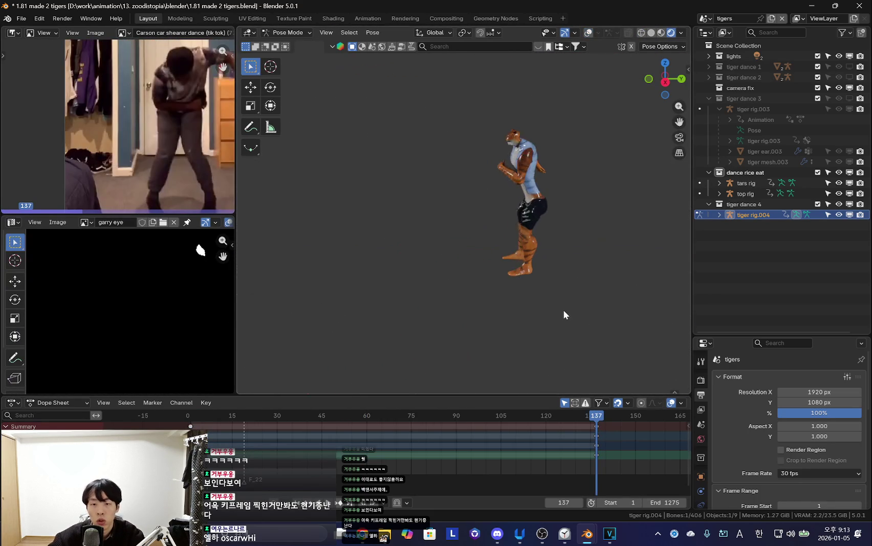
{"action": "mouse_move", "coordinate": [562, 437]}
{"action": "left_mouse_down"}
{"action": "mouse_move", "coordinate": [283, 441]}
{"action": "mouse_move", "coordinate": [308, 450]}
{"action": "left_mouse_up"}
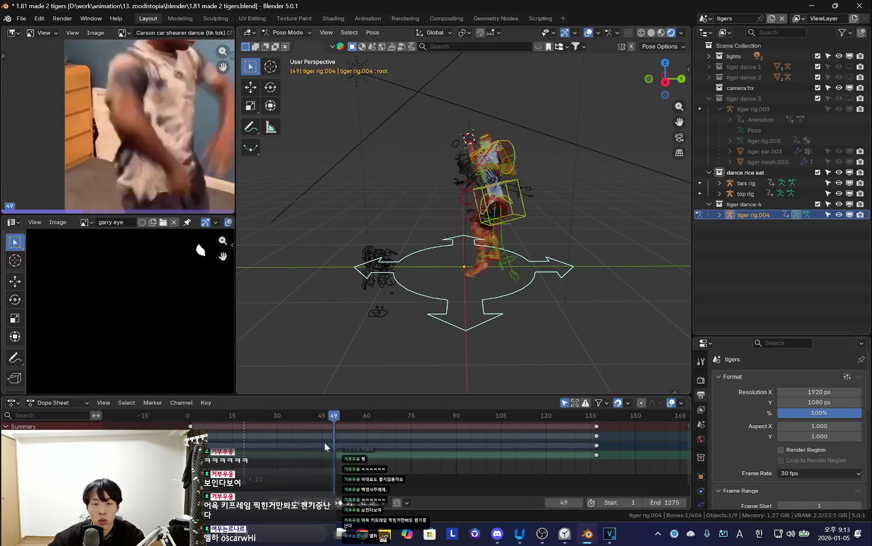
{"action": "key", "text": "i"}
Key the root's pose at frame 76, then check the shaded pose from above.
{"action": "left_click_drag", "start_coordinate": [382, 422], "coordinate": [363, 442]}
{"action": "left_click_drag", "start_coordinate": [444, 451], "coordinate": [415, 452]}
{"action": "key", "text": "i"}
{"action": "left_click", "coordinate": [467, 463]}
{"action": "key", "text": "shift+alt+z"}
{"action": "mouse_move", "coordinate": [546, 274]}
{"action": "middle_mouse_down"}
{"action": "mouse_move", "coordinate": [428, 317]}
{"action": "mouse_move", "coordinate": [460, 320]}
{"action": "mouse_move", "coordinate": [454, 327]}
{"action": "mouse_move", "coordinate": [519, 251]}
{"action": "middle_mouse_up"}
At frame 137, move the root control about 0.76 m along the Y axis.
{"action": "key", "text": "Up"}
{"action": "key", "text": "shift+alt+z"}
{"action": "scroll", "coordinate": [519, 251], "scroll_direction": "down", "scroll_amount": 5}
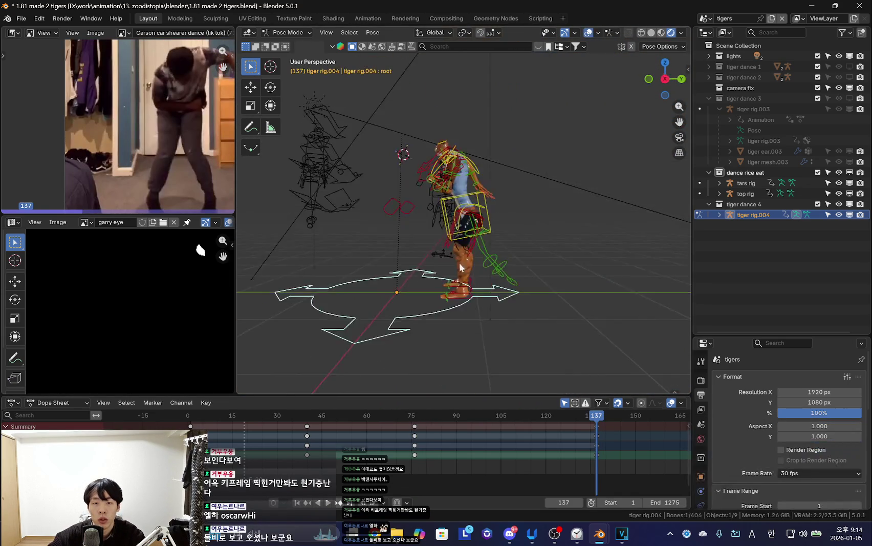
{"action": "key", "text": "g"}
{"action": "key", "text": "y"}
{"action": "left_click", "coordinate": [473, 315]}
{"action": "mouse_move", "coordinate": [472, 314]}
{"action": "middle_mouse_down"}
{"action": "mouse_move", "coordinate": [493, 321]}
{"action": "mouse_move", "coordinate": [516, 302]}
{"action": "mouse_move", "coordinate": [494, 297]}
{"action": "middle_mouse_up"}
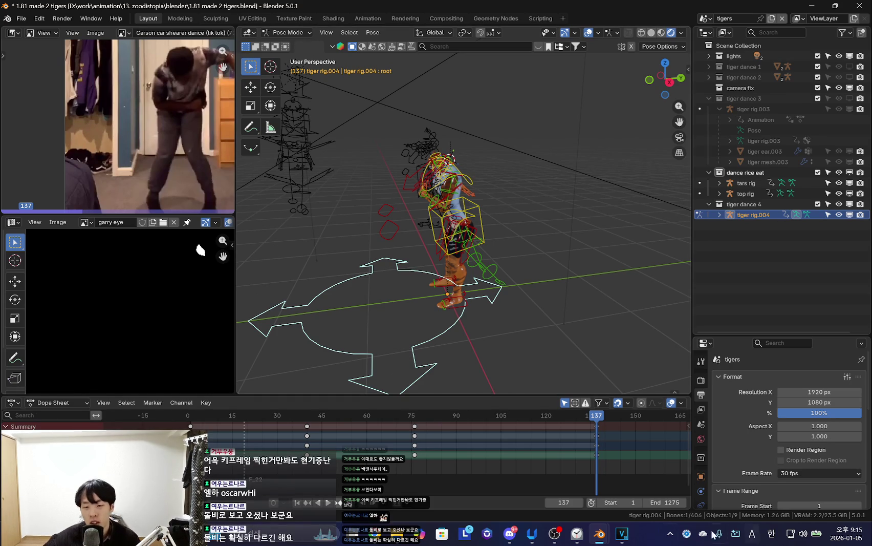
{"action": "left_click", "coordinate": [584, 535]}
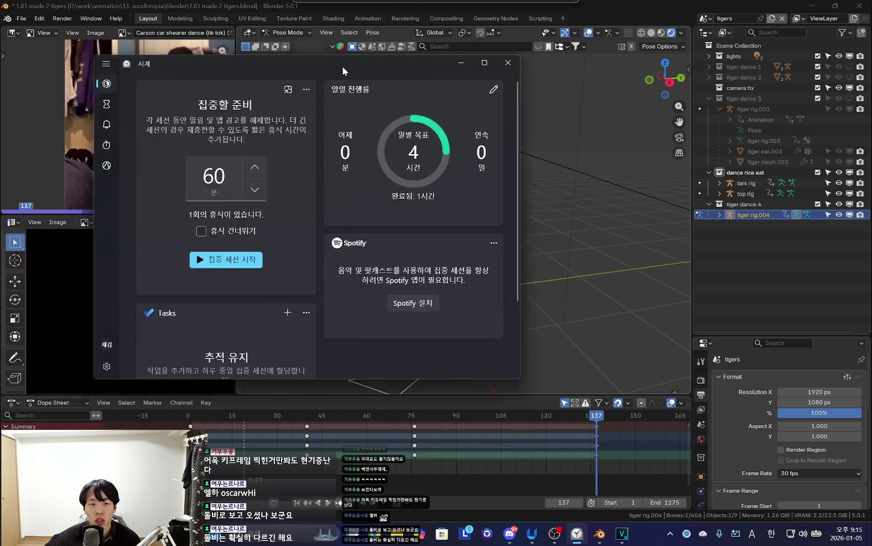
{"action": "left_click", "coordinate": [286, 264]}
{"action": "left_click", "coordinate": [273, 268]}
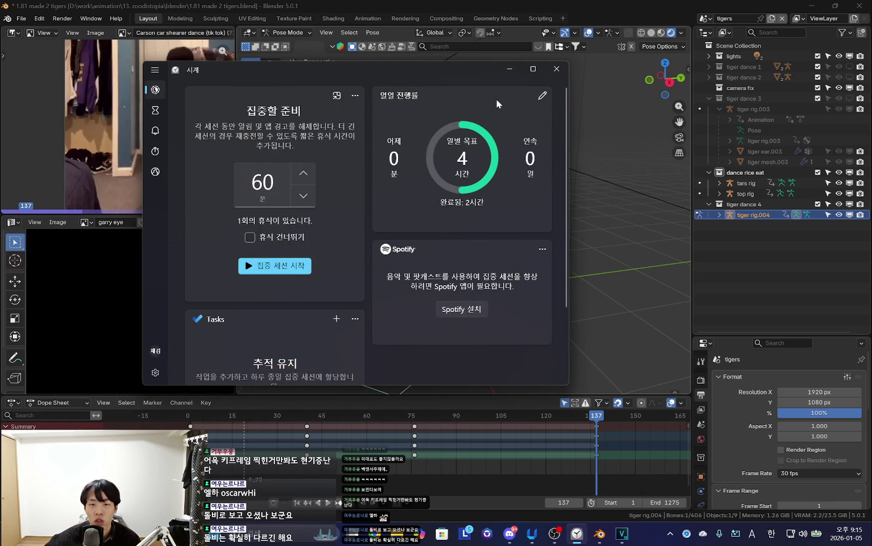
{"action": "left_click", "coordinate": [512, 67]}
{"action": "mouse_move", "coordinate": [526, 230]}
{"action": "middle_mouse_down"}
{"action": "mouse_move", "coordinate": [503, 237]}
{"action": "mouse_move", "coordinate": [549, 240]}
{"action": "mouse_move", "coordinate": [523, 249]}
{"action": "mouse_move", "coordinate": [504, 334]}
{"action": "mouse_move", "coordinate": [481, 311]}
{"action": "mouse_move", "coordinate": [446, 353]}
{"action": "mouse_move", "coordinate": [431, 341]}
{"action": "mouse_move", "coordinate": [436, 348]}
{"action": "mouse_move", "coordinate": [453, 341]}
{"action": "mouse_move", "coordinate": [511, 297]}
{"action": "middle_mouse_up"}
{"action": "scroll", "coordinate": [532, 430], "scroll_direction": "down", "scroll_amount": 3}
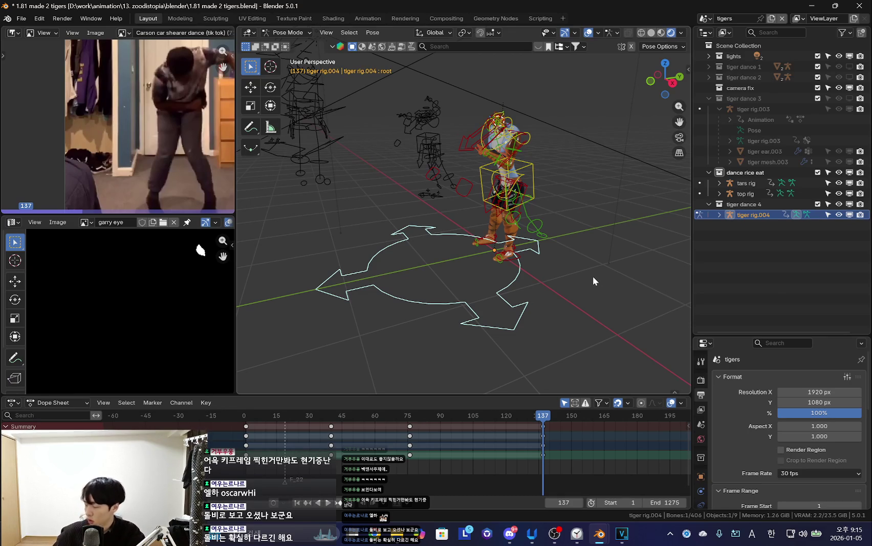
Select the root control, step through its keyframes, and reposition it along Y at frame 137.
{"action": "mouse_move", "coordinate": [593, 276]}
{"action": "middle_mouse_down"}
{"action": "mouse_move", "coordinate": [509, 325]}
{"action": "mouse_move", "coordinate": [513, 430]}
{"action": "middle_mouse_up"}
{"action": "left_click", "coordinate": [518, 321]}
{"action": "left_click", "coordinate": [479, 313]}
{"action": "key", "text": "Down"}
{"action": "key", "text": "Up"}
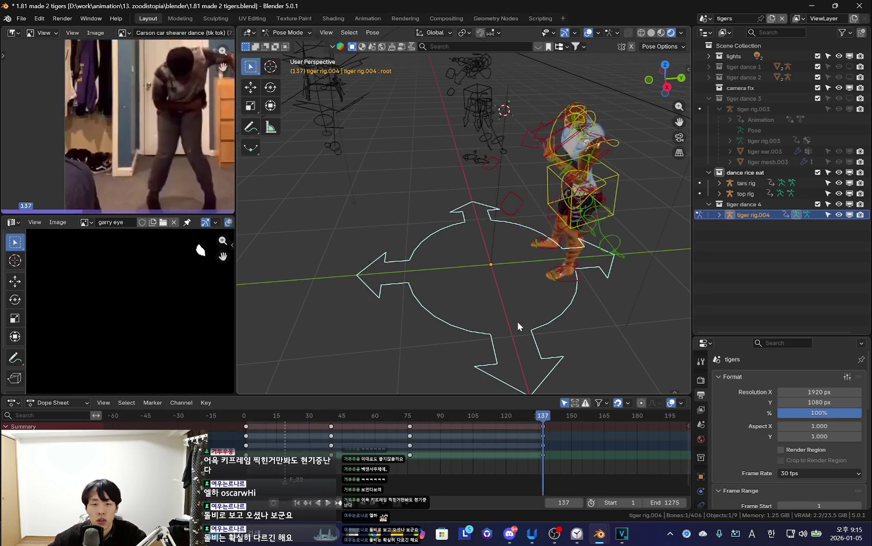
{"action": "key", "text": "Up"}
{"action": "key", "text": "Down"}
{"action": "middle_click_drag", "start_coordinate": [522, 316], "coordinate": [487, 331]}
{"action": "key", "text": "shift+alt+z"}
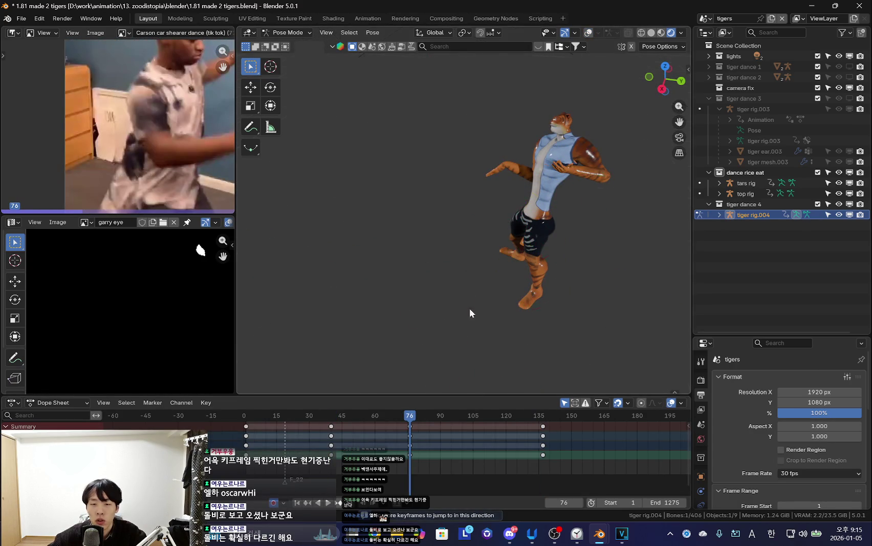
{"action": "key", "text": "shift+alt+z"}
{"action": "key", "text": "Up"}
{"action": "key", "text": "g"}
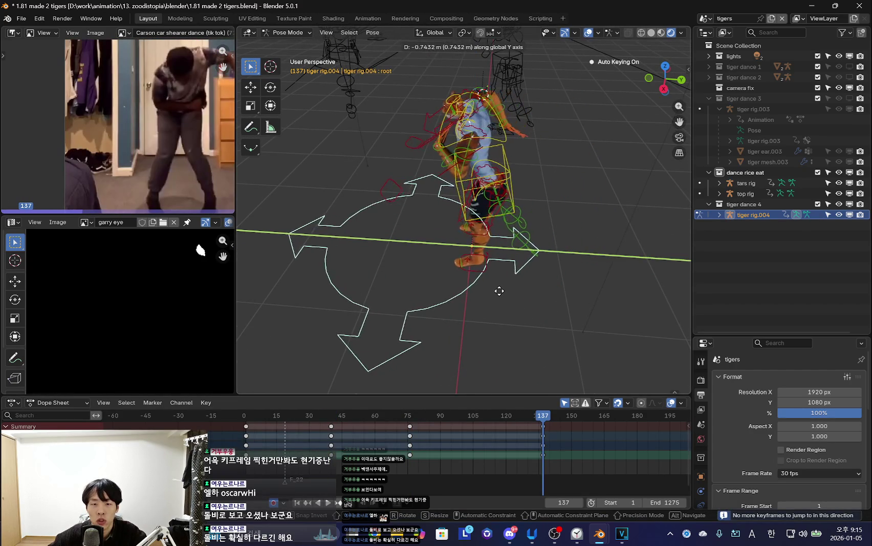
{"action": "left_click", "coordinate": [496, 298]}
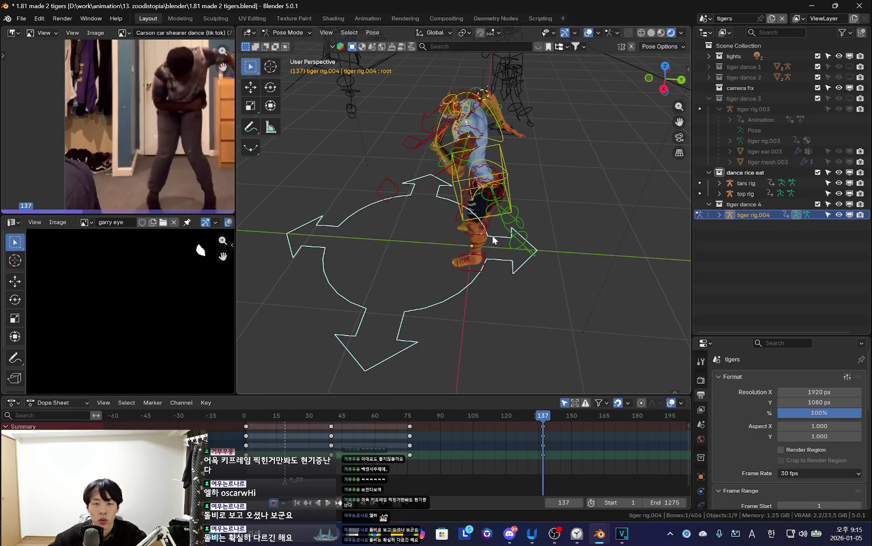
Select all bones and keyframes, then play the dance back through the scene camera.
{"action": "key", "text": "a"}
{"action": "key", "text": "a"}
{"action": "key", "text": "shift+e"}
{"action": "left_click", "coordinate": [527, 453]}
{"action": "key", "text": "space"}
{"action": "key", "text": "shift+alt+z"}
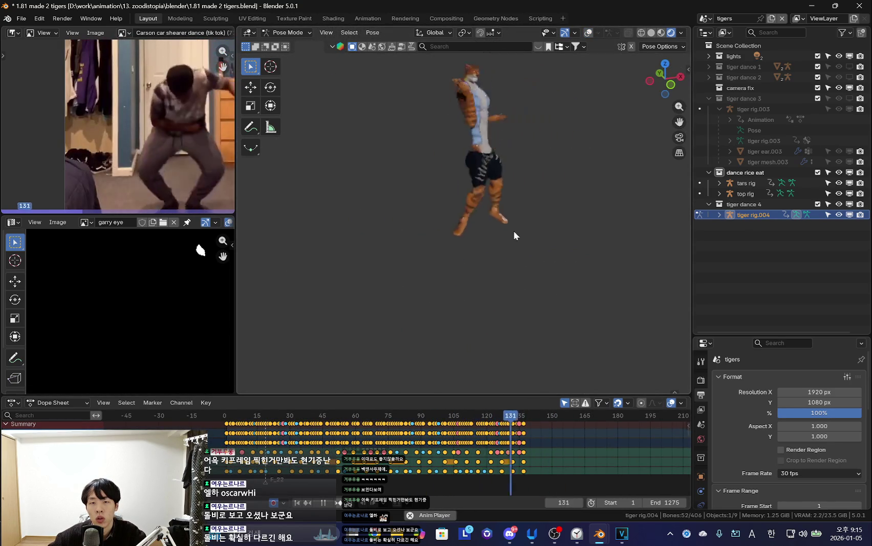
{"action": "key", "text": "KP_0"}
{"action": "key", "text": "space"}
{"action": "key", "text": "shift+alt+z"}
{"action": "key", "text": "KP_0"}
Compare the root's poses at frames 40 and 76, then delete the frame-76 root keys.
{"action": "left_click", "coordinate": [524, 331]}
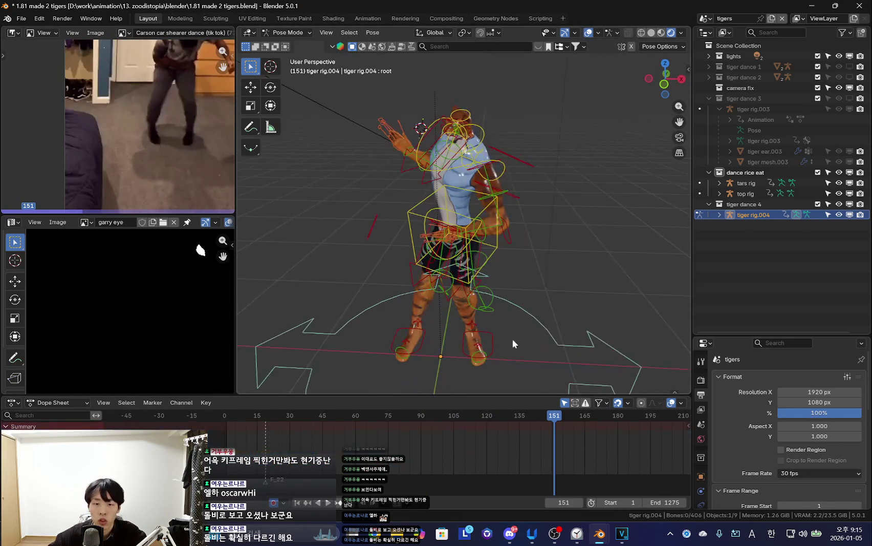
{"action": "middle_click_drag", "start_coordinate": [513, 338], "coordinate": [487, 333]}
{"action": "key", "text": "Down"}
{"action": "key", "text": "Down"}
{"action": "key", "text": "shift+alt+z"}
{"action": "key", "text": "Down"}
{"action": "key", "text": "Up"}
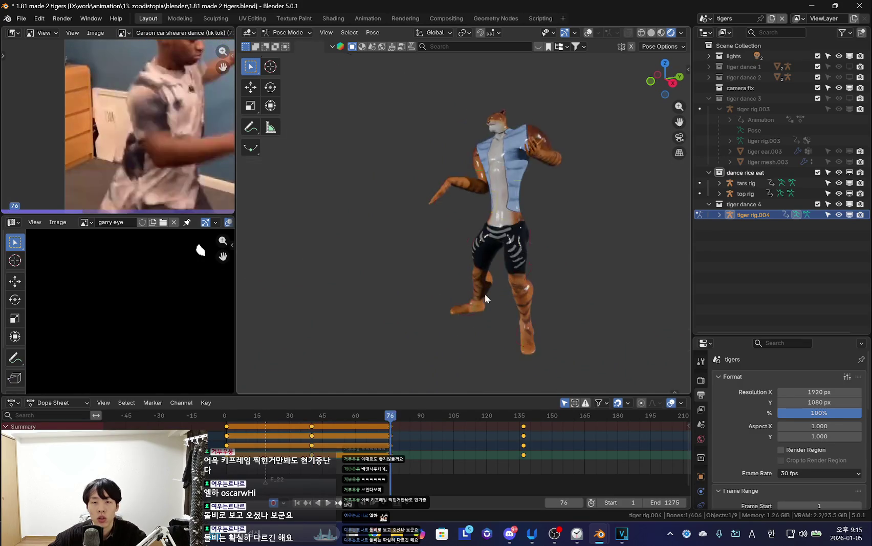
{"action": "key", "text": "Down"}
{"action": "key", "text": "shift+alt+z"}
{"action": "key", "text": "Up"}
{"action": "key", "text": "Down"}
{"action": "left_click", "coordinate": [392, 430]}
{"action": "key", "text": "Delete"}
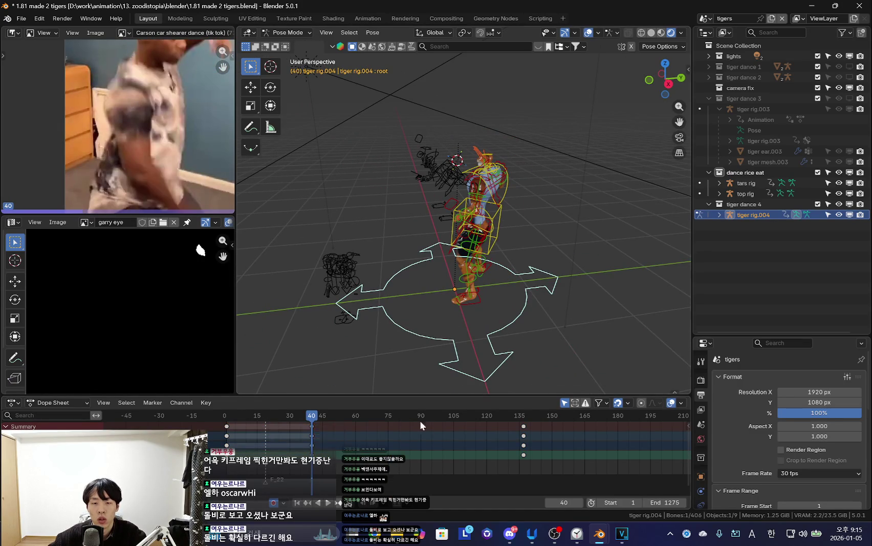
Replay the dance from the start while orbiting the tiger, then resize the reference image panels.
{"action": "key", "text": "space"}
{"action": "key", "text": "shift+alt+z"}
{"action": "key", "text": "shift+alt+z"}
{"action": "middle_click_drag", "start_coordinate": [486, 293], "coordinate": [559, 286]}
{"action": "key", "text": "shift+alt+z"}
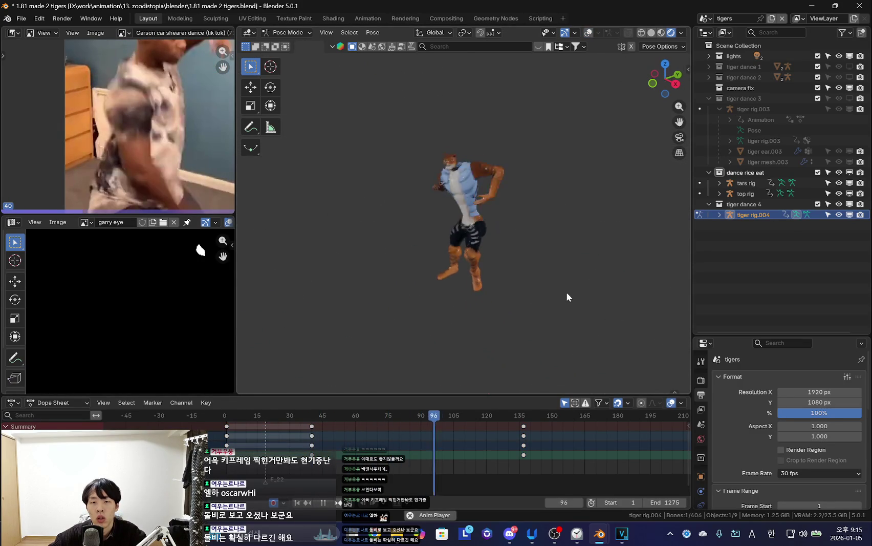
{"action": "key", "text": "shift+Left"}
{"action": "mouse_move", "coordinate": [366, 303]}
{"action": "middle_mouse_down"}
{"action": "mouse_move", "coordinate": [460, 280]}
{"action": "mouse_move", "coordinate": [487, 260]}
{"action": "mouse_move", "coordinate": [471, 241]}
{"action": "middle_mouse_up"}
{"action": "key", "text": "shift+alt+z"}
{"action": "key", "text": "shift+alt+z"}
{"action": "key", "text": "shift+alt+z"}
{"action": "mouse_move", "coordinate": [527, 325]}
{"action": "middle_mouse_down"}
{"action": "mouse_move", "coordinate": [459, 237]}
{"action": "mouse_move", "coordinate": [465, 301]}
{"action": "mouse_move", "coordinate": [533, 253]}
{"action": "middle_mouse_up"}
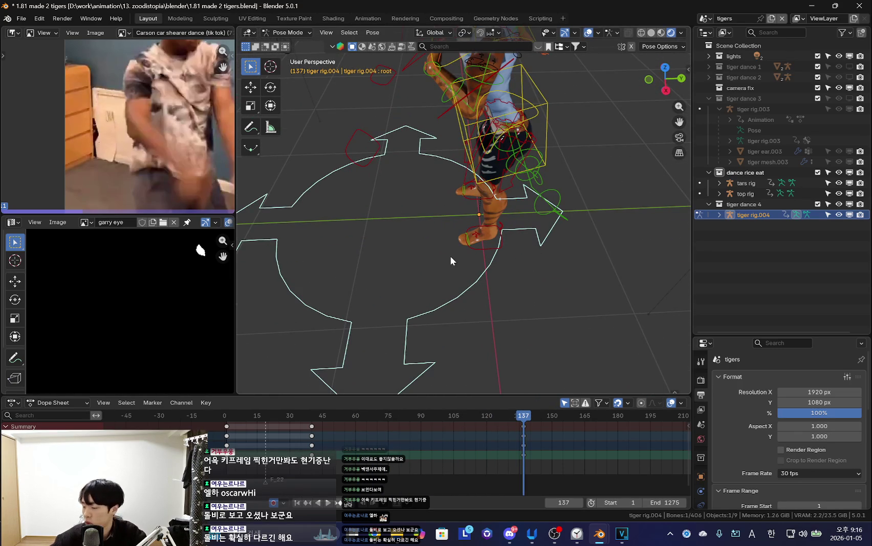
{"action": "mouse_move", "coordinate": [451, 257]}
{"action": "middle_mouse_down"}
{"action": "mouse_move", "coordinate": [490, 307]}
{"action": "mouse_move", "coordinate": [478, 296]}
{"action": "middle_mouse_up"}
{"action": "middle_click_drag", "start_coordinate": [415, 271], "coordinate": [307, 251]}
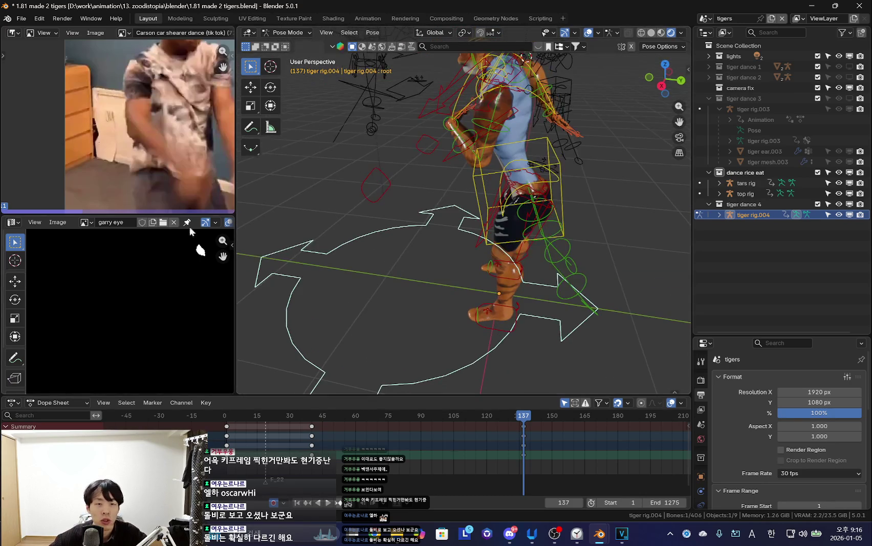
{"action": "left_click_drag", "start_coordinate": [171, 214], "coordinate": [172, 193]}
{"action": "left_click_drag", "start_coordinate": [236, 241], "coordinate": [256, 246]}
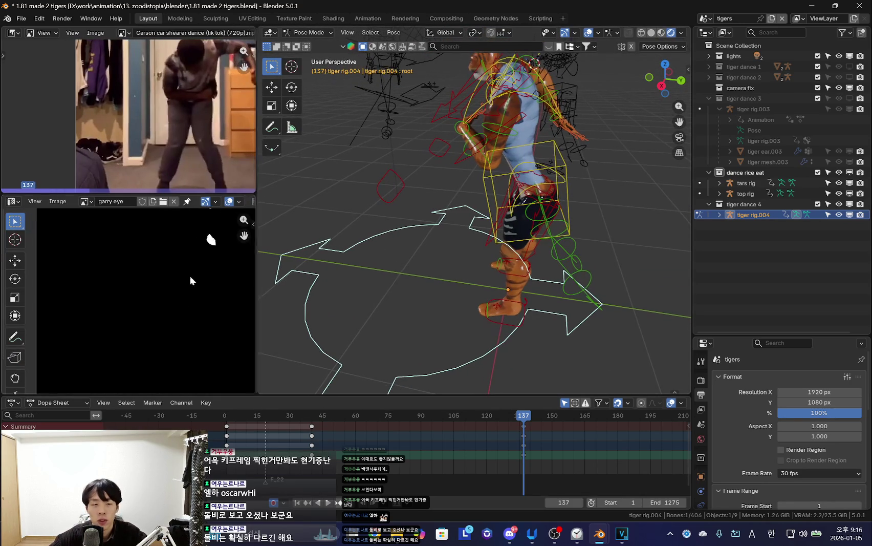
{"action": "scroll", "coordinate": [182, 302], "scroll_direction": "down", "scroll_amount": 2}
{"action": "scroll", "coordinate": [180, 301], "scroll_direction": "down", "scroll_amount": 1}
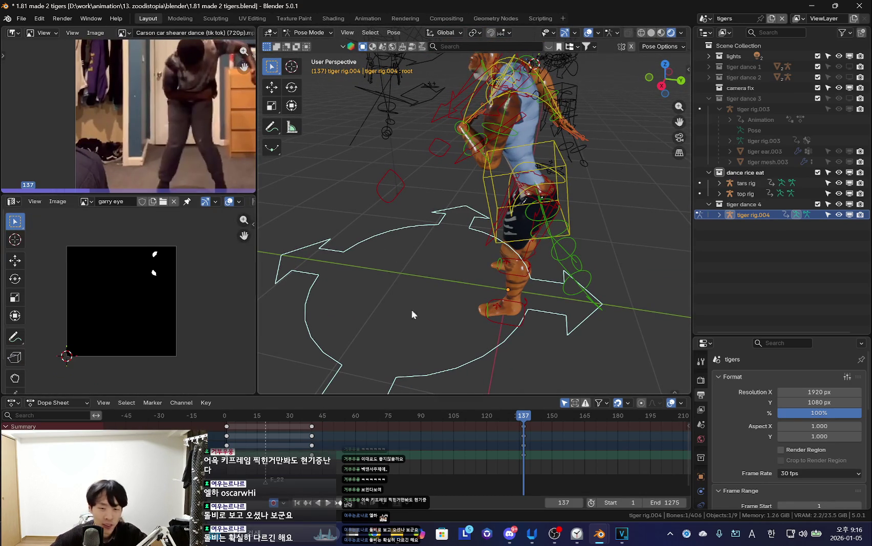
{"action": "scroll", "coordinate": [154, 287], "scroll_direction": "up", "scroll_amount": 2}
{"action": "left_click", "coordinate": [577, 533]}
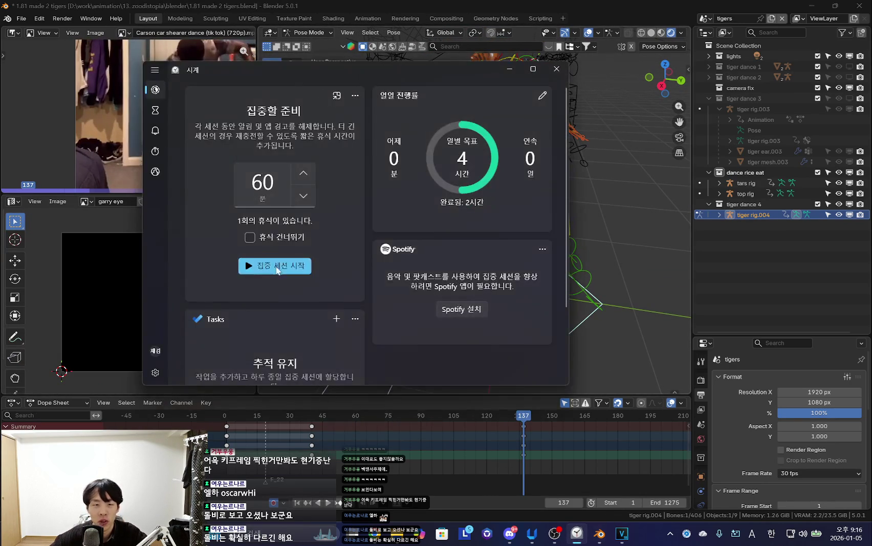
{"action": "left_click", "coordinate": [509, 70]}
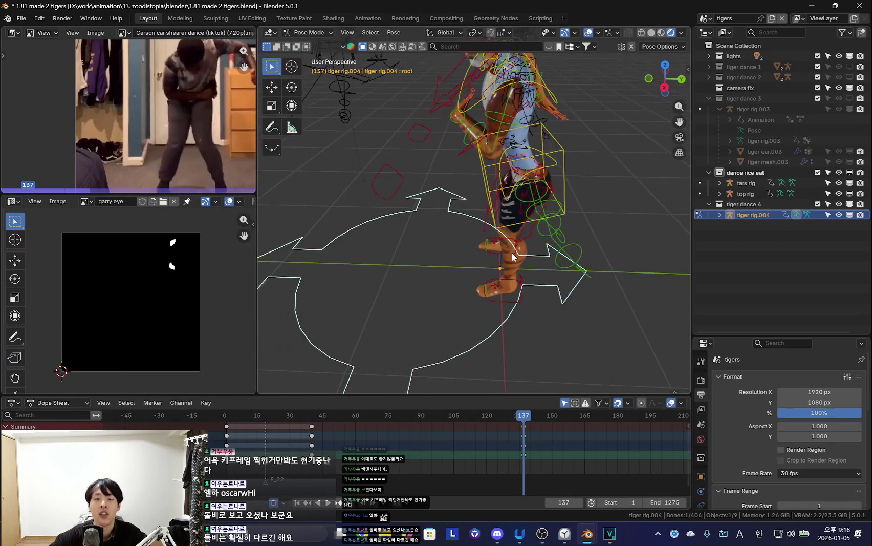
{"action": "middle_click_drag", "start_coordinate": [519, 246], "coordinate": [547, 238]}
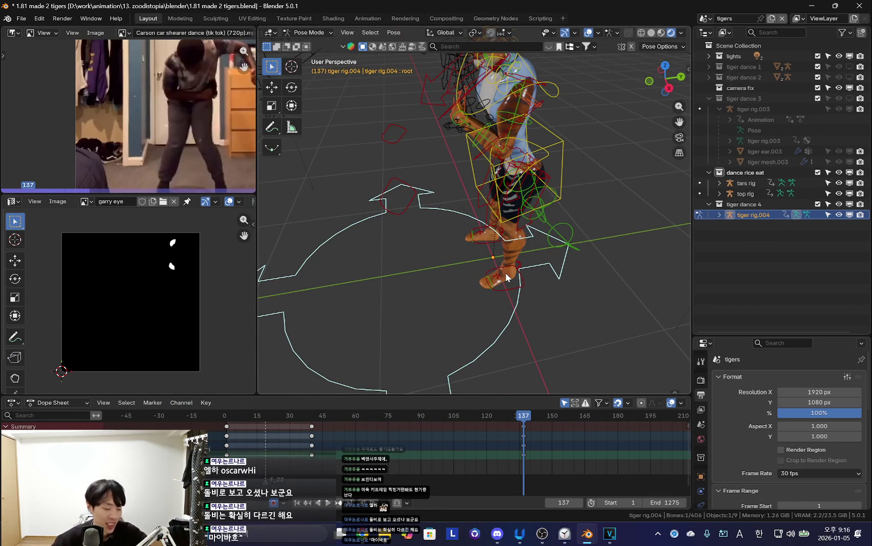
{"action": "scroll", "coordinate": [149, 306], "scroll_direction": "up", "scroll_amount": 1}
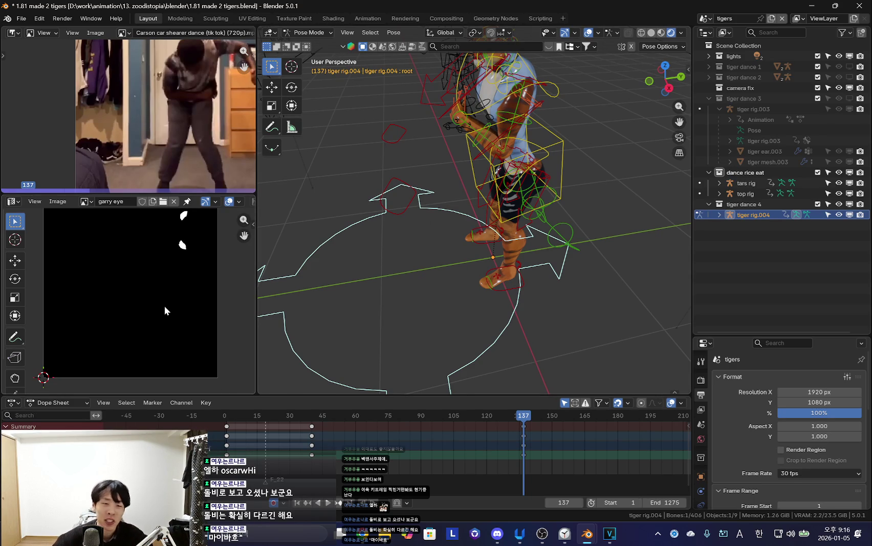
{"action": "mouse_move", "coordinate": [385, 263]}
{"action": "middle_mouse_down"}
{"action": "mouse_move", "coordinate": [428, 280]}
{"action": "mouse_move", "coordinate": [417, 282]}
{"action": "middle_mouse_up"}
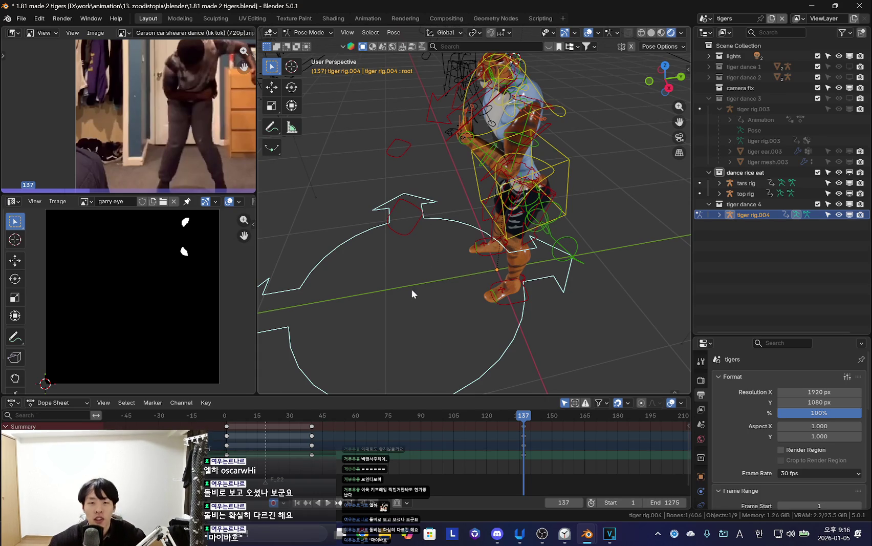
Play the dance from the start, stop at frame 133, and step between keyframes.
{"action": "key", "text": "shift+Left"}
{"action": "key", "text": "space"}
{"action": "key", "text": "shift+alt+z"}
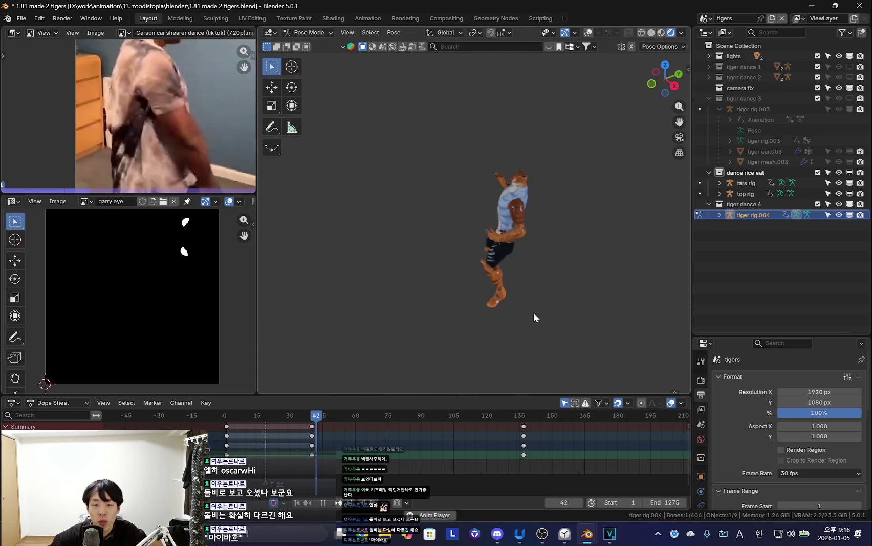
{"action": "key", "text": "shift+alt+z"}
{"action": "key", "text": "shift+alt+z"}
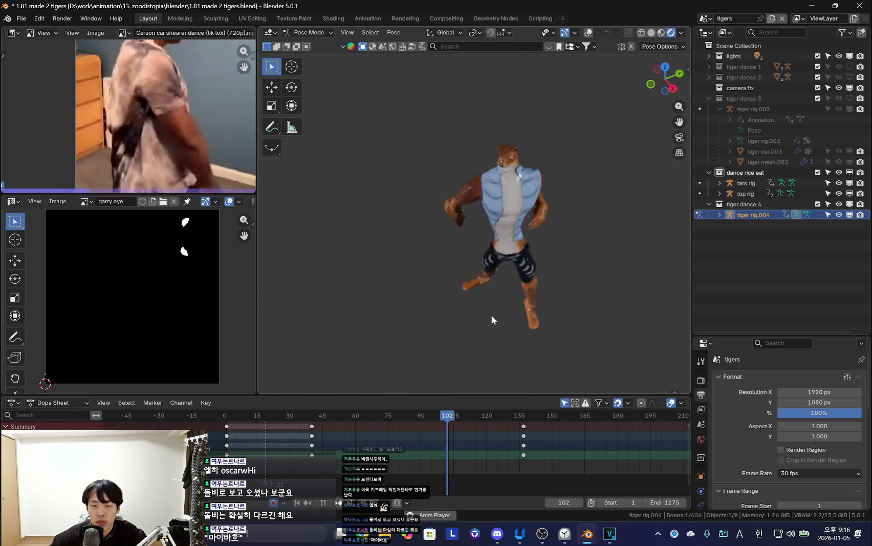
{"action": "key", "text": "space"}
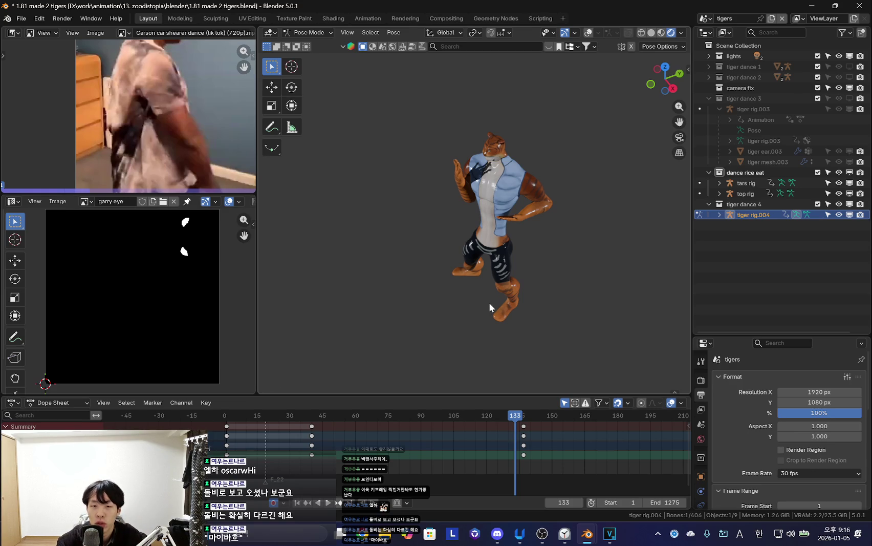
{"action": "key", "text": "Up"}
{"action": "key", "text": "shift+Left"}
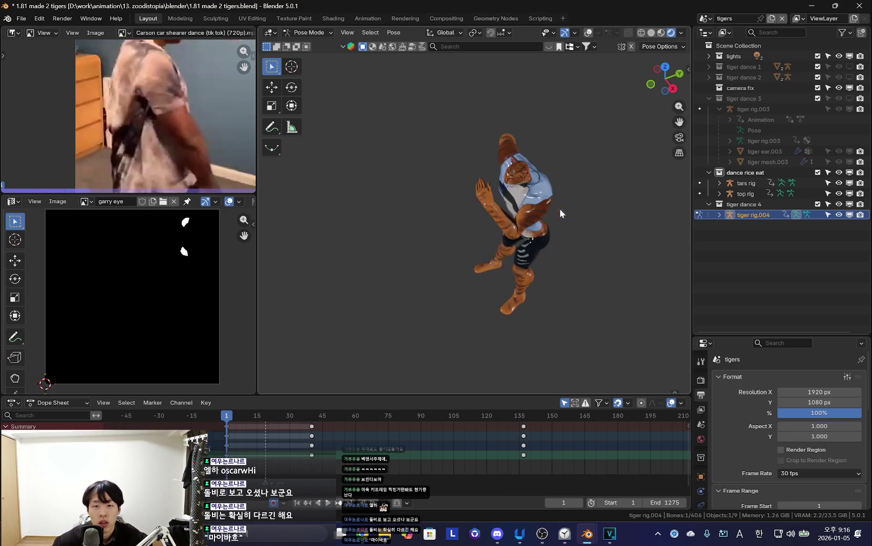
{"action": "key", "text": "Down"}
{"action": "key", "text": "Up"}
Replay frames 40–80, orbit the tiger, return to frame 1, then open a new browser tab.
{"action": "middle_click_drag", "start_coordinate": [487, 277], "coordinate": [461, 313]}
{"action": "key", "text": "space"}
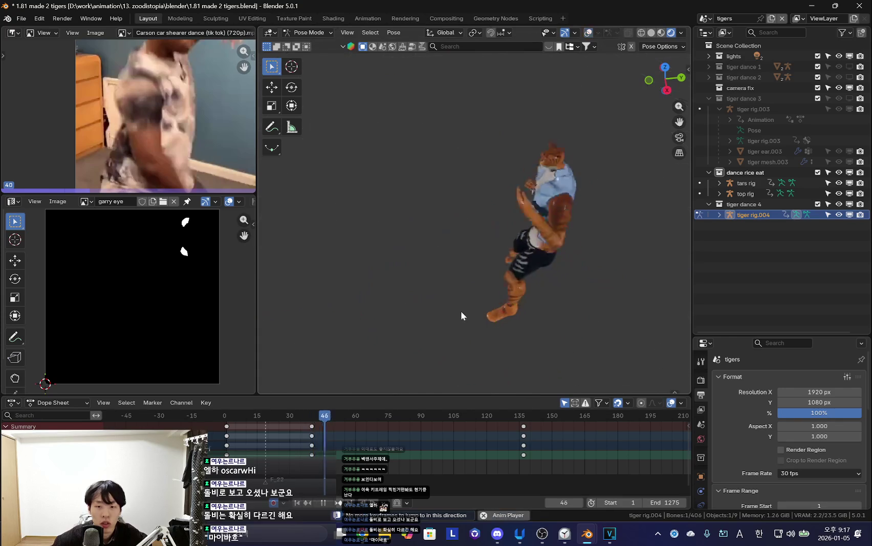
{"action": "key", "text": "space"}
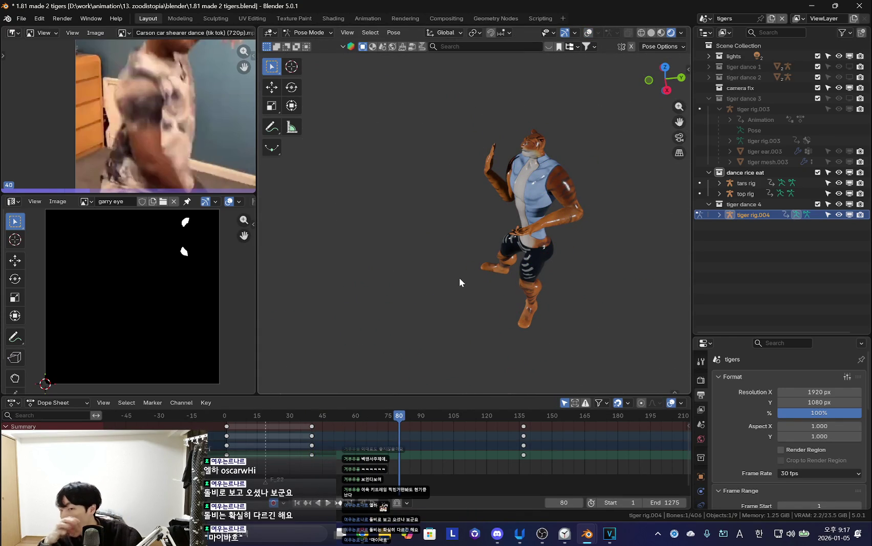
{"action": "mouse_move", "coordinate": [542, 296]}
{"action": "middle_mouse_down"}
{"action": "mouse_move", "coordinate": [513, 277]}
{"action": "mouse_move", "coordinate": [577, 355]}
{"action": "mouse_move", "coordinate": [561, 341]}
{"action": "mouse_move", "coordinate": [465, 346]}
{"action": "middle_mouse_up"}
{"action": "key", "text": "shift+Left"}
{"action": "key", "text": "Up"}
{"action": "key", "text": "Up"}
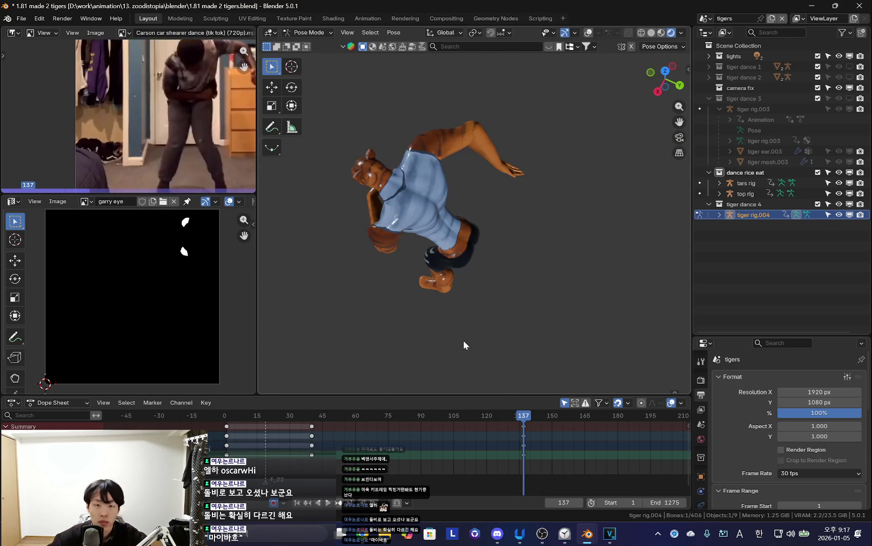
{"action": "key", "text": "shift+Left"}
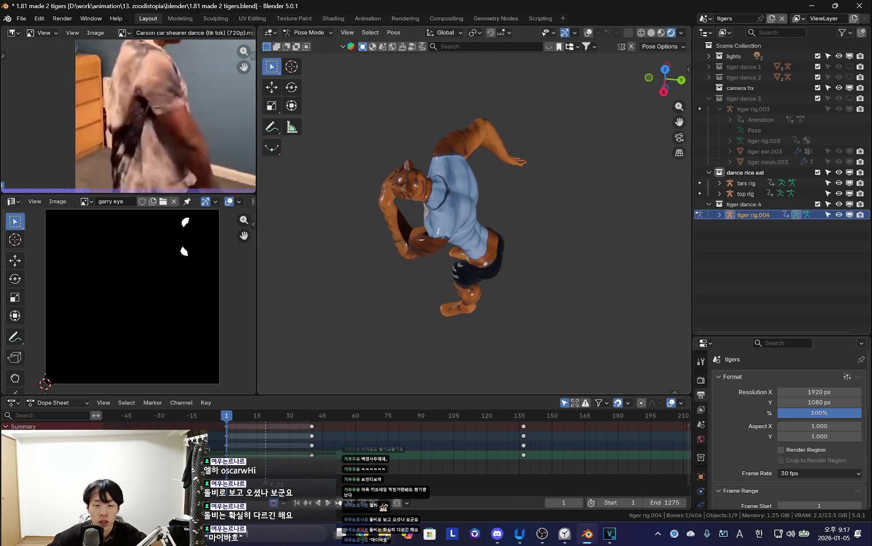
{"action": "key", "text": "alt+Tab"}
{"action": "left_click", "coordinate": [768, 11]}
Search Google for 마히배흐 and switch to the image results.
{"action": "left_click", "coordinate": [361, 207]}
{"action": "type", "text": "밍;"}
{"action": "key", "text": "BackSpace"}
{"action": "key", "text": "BackSpace"}
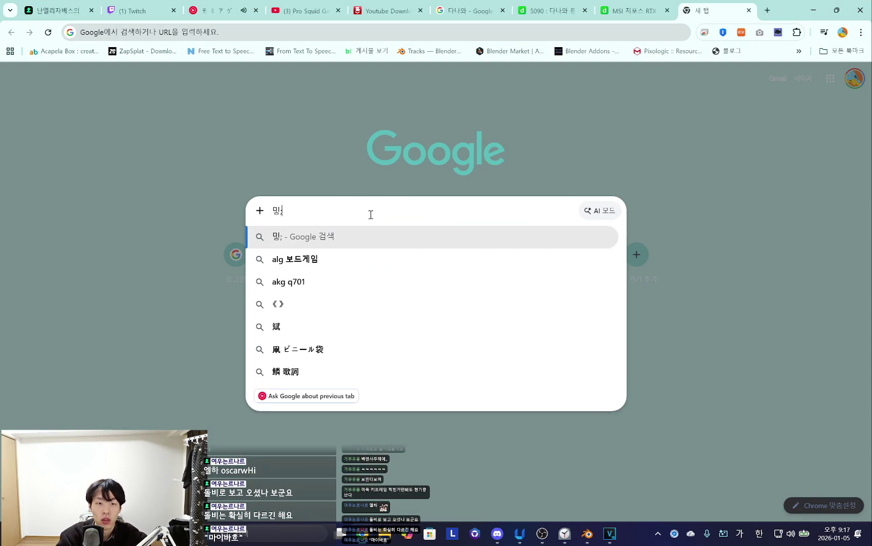
{"action": "type", "text": "마히배흐"}
{"action": "key", "text": "Return"}
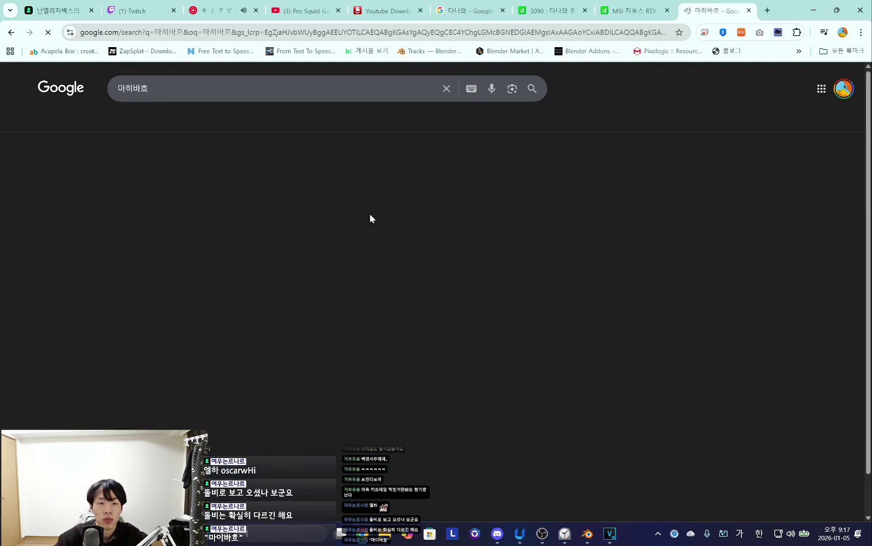
{"action": "left_click", "coordinate": [156, 127]}
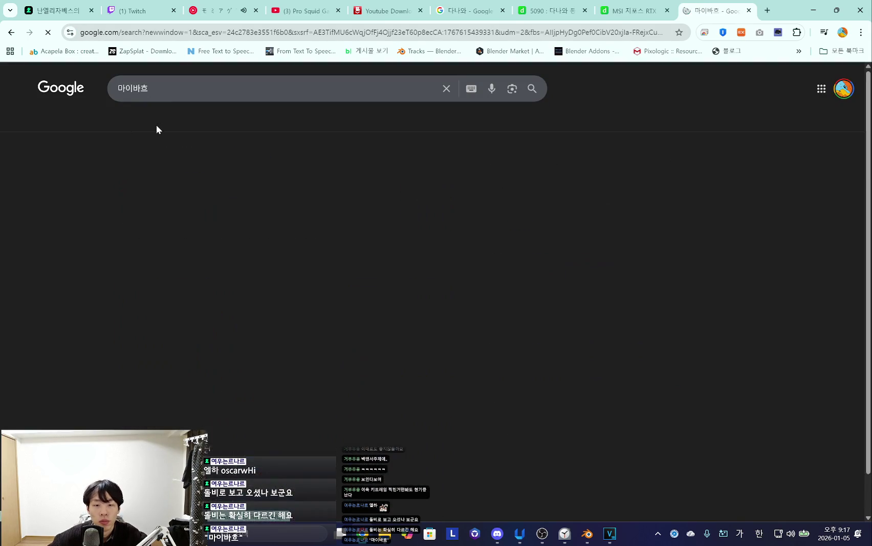
Scroll down through the Maybach image results and back up.
{"action": "scroll", "coordinate": [378, 261], "scroll_direction": "down", "scroll_amount": 1}
{"action": "scroll", "coordinate": [364, 249], "scroll_direction": "down", "scroll_amount": 3}
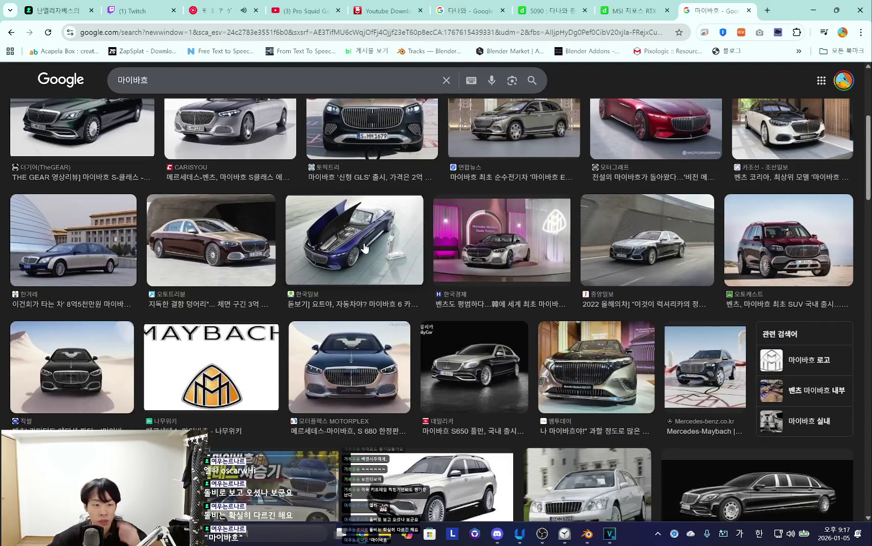
{"action": "scroll", "coordinate": [366, 251], "scroll_direction": "down", "scroll_amount": 2}
{"action": "scroll", "coordinate": [365, 252], "scroll_direction": "down", "scroll_amount": 5}
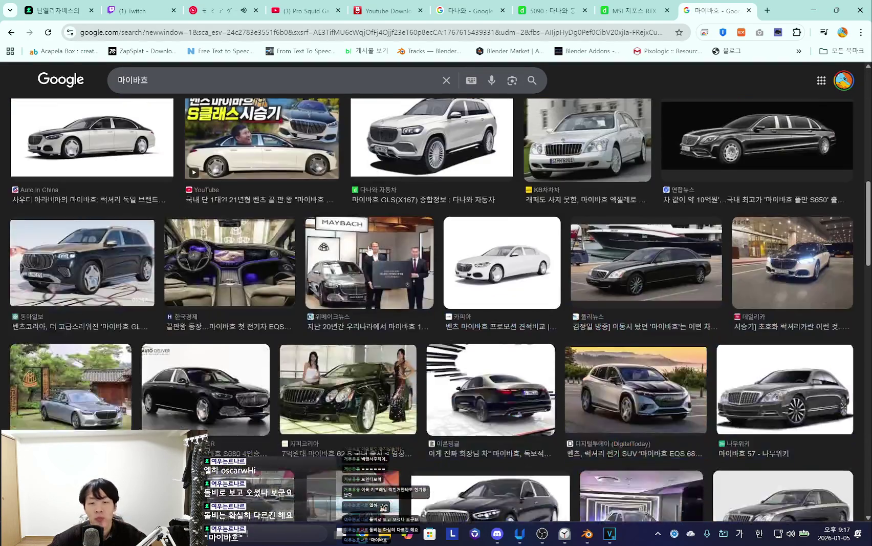
{"action": "scroll", "coordinate": [338, 254], "scroll_direction": "up", "scroll_amount": 10}
{"action": "scroll", "coordinate": [317, 254], "scroll_direction": "up", "scroll_amount": 1}
{"action": "scroll", "coordinate": [317, 256], "scroll_direction": "down", "scroll_amount": 4}
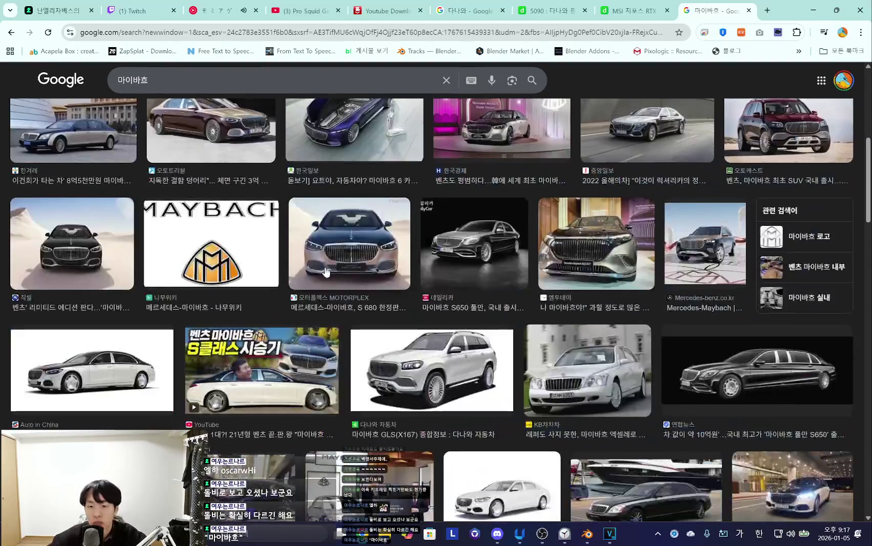
{"action": "scroll", "coordinate": [322, 267], "scroll_direction": "down", "scroll_amount": 4}
{"action": "scroll", "coordinate": [327, 276], "scroll_direction": "down", "scroll_amount": 4}
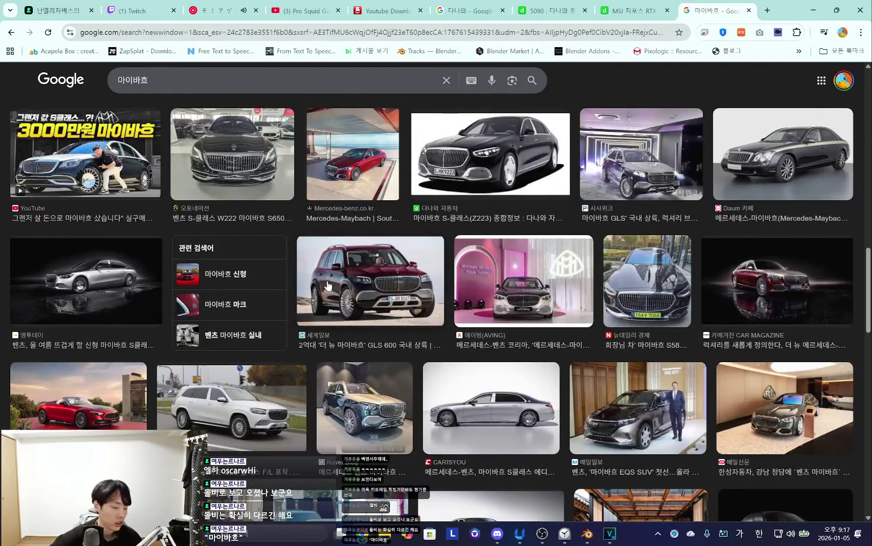
{"action": "scroll", "coordinate": [327, 281], "scroll_direction": "up", "scroll_amount": 2}
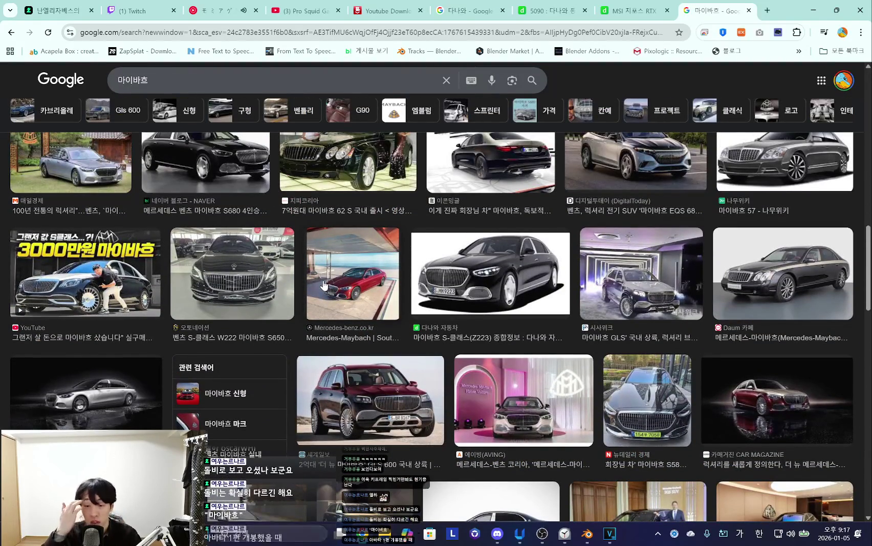
Return to all results and extend the query with 아바태 to search Maybach avatar.
{"action": "key", "text": "alt+Left"}
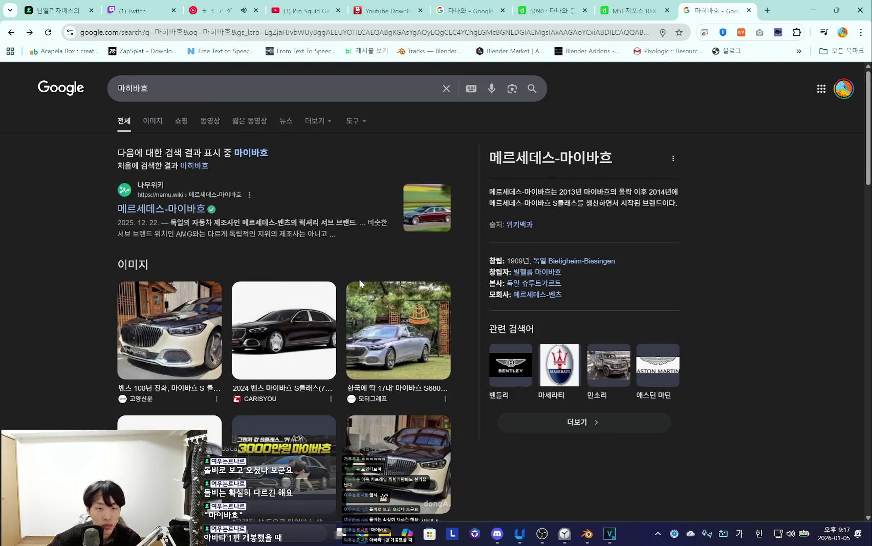
{"action": "left_click", "coordinate": [198, 87]}
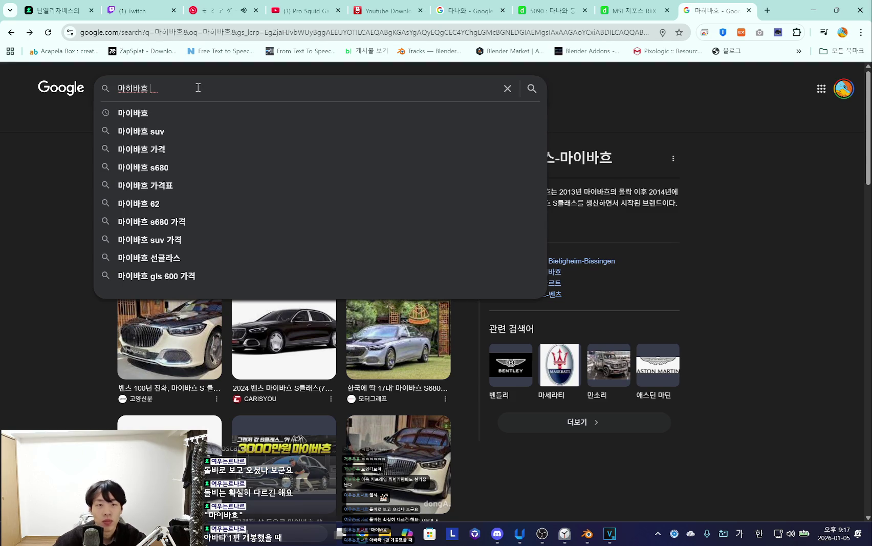
{"action": "left_click", "coordinate": [604, 104]}
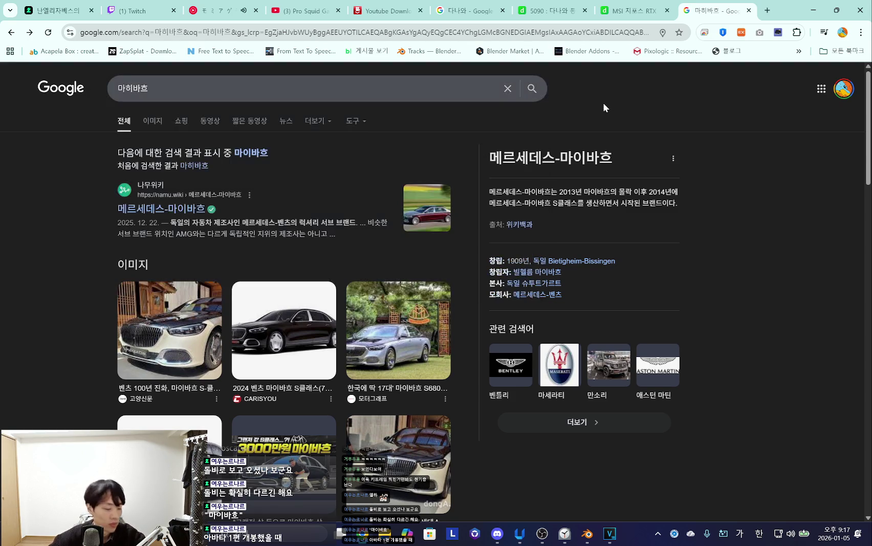
{"action": "left_click", "coordinate": [316, 93]}
{"action": "type", "text": "아바태"}
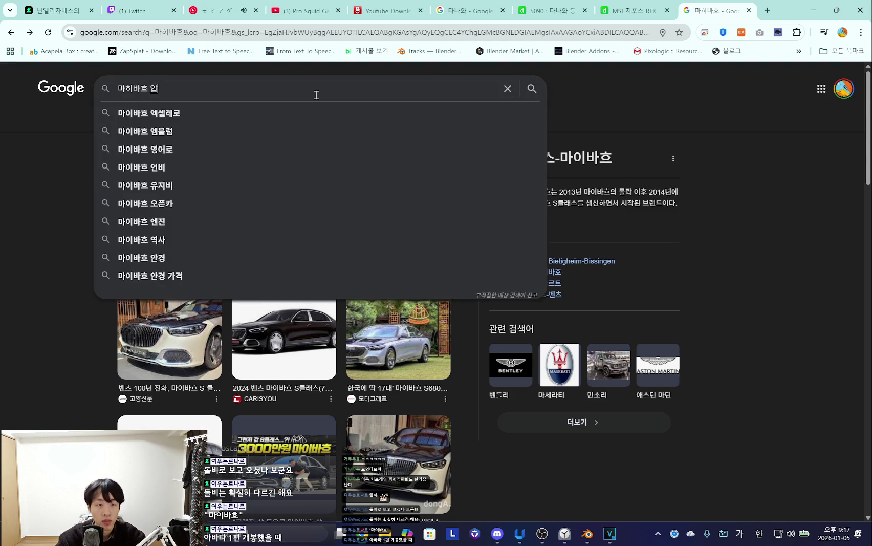
{"action": "key", "text": "Return"}
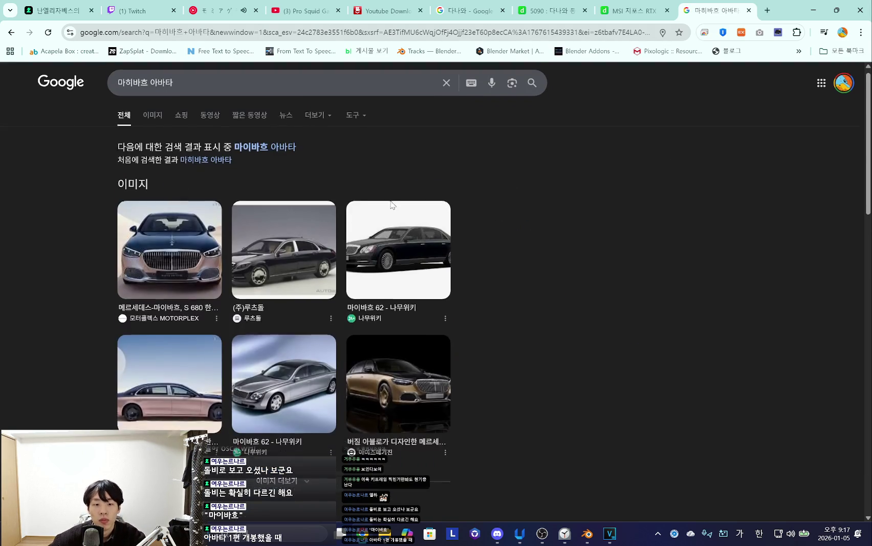
Skim the Maybach avatar results, then go back to the earlier Maybach results.
{"action": "scroll", "coordinate": [368, 186], "scroll_direction": "down", "scroll_amount": 6}
{"action": "scroll", "coordinate": [368, 189], "scroll_direction": "up", "scroll_amount": 4}
{"action": "scroll", "coordinate": [347, 208], "scroll_direction": "up", "scroll_amount": 3}
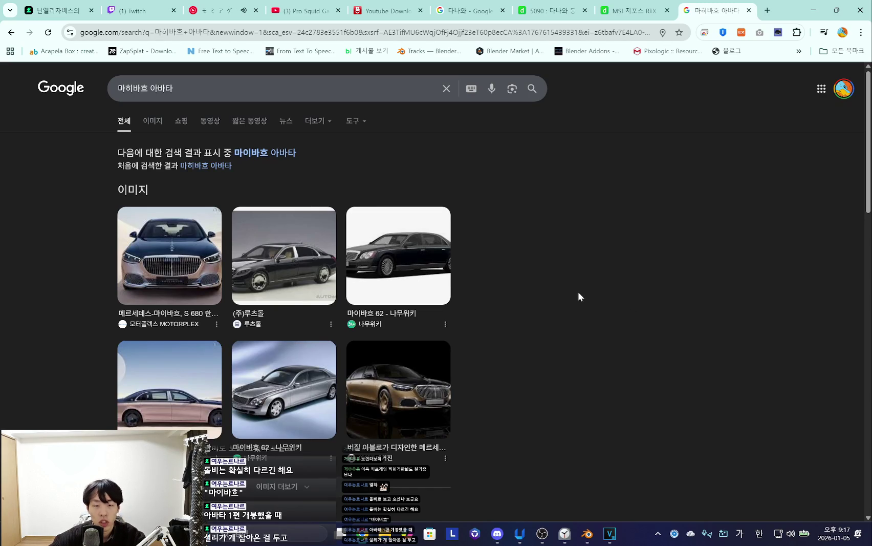
{"action": "key", "text": "alt+Left"}
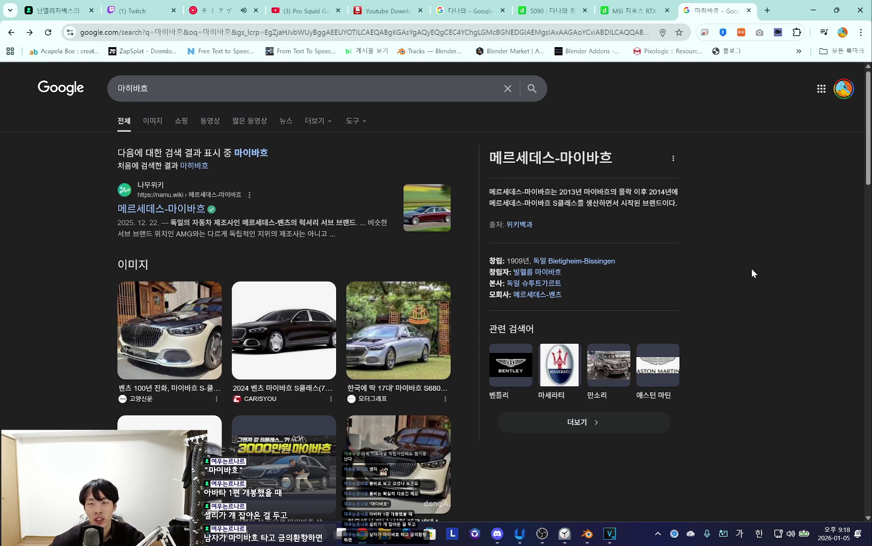
Scroll through the Maybach results and knowledge panel, briefly checking another tab.
{"action": "scroll", "coordinate": [752, 280], "scroll_direction": "down", "scroll_amount": 5}
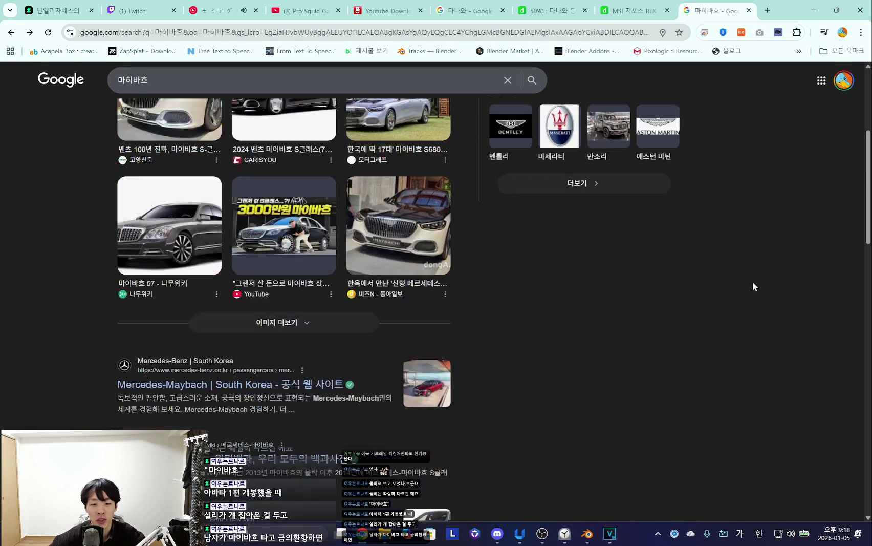
{"action": "scroll", "coordinate": [556, 329], "scroll_direction": "down", "scroll_amount": 5}
{"action": "scroll", "coordinate": [532, 364], "scroll_direction": "up", "scroll_amount": 2}
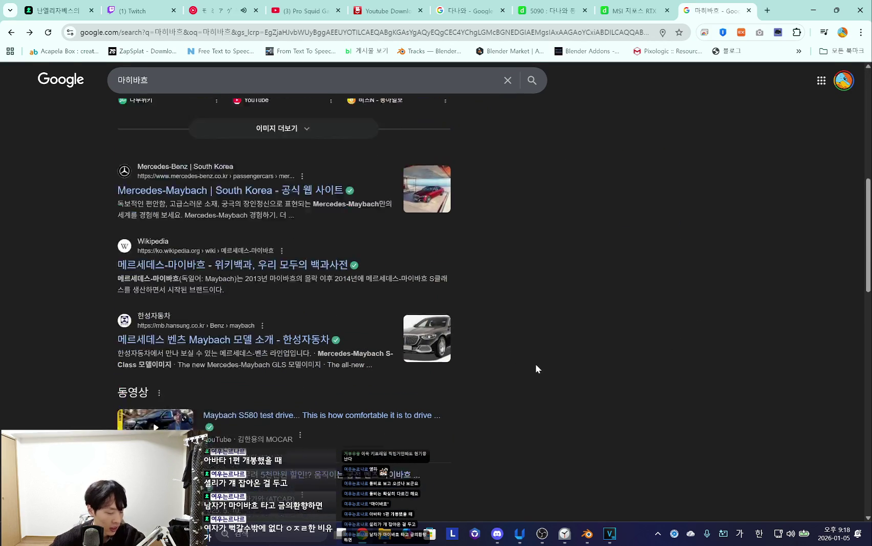
{"action": "scroll", "coordinate": [563, 394], "scroll_direction": "up", "scroll_amount": 5}
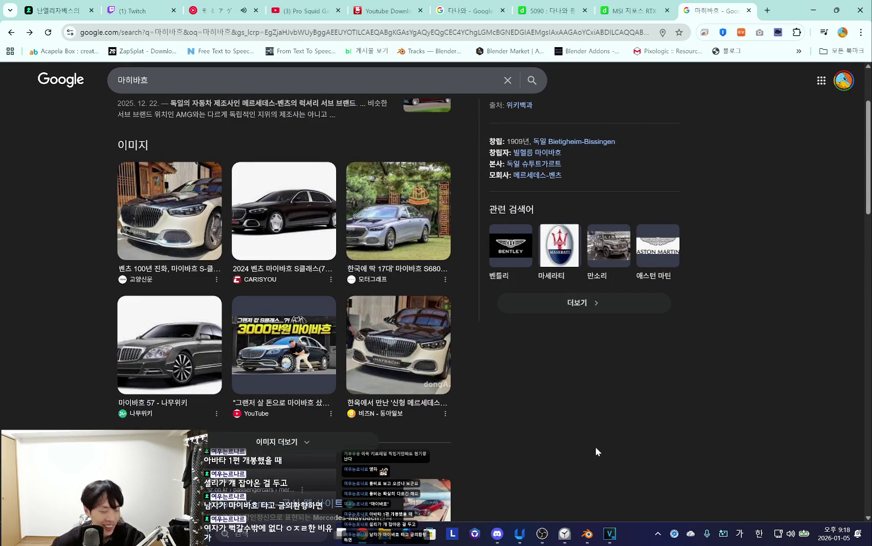
{"action": "scroll", "coordinate": [596, 450], "scroll_direction": "up", "scroll_amount": 2}
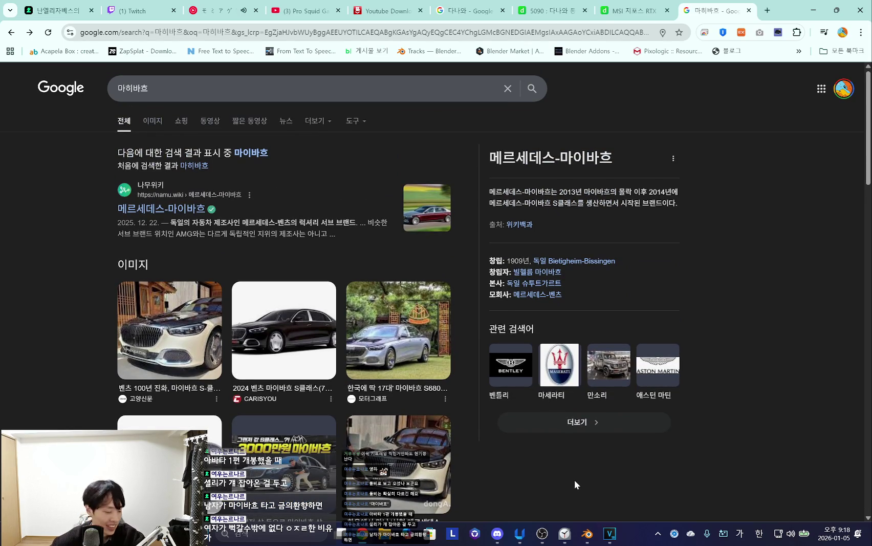
{"action": "left_click", "coordinate": [635, 11]}
{"action": "left_click", "coordinate": [727, 11]}
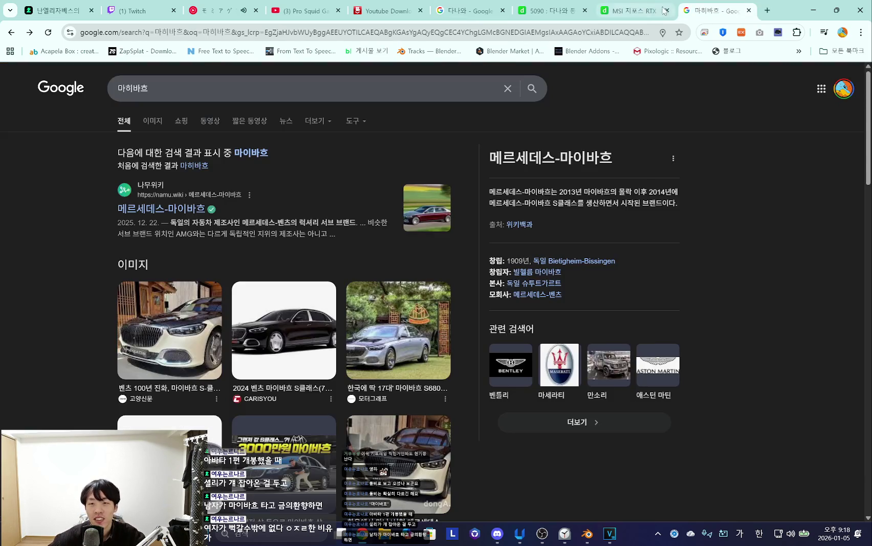
Flip between the MSI RTX 5090, 마히바흐, Google 다나와 and music tabs, ending on Danawa's 5090 results.
{"action": "left_click", "coordinate": [555, 11]}
{"action": "left_click", "coordinate": [635, 10]}
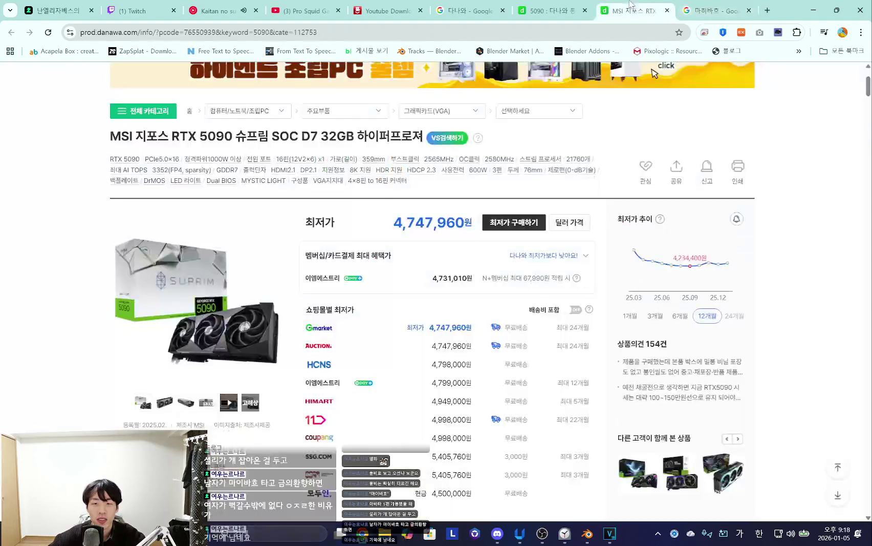
{"action": "left_click", "coordinate": [550, 10]}
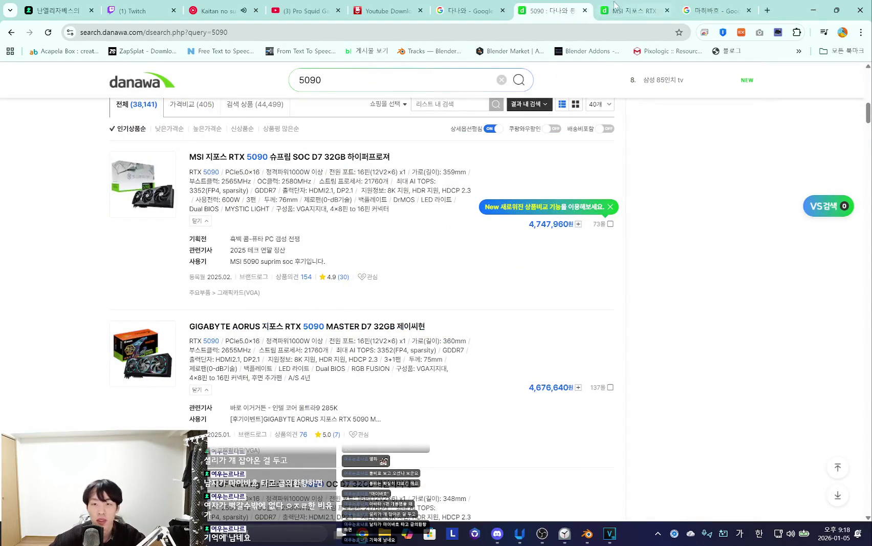
{"action": "left_click", "coordinate": [716, 10]}
{"action": "left_click", "coordinate": [456, 11]}
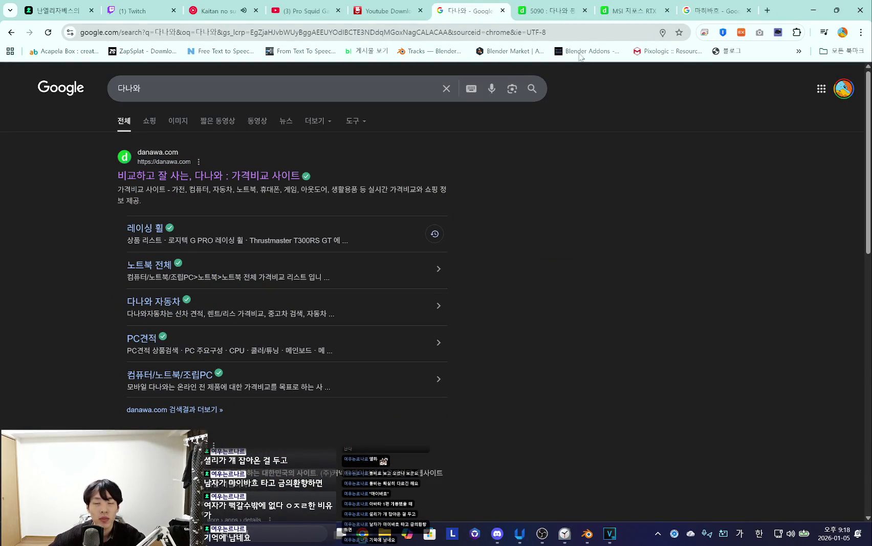
{"action": "left_click", "coordinate": [716, 10]}
{"action": "left_click", "coordinate": [557, 14]}
{"action": "key", "text": "ctrl+Page_Up"}
{"action": "key", "text": "ctrl+Page_Up"}
{"action": "key", "text": "ctrl+Page_Up"}
{"action": "key", "text": "ctrl+Page_Up"}
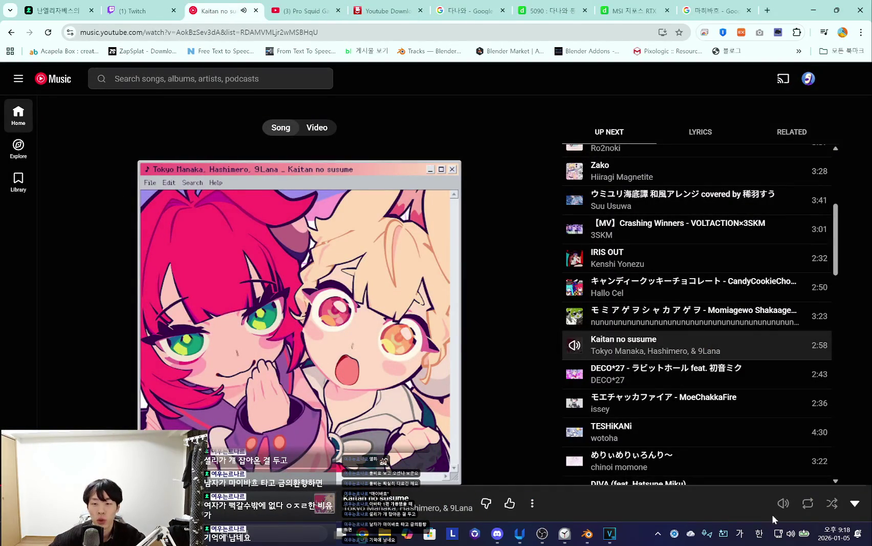
{"action": "mouse_move", "coordinate": [783, 504]}
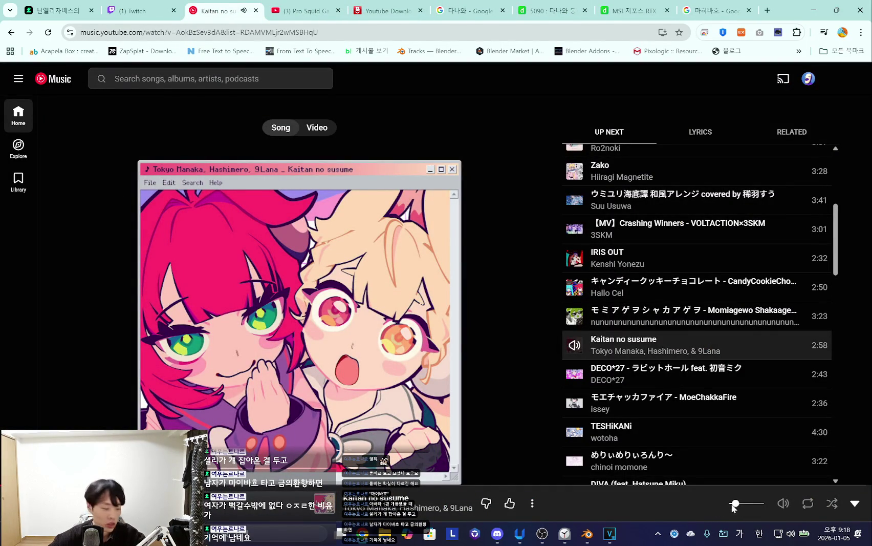
{"action": "left_click", "coordinate": [711, 6]}
{"action": "left_click", "coordinate": [616, 13]}
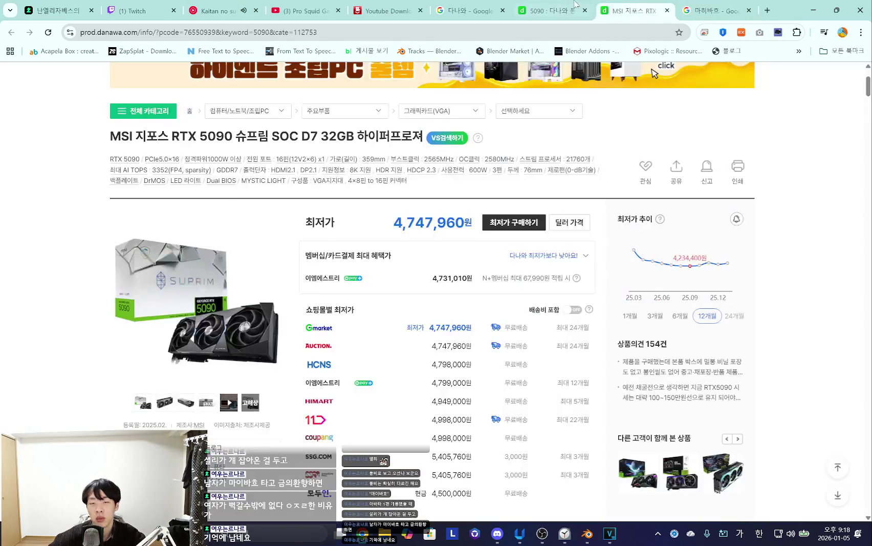
{"action": "left_click", "coordinate": [563, 5]}
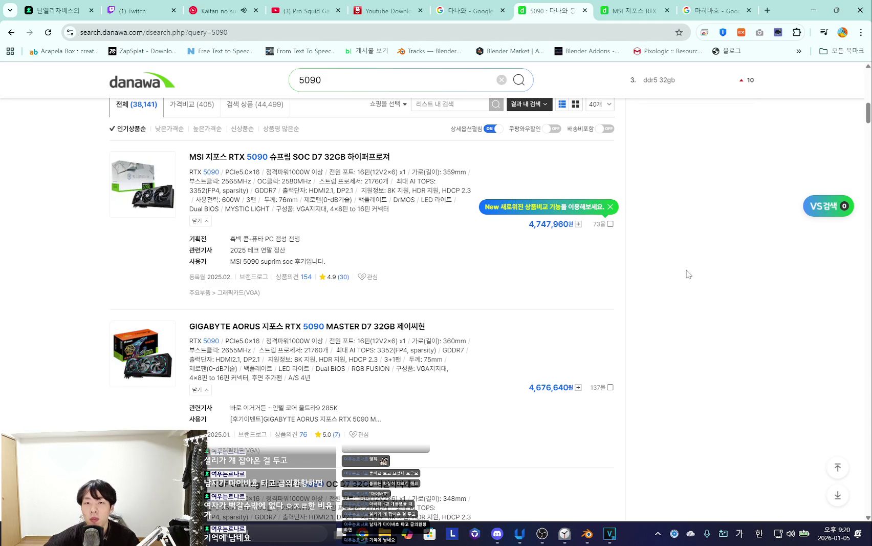
Cycle through the MSI product, 5090 results and Google 다나와 tabs.
{"action": "left_click", "coordinate": [661, 14]}
{"action": "key", "text": "ctrl+Tab"}
{"action": "key", "text": "ctrl+shift+Tab"}
{"action": "key", "text": "ctrl+shift+Tab"}
{"action": "key", "text": "ctrl+Tab"}
{"action": "key", "text": "ctrl+Tab"}
{"action": "key", "text": "ctrl+shift+Tab"}
{"action": "left_click", "coordinate": [476, 10]}
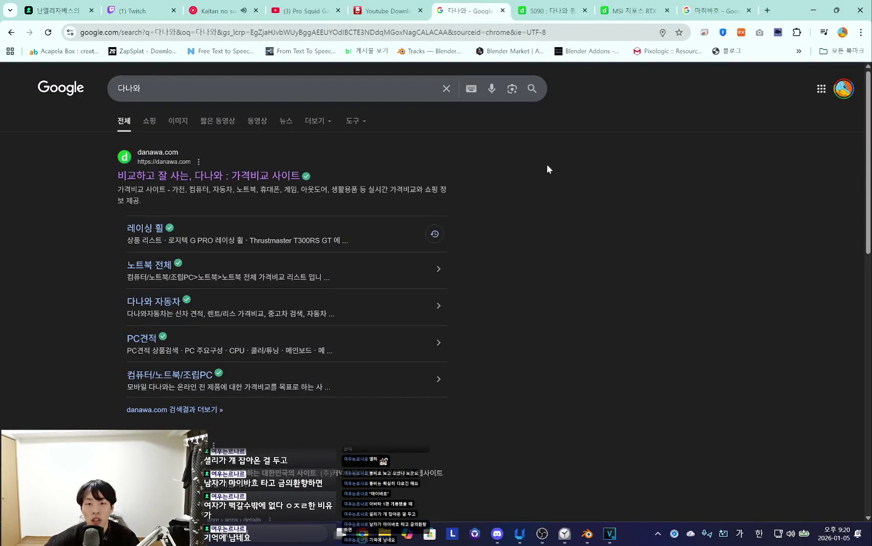
{"action": "left_click", "coordinate": [635, 11]}
{"action": "key", "text": "ctrl+Tab"}
{"action": "key", "text": "ctrl+shift+Tab"}
{"action": "key", "text": "ctrl+shift+Tab"}
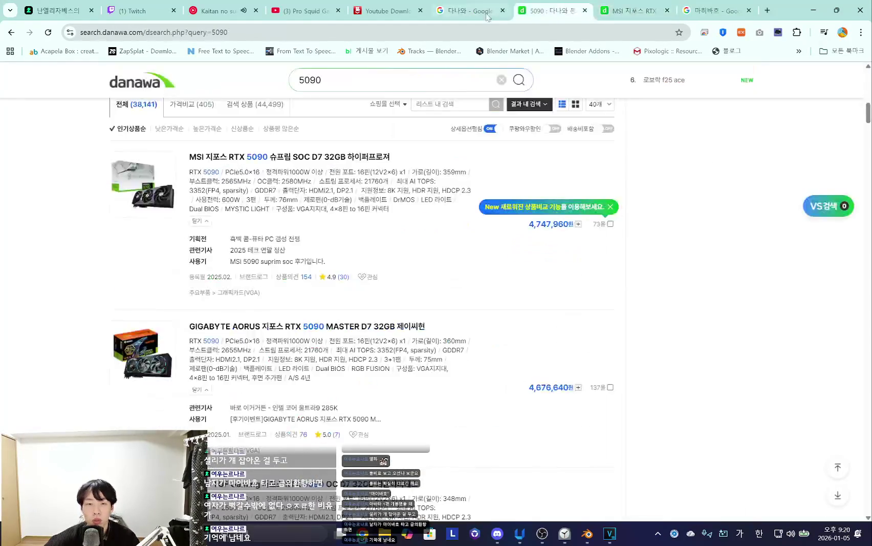
{"action": "key", "text": "ctrl+shift+Tab"}
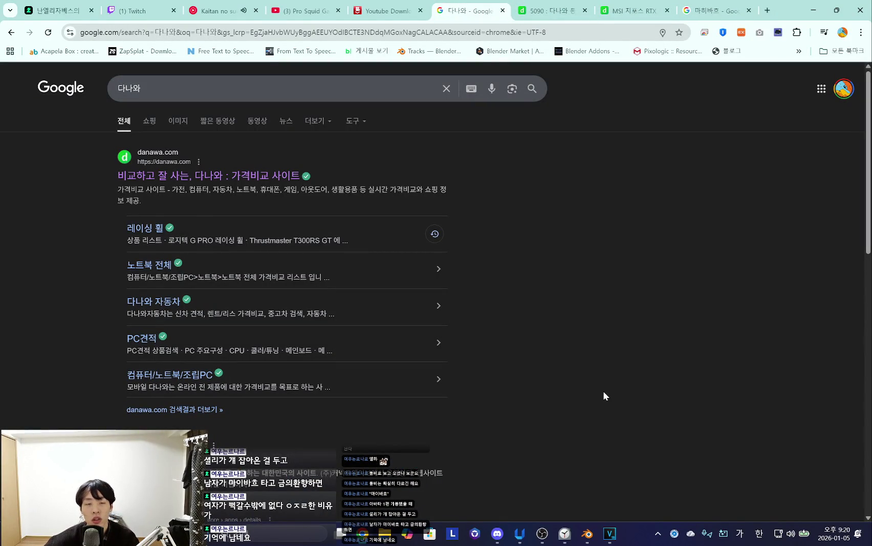
{"action": "key", "text": "ctrl+Tab"}
{"action": "key", "text": "ctrl+Tab"}
{"action": "key", "text": "ctrl+Tab"}
{"action": "key", "text": "ctrl+shift+Tab"}
{"action": "key", "text": "ctrl+shift+Tab"}
{"action": "key", "text": "ctrl+shift+Tab"}
{"action": "key", "text": "ctrl+shift+Tab"}
{"action": "key", "text": "ctrl+shift+Tab"}
{"action": "key", "text": "ctrl+shift+Tab"}
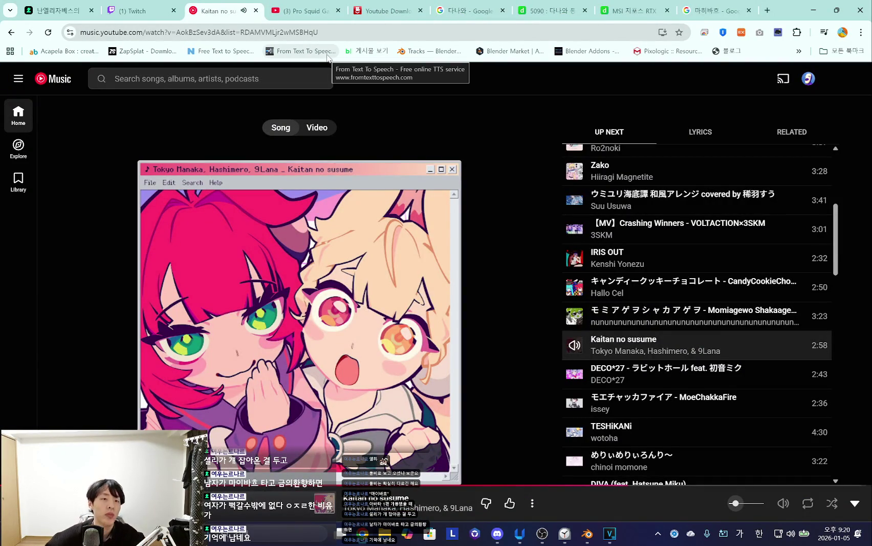
Visit the Twitch stream manager tab, then minimize Chrome to reveal Blender.
{"action": "left_click", "coordinate": [136, 7]}
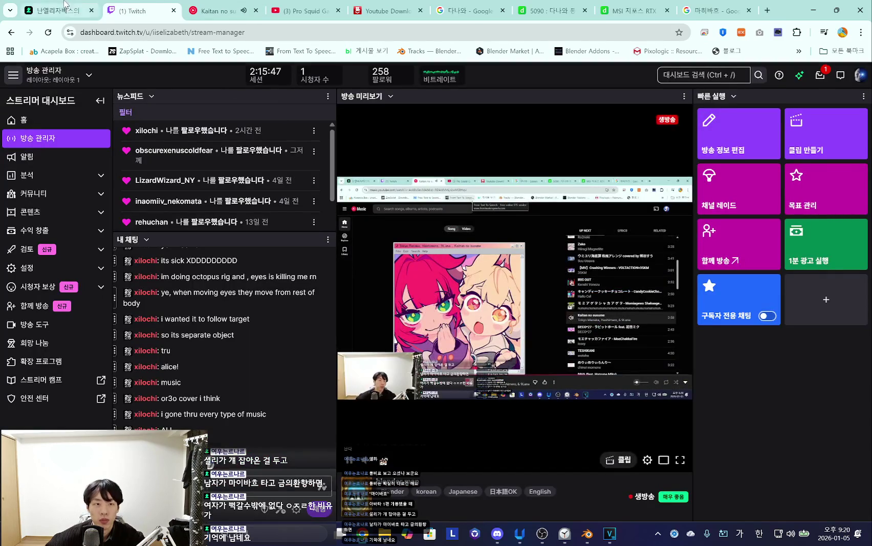
{"action": "key", "text": "ctrl+shift+Tab"}
{"action": "left_click", "coordinate": [813, 10]}
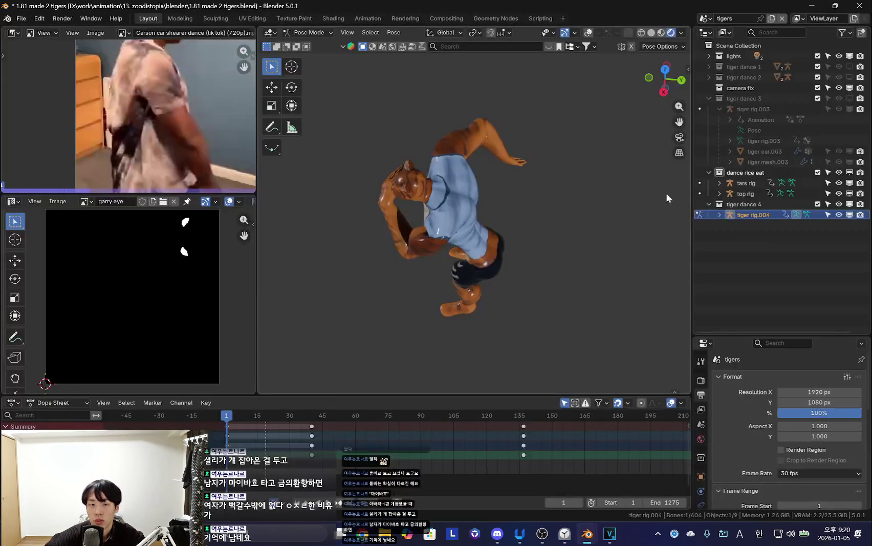
Show the overlays and orbit around the tiger rig, reselecting its root control.
{"action": "key", "text": "shift+alt+z"}
{"action": "mouse_move", "coordinate": [472, 295]}
{"action": "middle_mouse_down"}
{"action": "mouse_move", "coordinate": [502, 303]}
{"action": "mouse_move", "coordinate": [426, 296]}
{"action": "mouse_move", "coordinate": [477, 274]}
{"action": "mouse_move", "coordinate": [536, 316]}
{"action": "middle_mouse_up"}
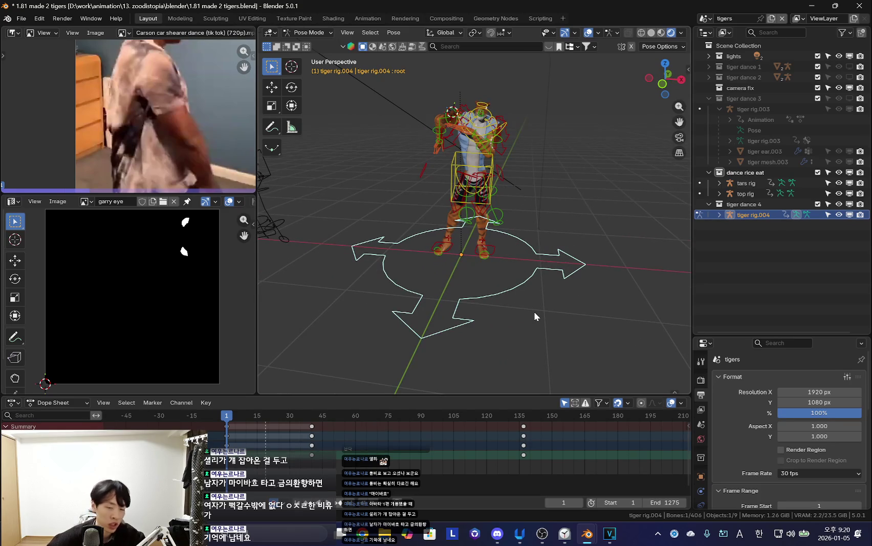
{"action": "middle_click_drag", "start_coordinate": [345, 320], "coordinate": [369, 328]}
{"action": "key", "text": "a"}
{"action": "key", "text": "alt+a"}
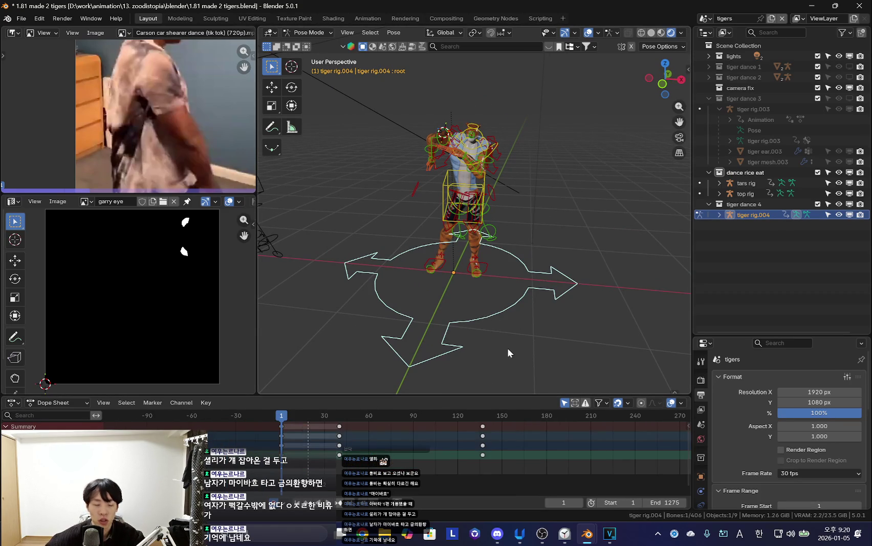
{"action": "middle_click_drag", "start_coordinate": [537, 337], "coordinate": [505, 344]}
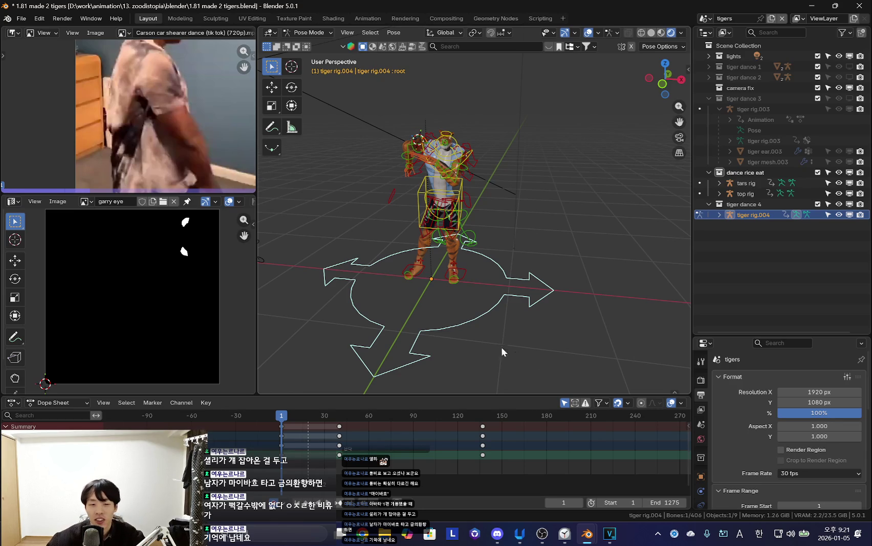
{"action": "left_click", "coordinate": [502, 351]}
{"action": "left_click", "coordinate": [476, 316]}
{"action": "mouse_move", "coordinate": [496, 326]}
{"action": "middle_mouse_down"}
{"action": "mouse_move", "coordinate": [484, 352]}
{"action": "mouse_move", "coordinate": [453, 312]}
{"action": "middle_mouse_up"}
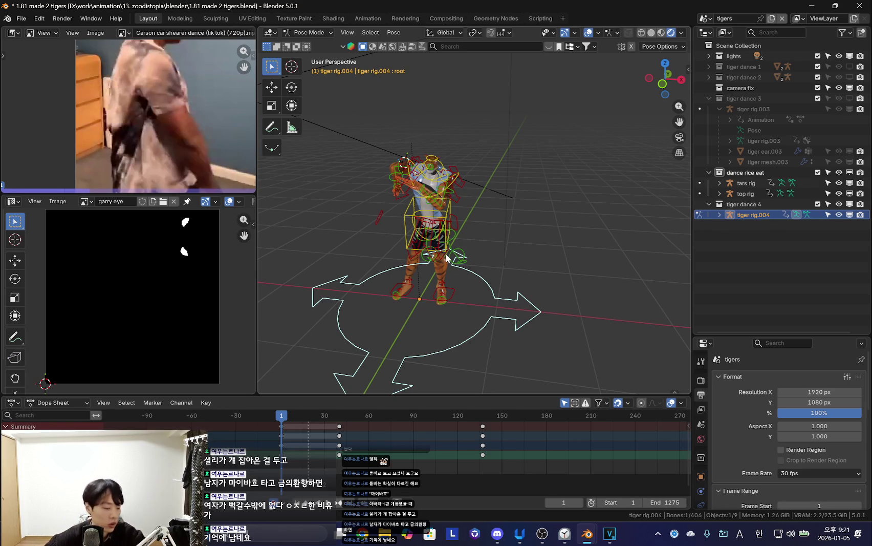
Hide the overlays and step the tiger rig to its frame-40 pose.
{"action": "key", "text": "shift+alt+z"}
{"action": "key", "text": "shift+alt+z"}
{"action": "key", "text": "Up"}
{"action": "key", "text": "Up"}
{"action": "key", "text": "Down"}
{"action": "key", "text": "shift+alt+z"}
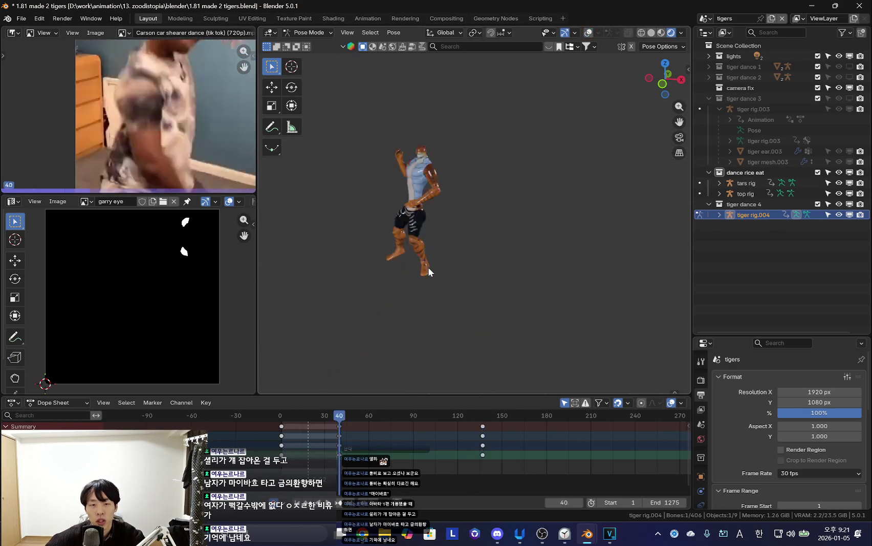
Return to the first frame, orbit around the rig, and select the root control and all bones.
{"action": "key", "text": "Down"}
{"action": "key", "text": "shift+alt+z"}
{"action": "mouse_move", "coordinate": [429, 271]}
{"action": "middle_mouse_down"}
{"action": "mouse_move", "coordinate": [457, 294]}
{"action": "mouse_move", "coordinate": [551, 248]}
{"action": "middle_mouse_up"}
{"action": "left_click", "coordinate": [551, 248]}
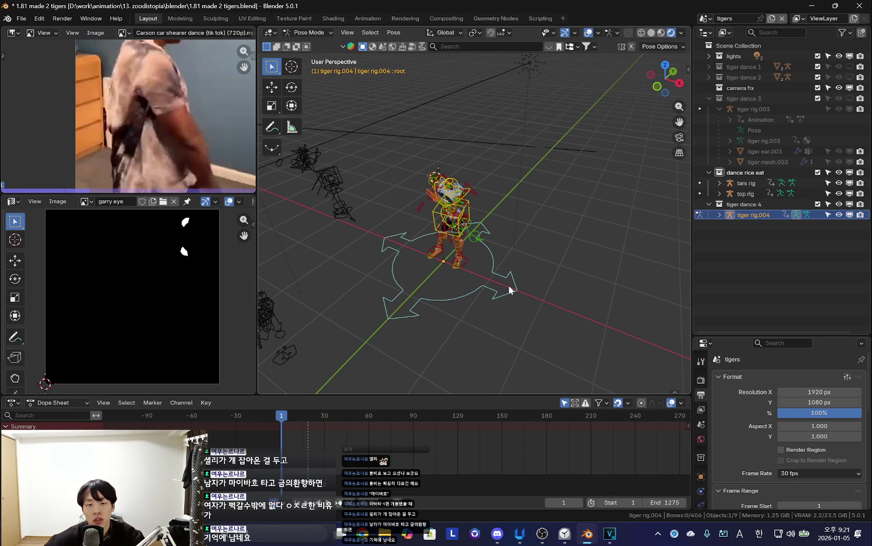
{"action": "middle_click_drag", "start_coordinate": [535, 253], "coordinate": [497, 277]}
{"action": "left_click", "coordinate": [498, 278]}
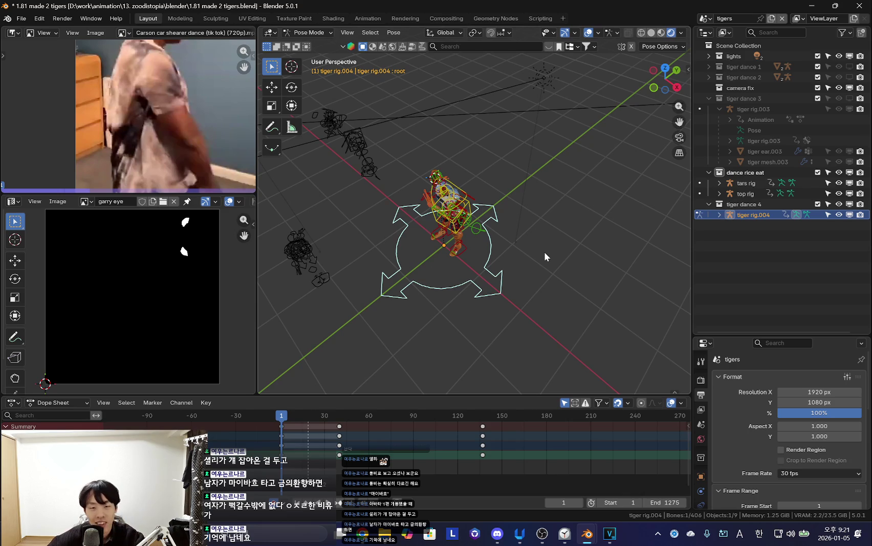
{"action": "mouse_move", "coordinate": [546, 257]}
{"action": "middle_mouse_down"}
{"action": "mouse_move", "coordinate": [509, 226]}
{"action": "mouse_move", "coordinate": [522, 272]}
{"action": "middle_mouse_up"}
{"action": "key", "text": "a"}
{"action": "scroll", "coordinate": [398, 445], "scroll_direction": "up", "scroll_amount": 2}
{"action": "scroll", "coordinate": [389, 460], "scroll_direction": "up", "scroll_amount": 2}
Play the dance with overlays hidden, then jump back to the start and reframe the rig.
{"action": "key", "text": "space"}
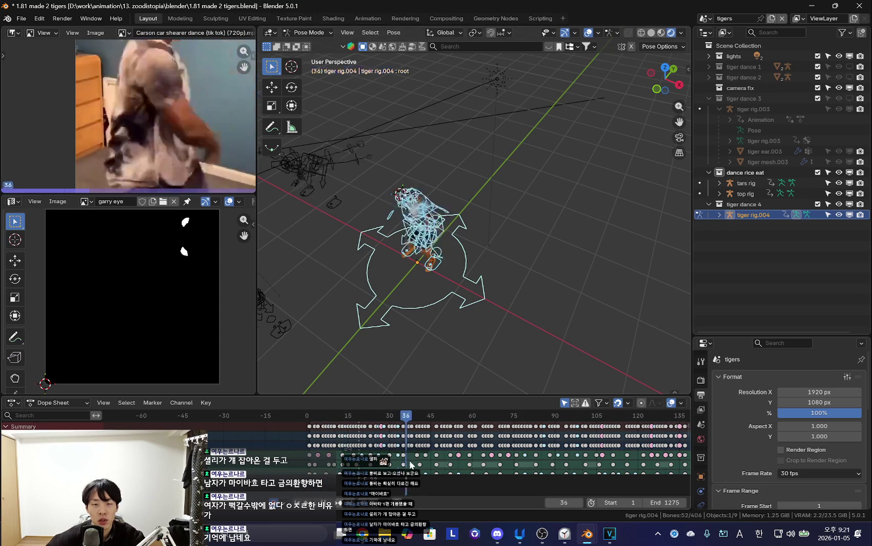
{"action": "key", "text": "shift+alt+z"}
{"action": "scroll", "coordinate": [376, 454], "scroll_direction": "down", "scroll_amount": 2}
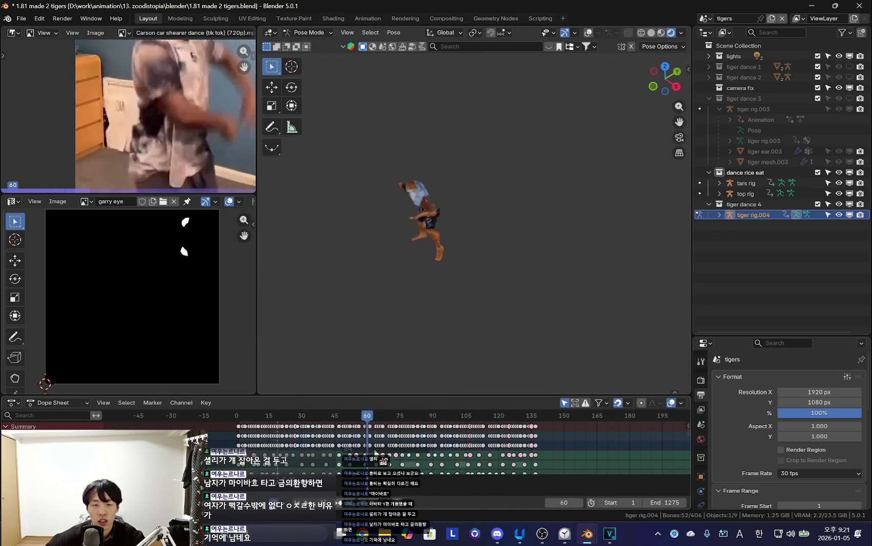
{"action": "key", "text": "shift+Left"}
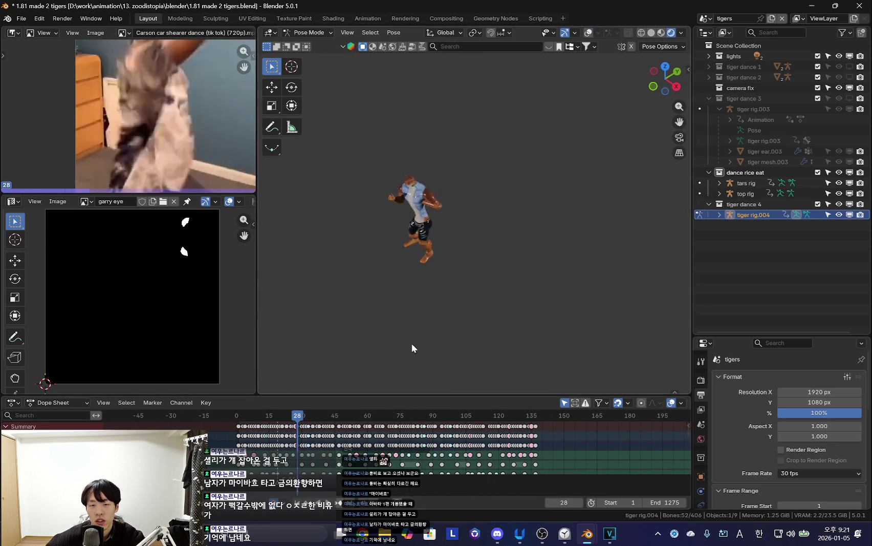
{"action": "key", "text": "shift+alt+z"}
{"action": "left_click", "coordinate": [518, 323]}
{"action": "key", "text": "shift+alt+z"}
{"action": "middle_click_drag", "start_coordinate": [518, 324], "coordinate": [558, 298]}
{"action": "key", "text": "shift+alt+z"}
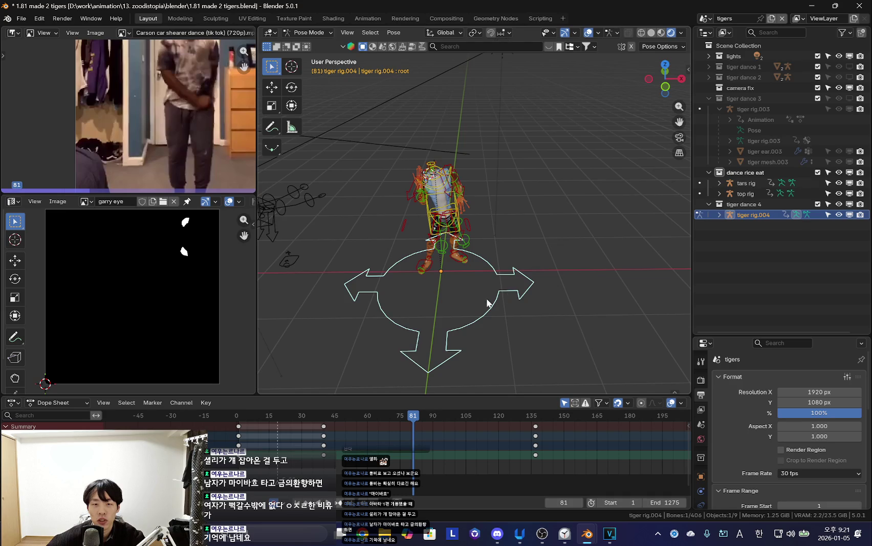
{"action": "middle_click_drag", "start_coordinate": [502, 311], "coordinate": [290, 372]}
{"action": "key", "text": "a"}
{"action": "key", "text": "shift+Left"}
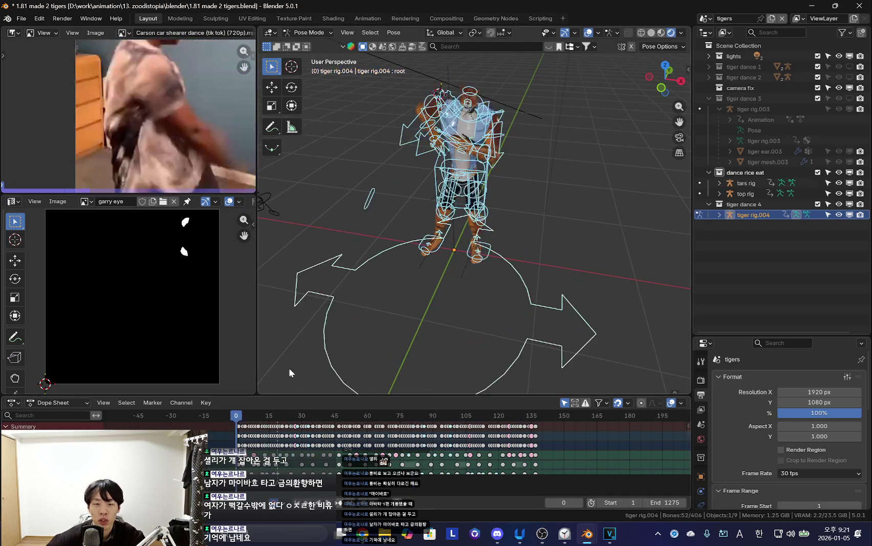
Replay the dance from the start, stop at frame 100, and return to Object Mode.
{"action": "left_click", "coordinate": [544, 297]}
{"action": "left_click", "coordinate": [523, 274]}
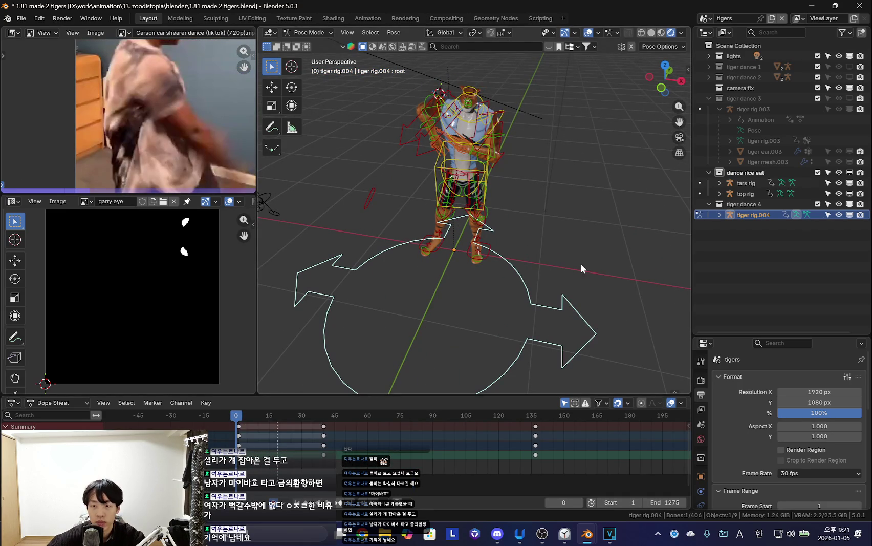
{"action": "key", "text": "a"}
{"action": "middle_click_drag", "start_coordinate": [559, 271], "coordinate": [498, 284]}
{"action": "key", "text": "space"}
{"action": "key", "text": "shift+alt+z"}
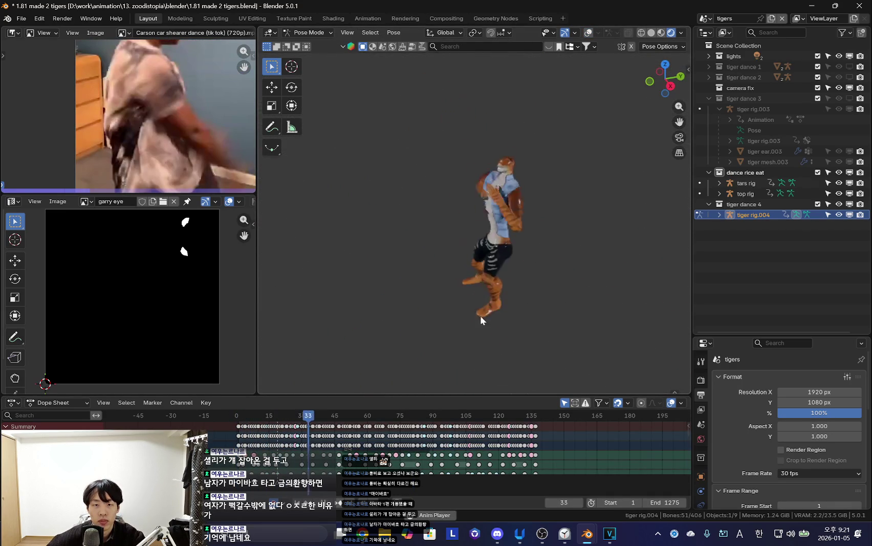
{"action": "key", "text": "shift+alt+z"}
{"action": "key", "text": "space"}
{"action": "key", "text": "shift+alt+z"}
{"action": "mouse_move", "coordinate": [523, 271]}
{"action": "middle_mouse_down"}
{"action": "mouse_move", "coordinate": [573, 258]}
{"action": "mouse_move", "coordinate": [457, 276]}
{"action": "middle_mouse_up"}
{"action": "key", "text": "shift+alt+z"}
{"action": "key", "text": "ctrl+Tab"}
{"action": "left_click_drag", "start_coordinate": [159, 195], "coordinate": [160, 225]}
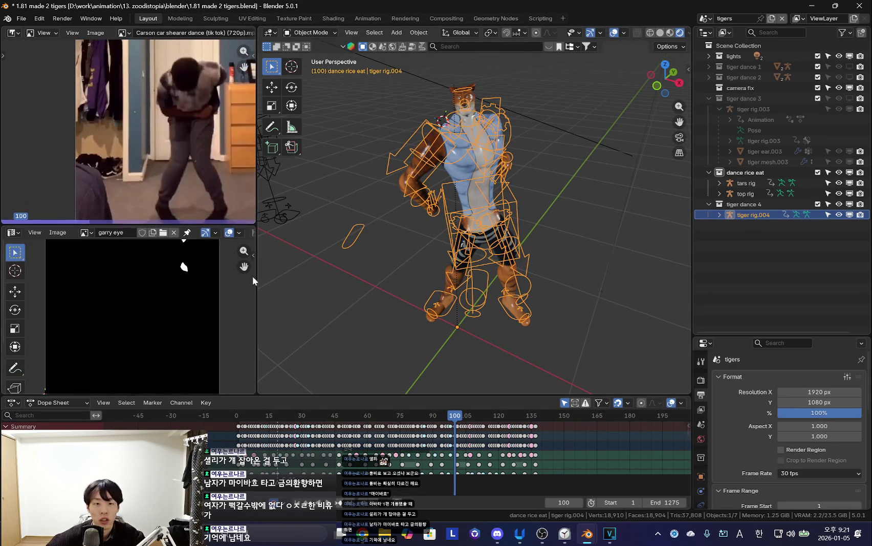
Widen the reference video panels, shrink the Dope Sheet slightly, and reselect the tiger rig.
{"action": "left_click_drag", "start_coordinate": [255, 283], "coordinate": [293, 282]}
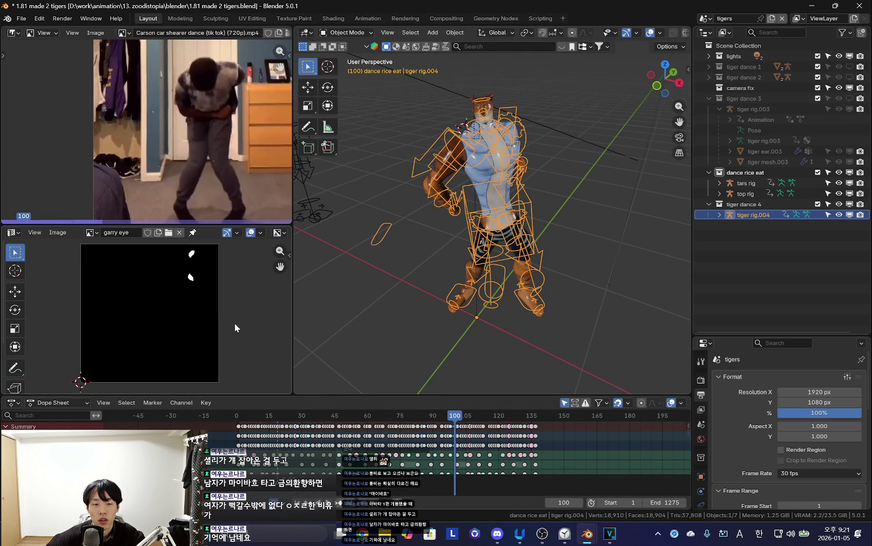
{"action": "left_click_drag", "start_coordinate": [372, 394], "coordinate": [372, 405]}
{"action": "middle_click_drag", "start_coordinate": [420, 332], "coordinate": [520, 307]}
{"action": "left_click", "coordinate": [519, 307]}
{"action": "middle_click_drag", "start_coordinate": [448, 302], "coordinate": [464, 239]}
{"action": "left_click", "coordinate": [464, 239]}
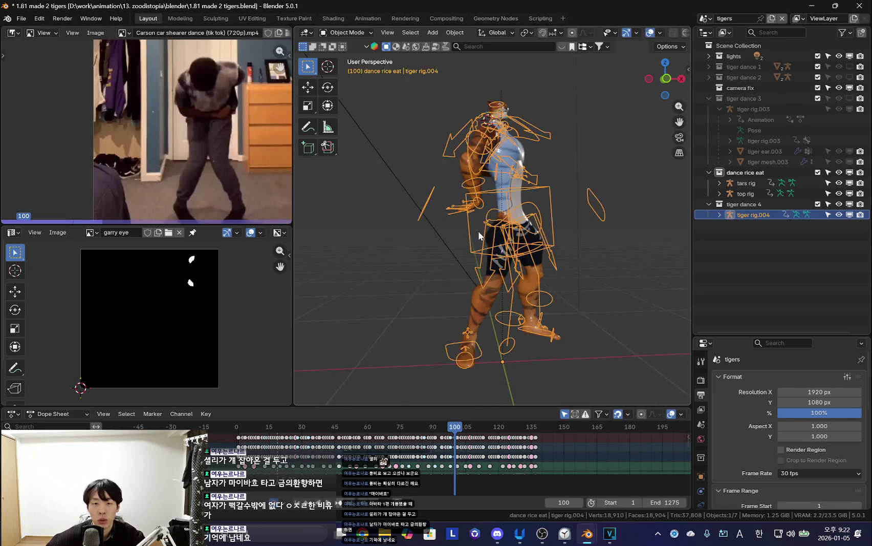
Enter Pose Mode and zoom onto the right hand control bone.
{"action": "key", "text": "ctrl+Tab"}
{"action": "left_click", "coordinate": [452, 232]}
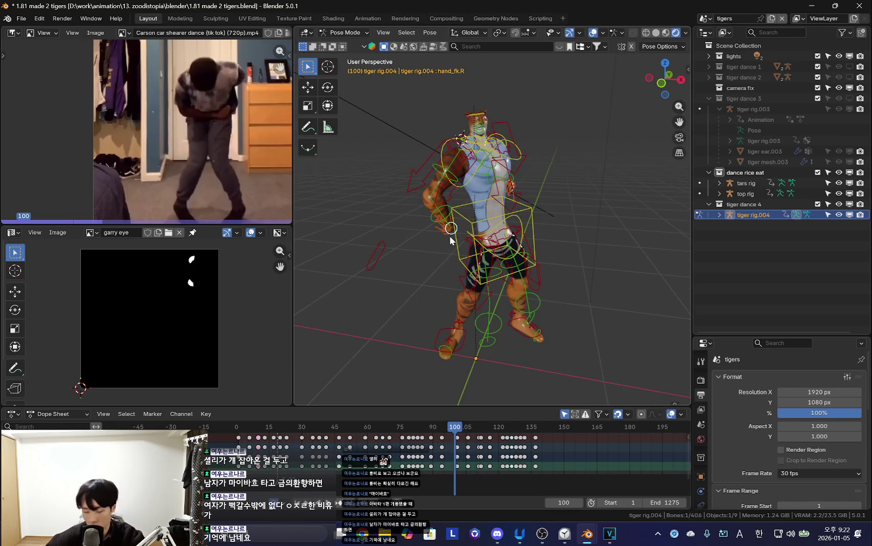
{"action": "key", "text": "KP_Decimal"}
{"action": "scroll", "coordinate": [450, 235], "scroll_direction": "down", "scroll_amount": 5}
{"action": "scroll", "coordinate": [524, 252], "scroll_direction": "down", "scroll_amount": 3}
{"action": "scroll", "coordinate": [500, 414], "scroll_direction": "up", "scroll_amount": 2}
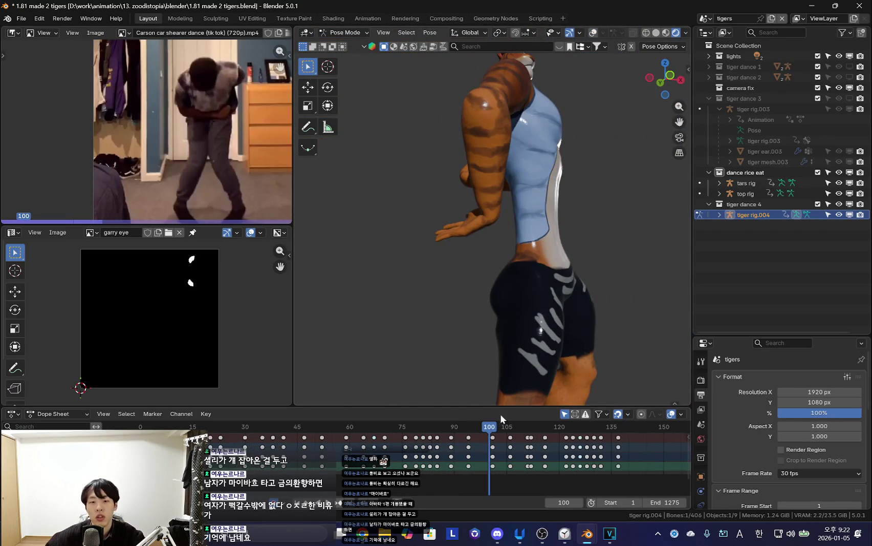
{"action": "scroll", "coordinate": [552, 290], "scroll_direction": "up", "scroll_amount": 2}
{"action": "key", "text": "shift+alt+z"}
{"action": "key", "text": "shift+alt+z"}
{"action": "scroll", "coordinate": [552, 290], "scroll_direction": "down", "scroll_amount": 3}
Move the playhead to frame 35, recentre the tiger, and make the Dope Sheet taller.
{"action": "key", "text": "KP_1"}
{"action": "key", "text": "Down"}
{"action": "key", "text": "Down"}
{"action": "key", "text": "Up"}
{"action": "key", "text": "Up"}
{"action": "middle_click_drag", "start_coordinate": [563, 289], "coordinate": [541, 315]}
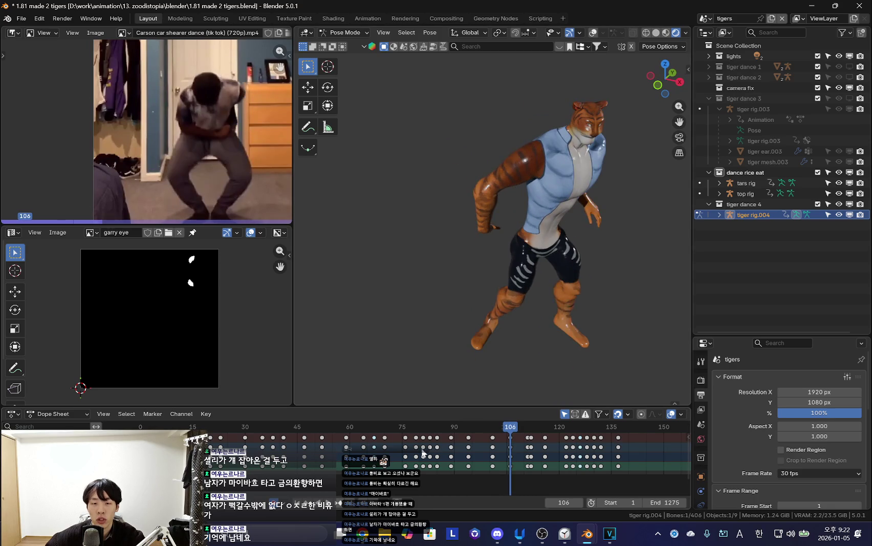
{"action": "scroll", "coordinate": [472, 303], "scroll_direction": "down", "scroll_amount": 10, "text": "alt"}
{"action": "middle_click_drag", "start_coordinate": [473, 302], "coordinate": [460, 281]}
{"action": "middle_click_drag", "start_coordinate": [442, 327], "coordinate": [510, 295], "text": "shift"}
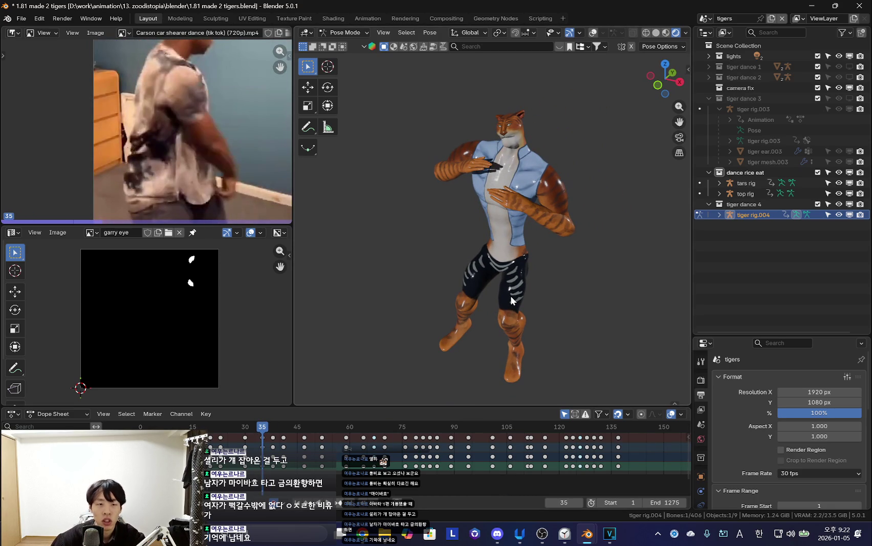
{"action": "scroll", "coordinate": [358, 460], "scroll_direction": "down", "scroll_amount": 3}
{"action": "mouse_move", "coordinate": [307, 464]}
{"action": "middle_mouse_down"}
{"action": "mouse_move", "coordinate": [411, 463]}
{"action": "mouse_move", "coordinate": [329, 465]}
{"action": "middle_mouse_up"}
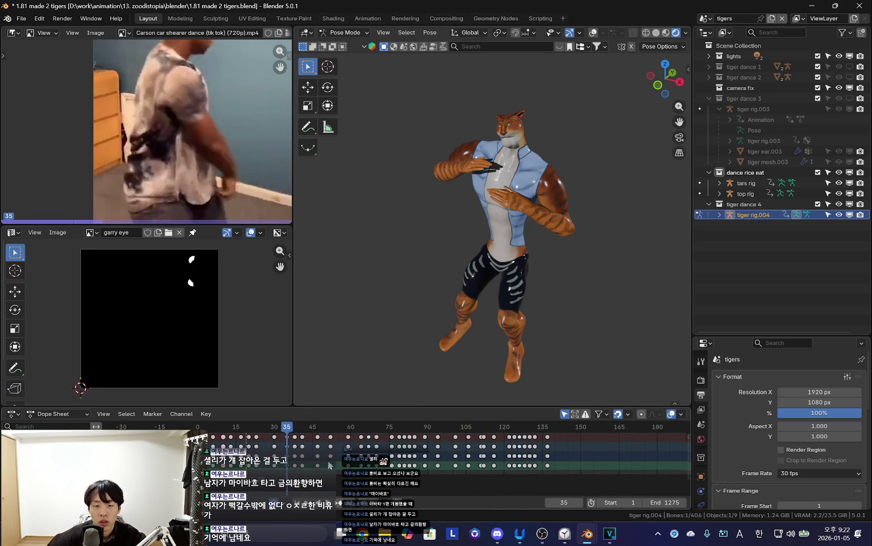
{"action": "left_click_drag", "start_coordinate": [404, 412], "coordinate": [407, 362]}
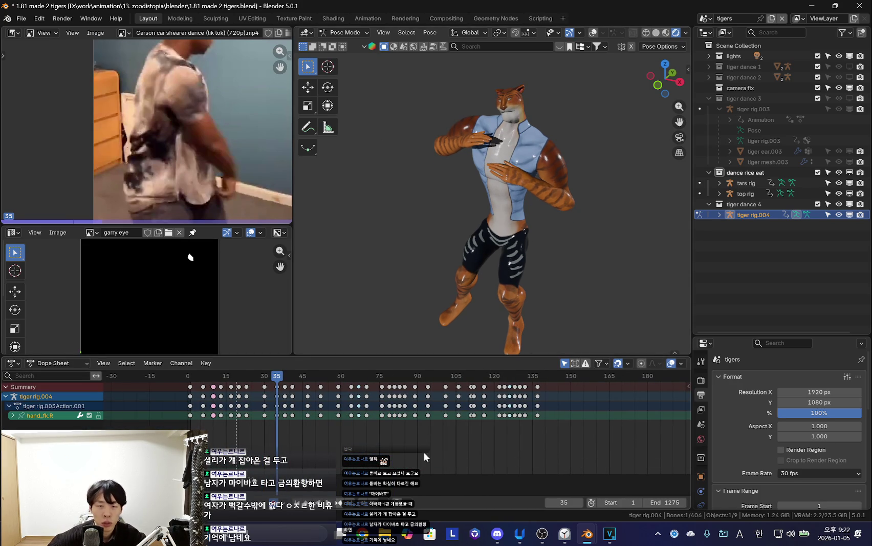
Select the tiger rig's torso bone in Pose Mode and frame the tiger from the front.
{"action": "key", "text": "shift+alt+z"}
{"action": "key", "text": "a"}
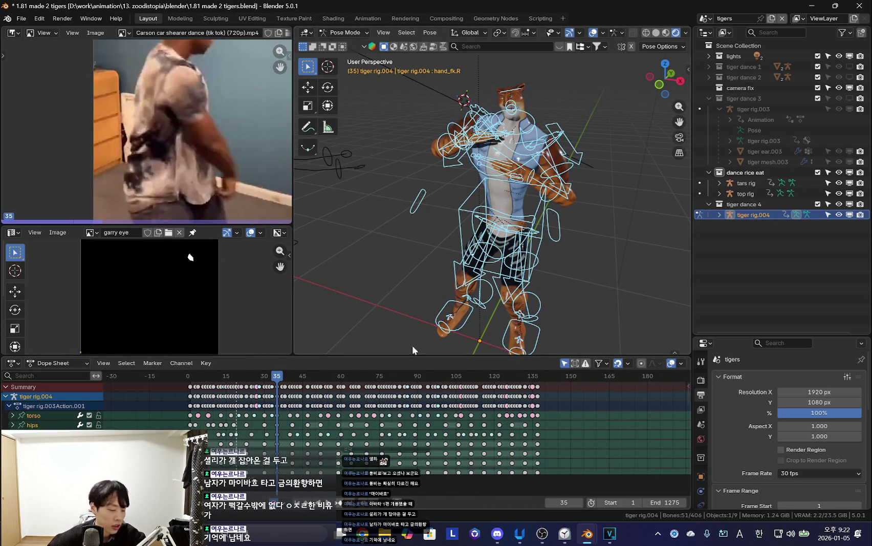
{"action": "left_click", "coordinate": [513, 222]}
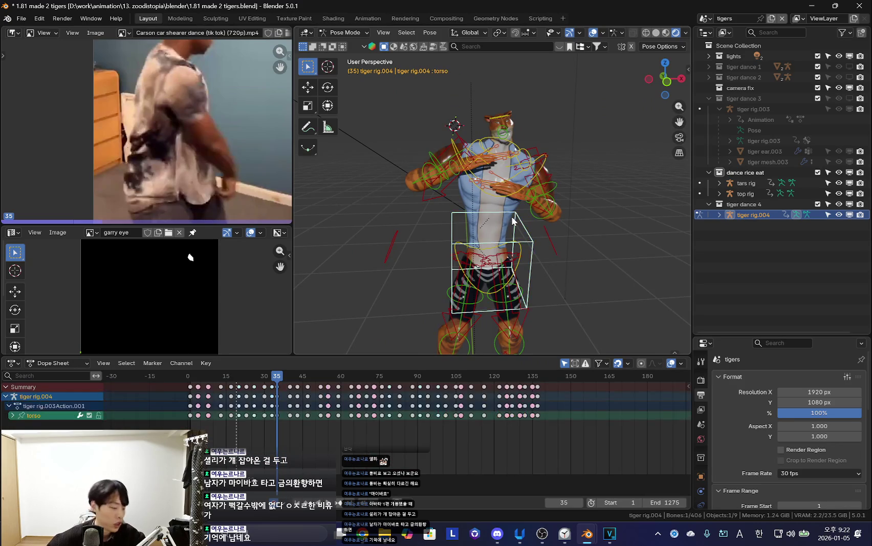
{"action": "mouse_move", "coordinate": [514, 221]}
{"action": "middle_mouse_down"}
{"action": "mouse_move", "coordinate": [516, 251]}
{"action": "mouse_move", "coordinate": [420, 276]}
{"action": "middle_mouse_up"}
{"action": "key", "text": "shift+alt+z"}
{"action": "key", "text": "shift+alt+z"}
{"action": "key", "text": "shift+alt+z"}
{"action": "key", "text": "shift+alt+z"}
{"action": "scroll", "coordinate": [342, 430], "scroll_direction": "up", "scroll_amount": 2}
{"action": "key", "text": "shift+alt+z"}
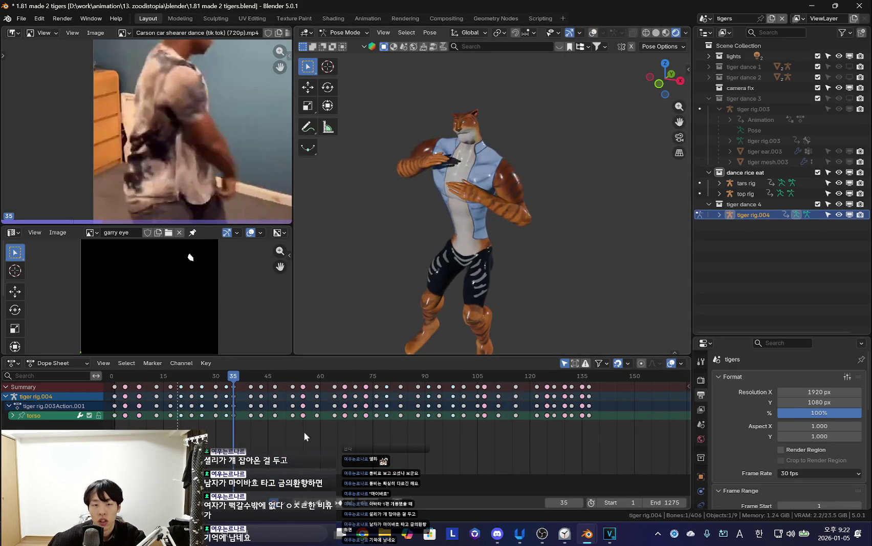
{"action": "scroll", "coordinate": [293, 422], "scroll_direction": "up", "scroll_amount": 1}
{"action": "key", "text": "shift+alt+z"}
Scrub the timeline to frame 97 and play the dance with overlays hidden.
{"action": "left_click_drag", "start_coordinate": [293, 422], "coordinate": [517, 450]}
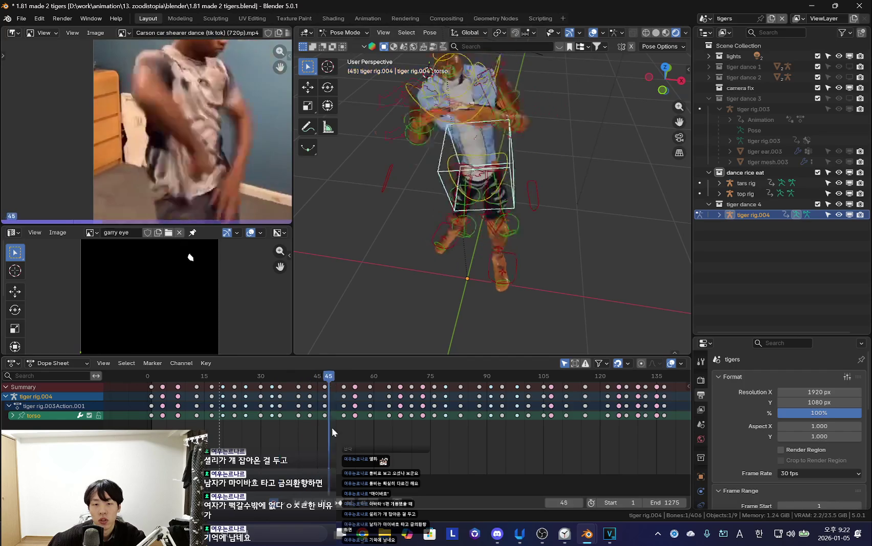
{"action": "key", "text": "space"}
{"action": "key", "text": "shift+alt+z"}
{"action": "scroll", "coordinate": [520, 263], "scroll_direction": "down", "scroll_amount": 3}
{"action": "key", "text": "shift+alt+z"}
{"action": "scroll", "coordinate": [517, 419], "scroll_direction": "down", "scroll_amount": 3}
{"action": "scroll", "coordinate": [517, 418], "scroll_direction": "down", "scroll_amount": 2, "text": "ctrl"}
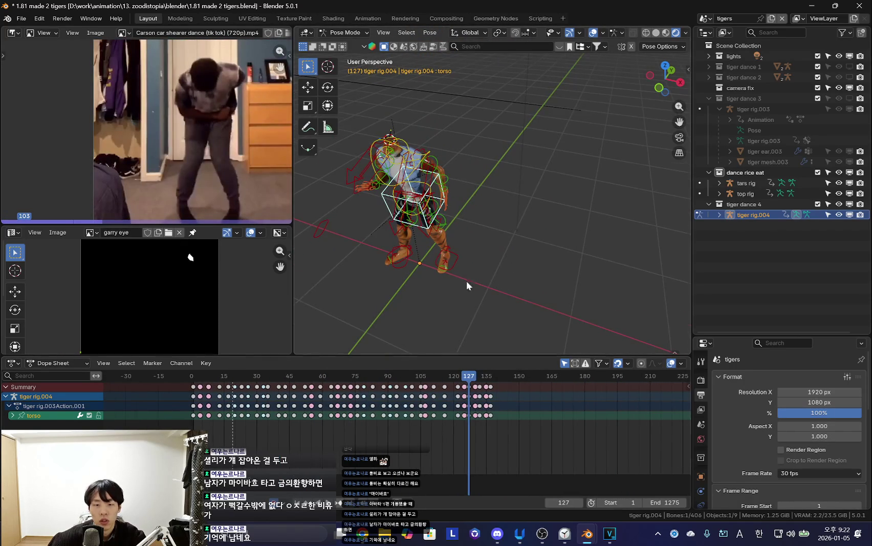
Set the frame to 86, then replay the dance from the first frame.
{"action": "middle_click_drag", "start_coordinate": [466, 280], "coordinate": [507, 249]}
{"action": "key", "text": "a"}
{"action": "middle_click_drag", "start_coordinate": [423, 269], "coordinate": [450, 276]}
{"action": "scroll", "coordinate": [409, 435], "scroll_direction": "down", "scroll_amount": 2}
{"action": "scroll", "coordinate": [410, 440], "scroll_direction": "down", "scroll_amount": 3, "text": "ctrl"}
{"action": "left_click", "coordinate": [417, 444]}
{"action": "key", "text": "shift+alt+z"}
{"action": "key", "text": "shift+Left"}
{"action": "key", "text": "space"}
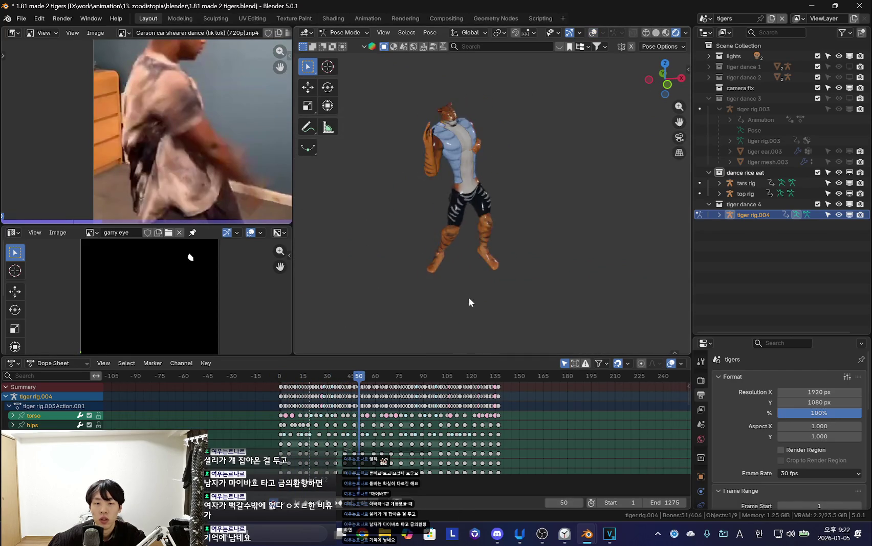
{"action": "key", "text": "shift+alt+z"}
Replay the dance from frame 50 at a new angle, then select foot_ik.L and foot_ik.R.
{"action": "scroll", "coordinate": [544, 250], "scroll_direction": "up", "scroll_amount": 3}
{"action": "scroll", "coordinate": [537, 270], "scroll_direction": "up", "scroll_amount": 2}
{"action": "mouse_move", "coordinate": [615, 228]}
{"action": "middle_mouse_down"}
{"action": "mouse_move", "coordinate": [501, 224]}
{"action": "mouse_move", "coordinate": [512, 217]}
{"action": "middle_mouse_up"}
{"action": "scroll", "coordinate": [570, 216], "scroll_direction": "down", "scroll_amount": 4}
{"action": "scroll", "coordinate": [592, 265], "scroll_direction": "up", "scroll_amount": 3}
{"action": "key", "text": "shift+alt+z"}
{"action": "middle_click_drag", "start_coordinate": [592, 265], "coordinate": [557, 250]}
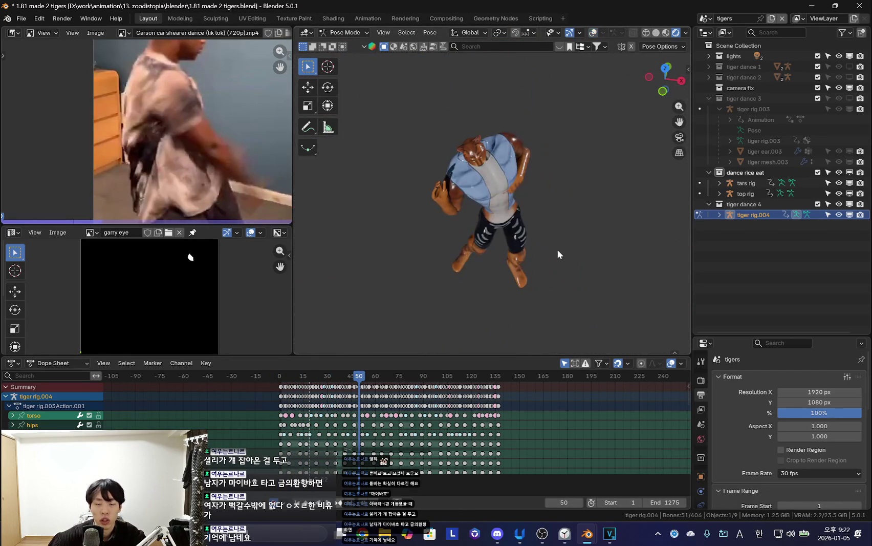
{"action": "key", "text": "space"}
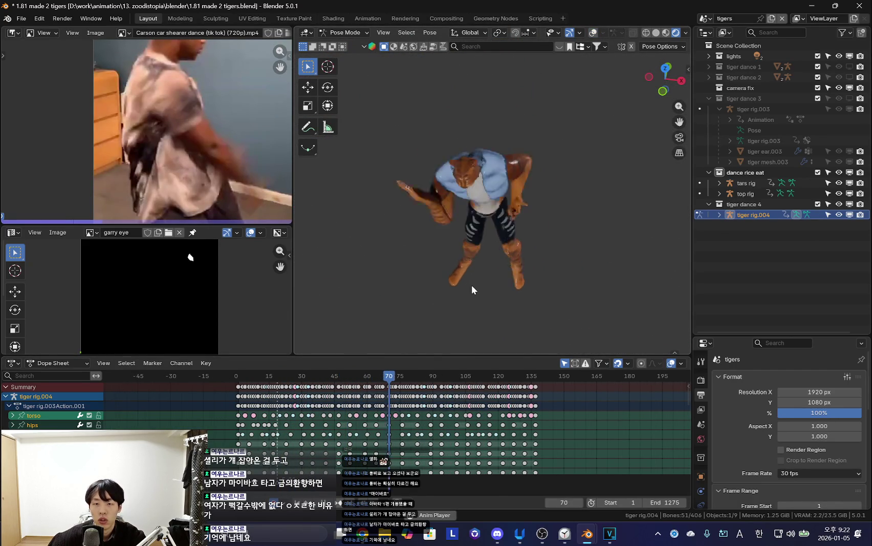
{"action": "key", "text": "shift+alt+z"}
{"action": "mouse_move", "coordinate": [482, 306]}
{"action": "middle_mouse_down"}
{"action": "mouse_move", "coordinate": [373, 321]}
{"action": "mouse_move", "coordinate": [495, 295]}
{"action": "mouse_move", "coordinate": [438, 293]}
{"action": "mouse_move", "coordinate": [562, 292]}
{"action": "mouse_move", "coordinate": [535, 265]}
{"action": "middle_mouse_up"}
{"action": "left_click", "coordinate": [495, 294]}
{"action": "left_click", "coordinate": [426, 271], "text": "shift"}
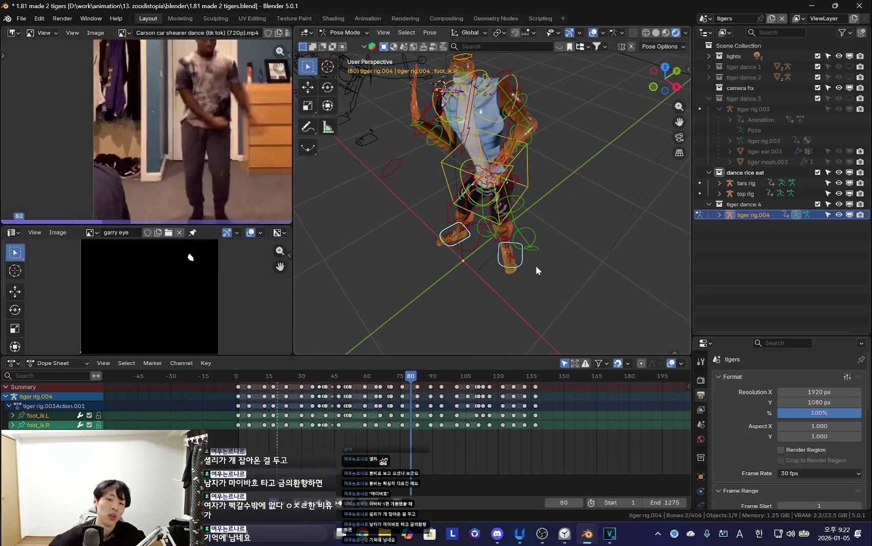
Select the torso bone plus the left and right foot IK controls.
{"action": "key", "text": "shift+alt+z"}
{"action": "mouse_move", "coordinate": [555, 236]}
{"action": "middle_mouse_down"}
{"action": "mouse_move", "coordinate": [513, 221]}
{"action": "mouse_move", "coordinate": [501, 240]}
{"action": "mouse_move", "coordinate": [511, 272]}
{"action": "mouse_move", "coordinate": [472, 203]}
{"action": "mouse_move", "coordinate": [514, 289]}
{"action": "mouse_move", "coordinate": [499, 172]}
{"action": "middle_mouse_up"}
{"action": "key", "text": "shift+alt+z"}
{"action": "left_click", "coordinate": [492, 210]}
{"action": "key", "text": "a"}
{"action": "left_click", "coordinate": [506, 283]}
{"action": "left_click", "coordinate": [499, 173]}
{"action": "left_click", "coordinate": [494, 289], "text": "shift"}
{"action": "left_click", "coordinate": [570, 271], "text": "shift"}
{"action": "mouse_move", "coordinate": [569, 270]}
{"action": "middle_mouse_down"}
{"action": "mouse_move", "coordinate": [566, 295]}
{"action": "mouse_move", "coordinate": [484, 253]}
{"action": "mouse_move", "coordinate": [447, 256]}
{"action": "mouse_move", "coordinate": [500, 281]}
{"action": "mouse_move", "coordinate": [570, 288]}
{"action": "middle_mouse_up"}
Switch the rig to Object Mode and play the dance, stopping at frame 108.
{"action": "key", "text": "ctrl+Tab"}
{"action": "key", "text": "space"}
{"action": "key", "text": "shift+alt+z"}
{"action": "key", "text": "shift+Left"}
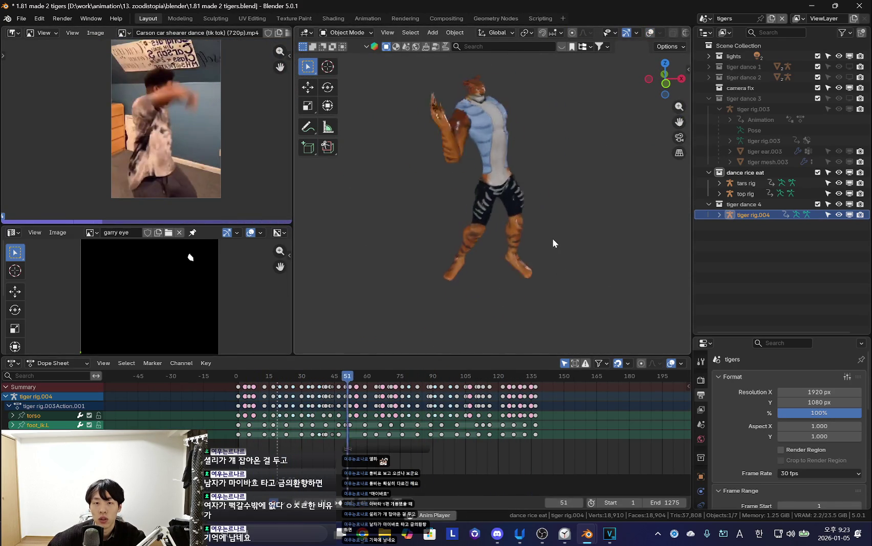
{"action": "key", "text": "space"}
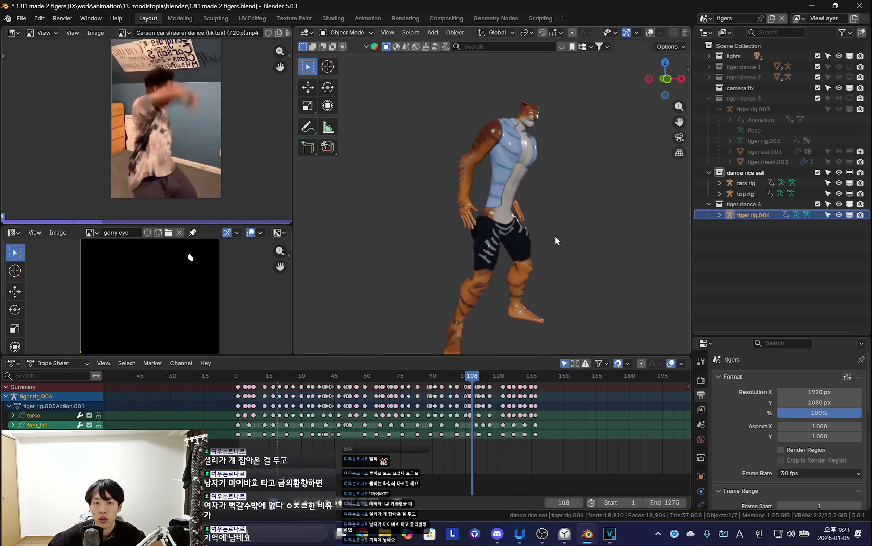
{"action": "key", "text": "shift+alt+z"}
{"action": "middle_click_drag", "start_coordinate": [555, 235], "coordinate": [498, 280]}
Select all bones, return to Object Mode and switch to the main 'Scene'.
{"action": "key", "text": "ctrl+Tab"}
{"action": "key", "text": "a"}
{"action": "key", "text": "ctrl+Tab"}
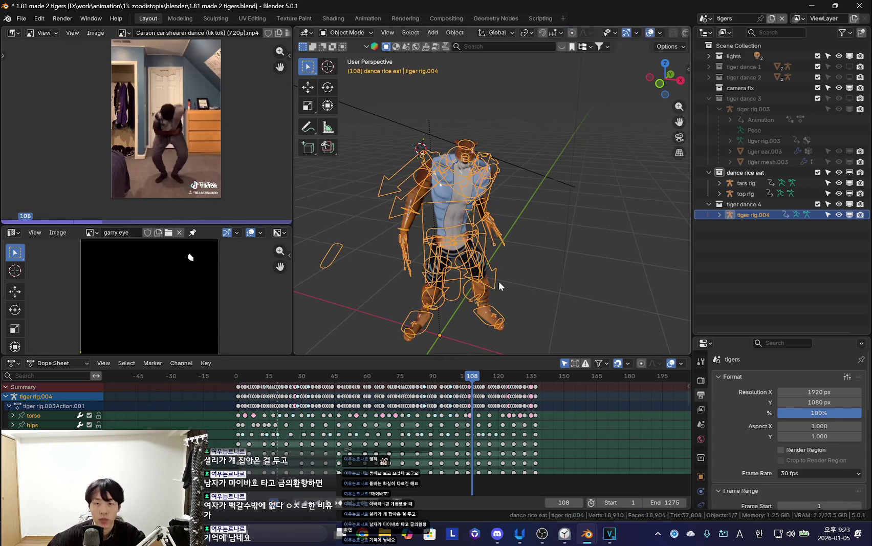
{"action": "left_click", "coordinate": [704, 19]}
{"action": "left_click", "coordinate": [713, 34]}
Return to the tigers scene, unhide tiger dance 3 and a second tiger, and play.
{"action": "mouse_move", "coordinate": [484, 235]}
{"action": "middle_mouse_down"}
{"action": "mouse_move", "coordinate": [574, 240]}
{"action": "mouse_move", "coordinate": [425, 215]}
{"action": "middle_mouse_up"}
{"action": "left_click", "coordinate": [707, 18]}
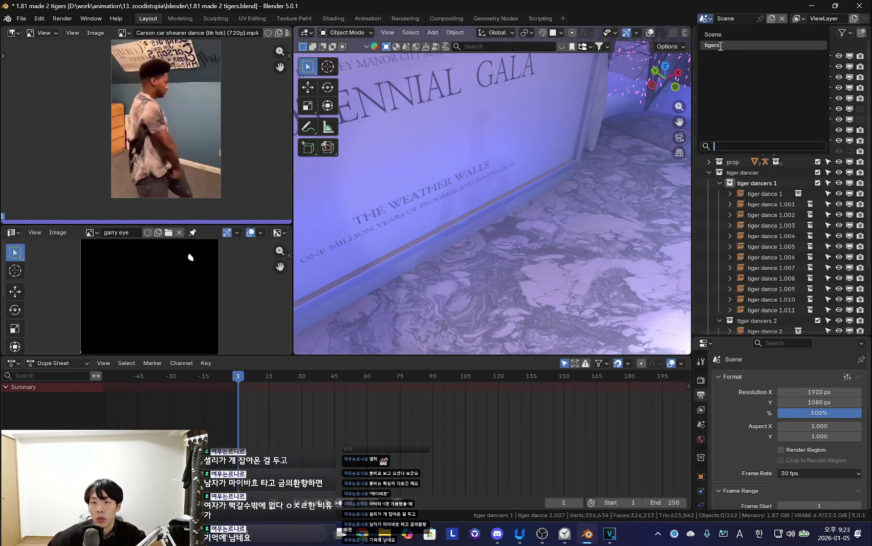
{"action": "left_click", "coordinate": [716, 45]}
{"action": "left_click", "coordinate": [745, 172]}
{"action": "left_click", "coordinate": [743, 98]}
{"action": "left_click", "coordinate": [850, 98]}
{"action": "key", "text": "space"}
Collapse the tiger dance 3, dance rice eat and tiger dance 4 entries in the Outliner.
{"action": "scroll", "coordinate": [514, 264], "scroll_direction": "up", "scroll_amount": 3}
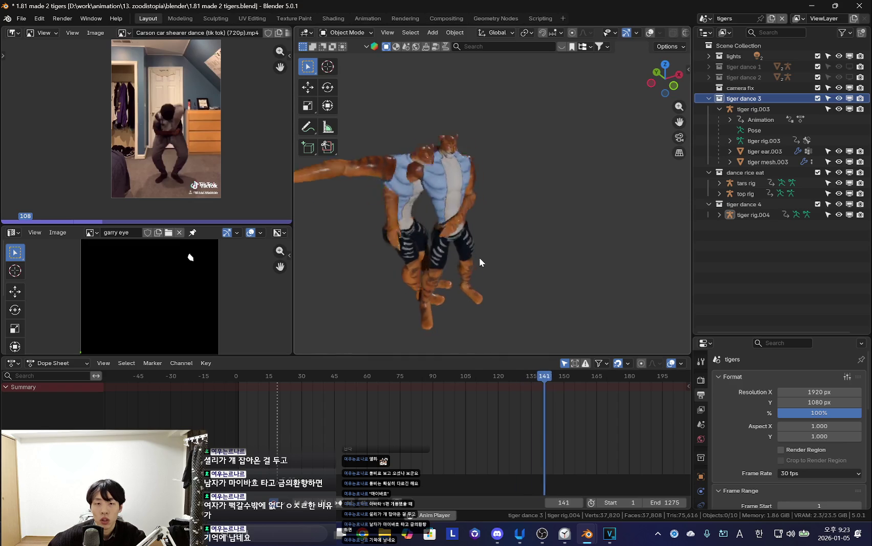
{"action": "left_click", "coordinate": [709, 98]}
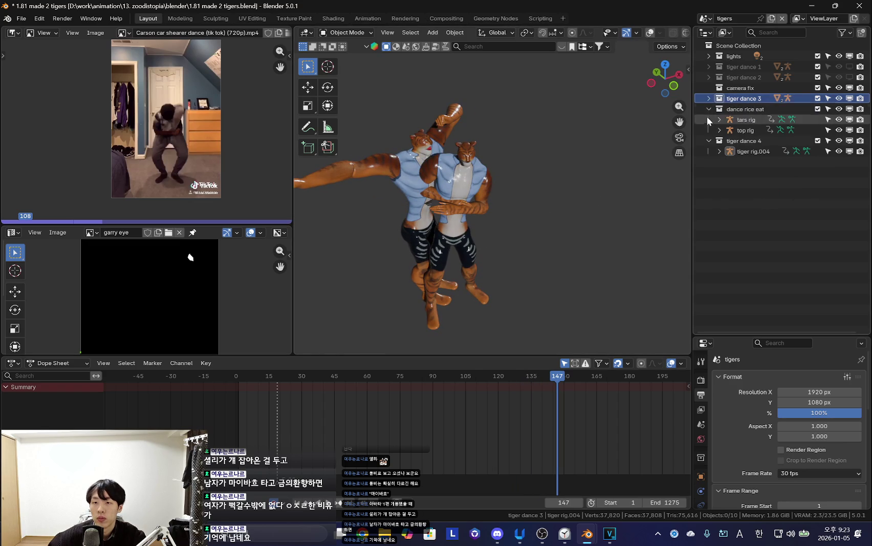
{"action": "left_click", "coordinate": [709, 109]}
{"action": "left_click", "coordinate": [708, 119]}
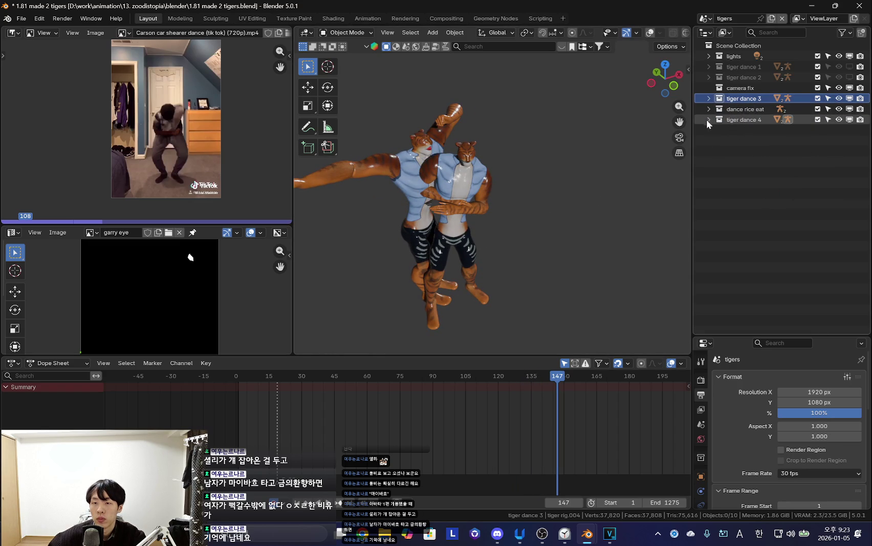
Switch to 'Scene' and play the ballroom animation through the camera, then leave camera view.
{"action": "left_click", "coordinate": [705, 19]}
{"action": "left_click", "coordinate": [717, 34]}
{"action": "scroll", "coordinate": [461, 222], "scroll_direction": "down", "scroll_amount": 3}
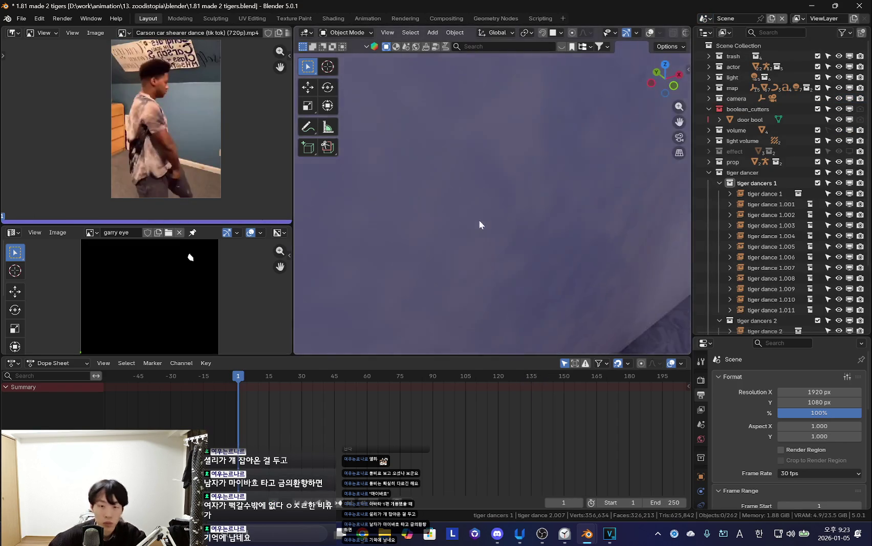
{"action": "scroll", "coordinate": [490, 219], "scroll_direction": "down", "scroll_amount": 3}
{"action": "scroll", "coordinate": [497, 208], "scroll_direction": "down", "scroll_amount": 4}
{"action": "key", "text": "KP_0"}
{"action": "key", "text": "space"}
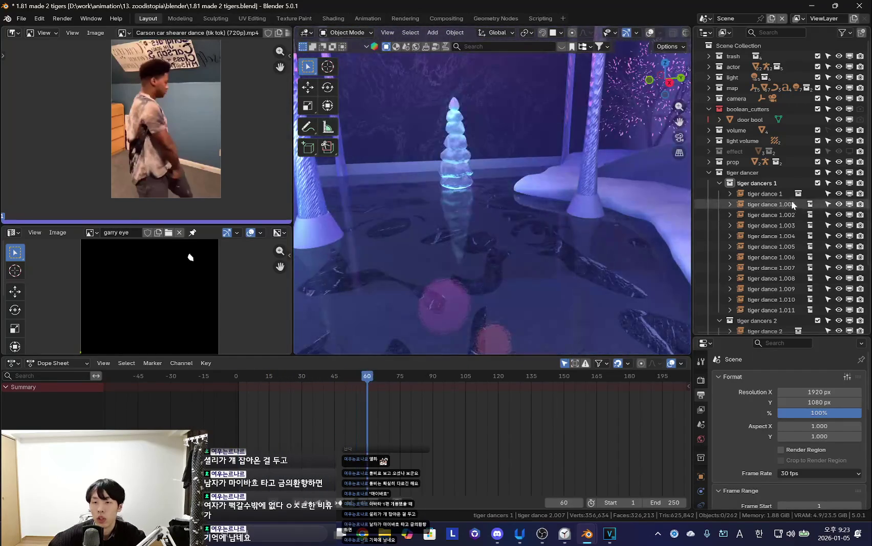
{"action": "scroll", "coordinate": [791, 200], "scroll_direction": "down", "scroll_amount": 4}
{"action": "key", "text": "KP_0"}
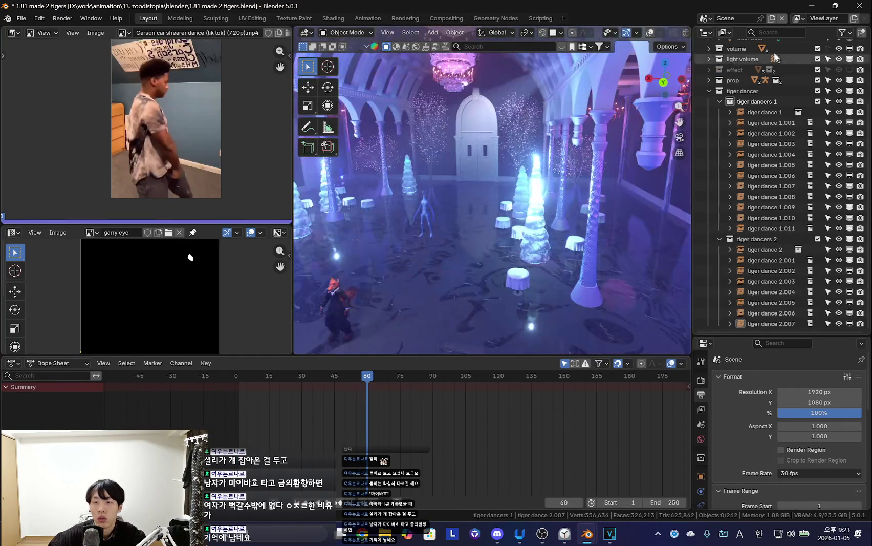
Briefly revisit the tigers scene, then settle back on the main ballroom 'Scene'.
{"action": "left_click", "coordinate": [705, 19]}
{"action": "left_click", "coordinate": [719, 46]}
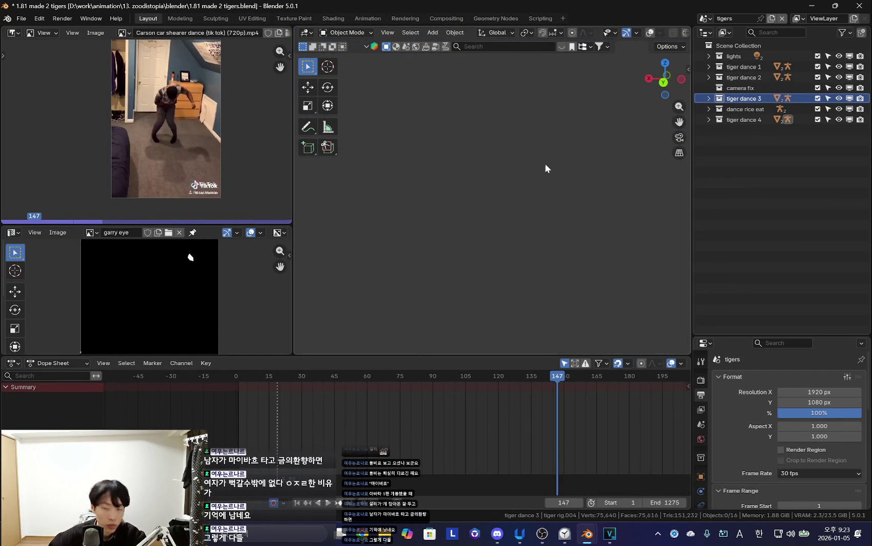
{"action": "scroll", "coordinate": [501, 228], "scroll_direction": "up", "scroll_amount": 5}
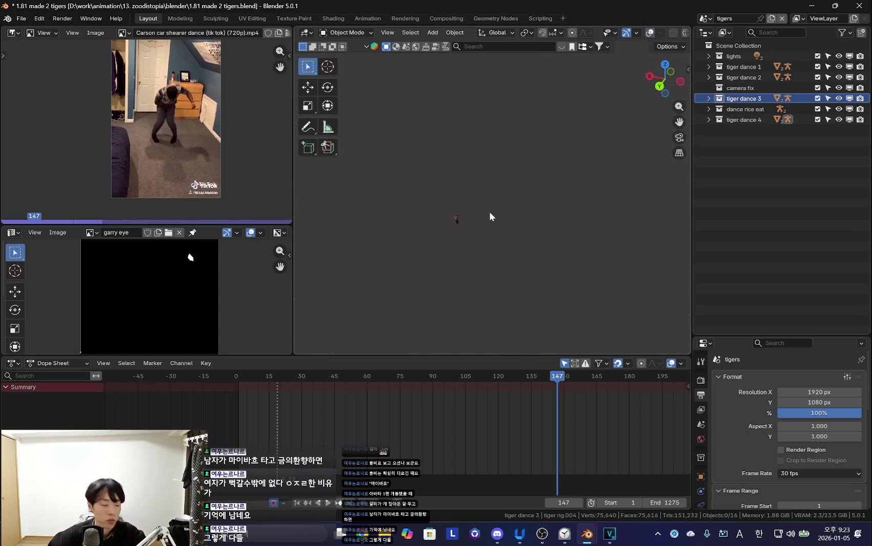
{"action": "scroll", "coordinate": [488, 237], "scroll_direction": "up", "scroll_amount": 2}
{"action": "scroll", "coordinate": [501, 197], "scroll_direction": "up", "scroll_amount": 2}
{"action": "left_click", "coordinate": [705, 19]}
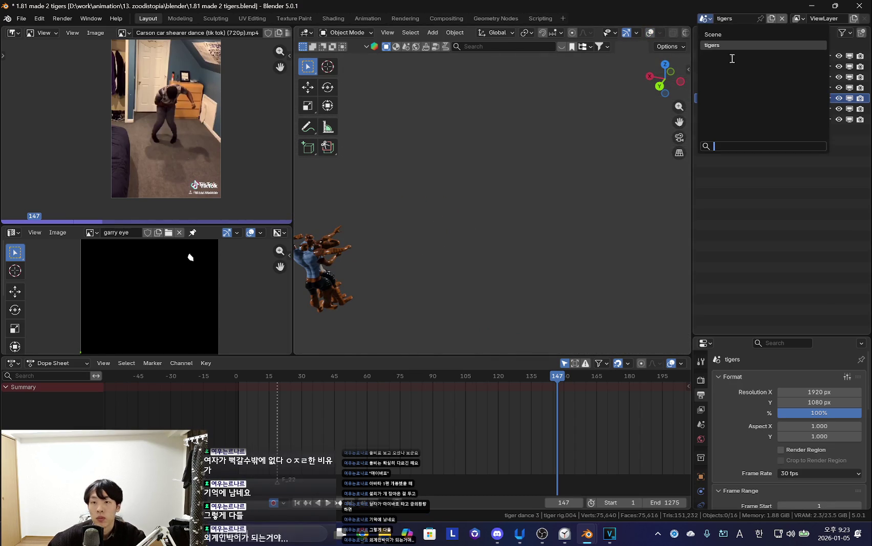
{"action": "left_click", "coordinate": [726, 36]}
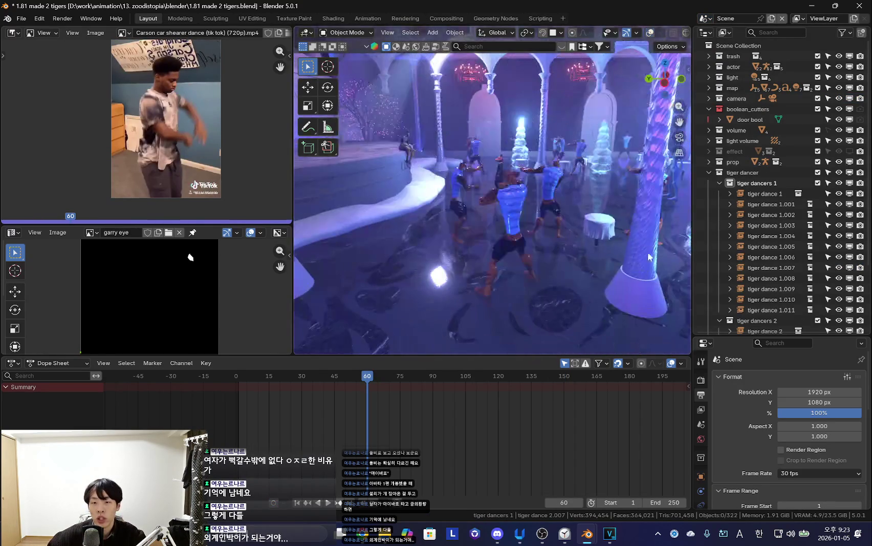
Select tiger dance 1.005 through 1.011 and orbit to look down on the dancers.
{"action": "scroll", "coordinate": [784, 214], "scroll_direction": "down", "scroll_amount": 3}
{"action": "left_click", "coordinate": [772, 185]}
{"action": "scroll", "coordinate": [626, 256], "scroll_direction": "up", "scroll_amount": 2}
{"action": "left_click", "coordinate": [785, 248], "text": "shift"}
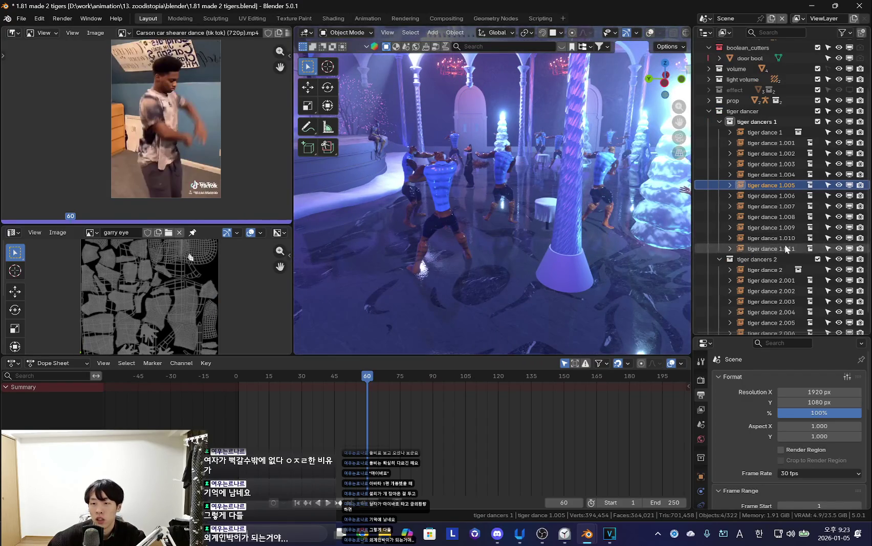
{"action": "key", "text": "shift+alt+z"}
{"action": "middle_click_drag", "start_coordinate": [552, 232], "coordinate": [509, 240]}
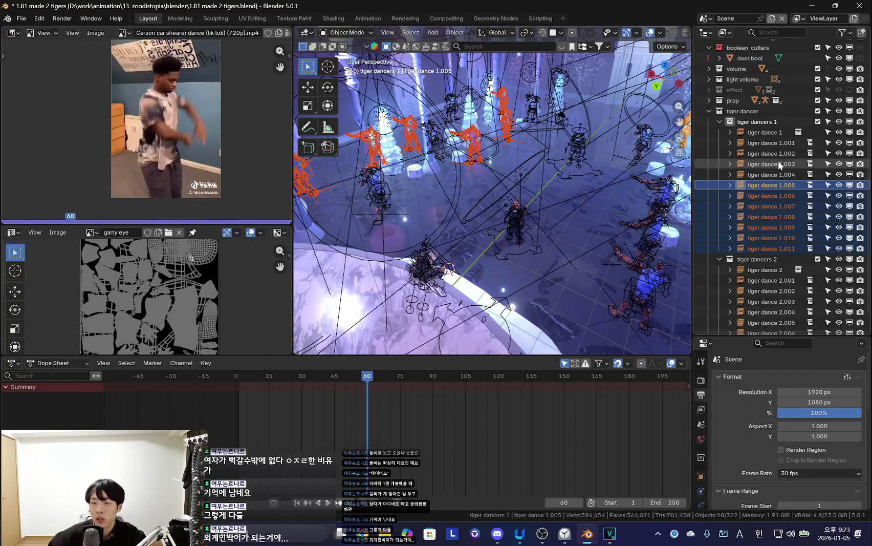
Delete nine alternating dancers: 1.002, 1.004, 1.006, 1.008, 1.010, 2, 2.002, 2.004, 2.006.
{"action": "left_click", "coordinate": [786, 150]}
{"action": "left_click", "coordinate": [791, 196], "text": "ctrl"}
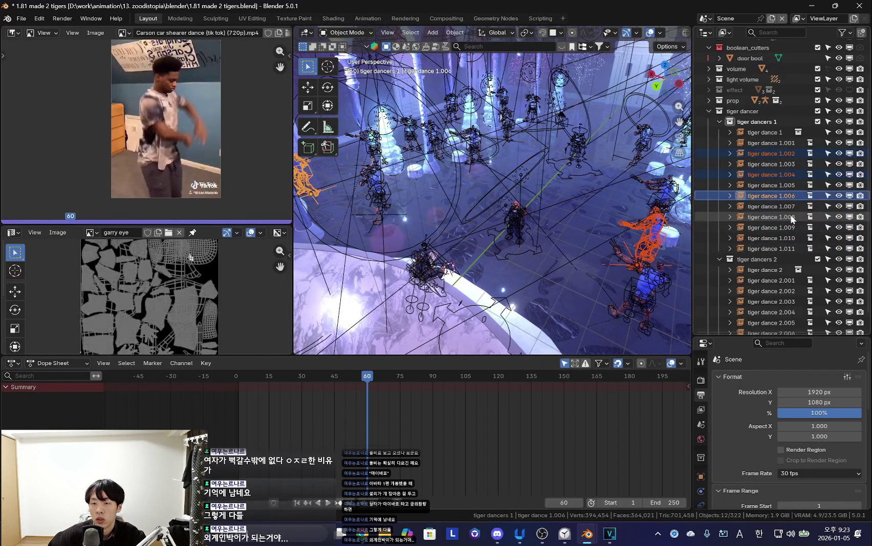
{"action": "left_click", "coordinate": [793, 216], "text": "ctrl"}
{"action": "left_click", "coordinate": [790, 239], "text": "ctrl"}
{"action": "scroll", "coordinate": [783, 258], "scroll_direction": "down", "scroll_amount": 2}
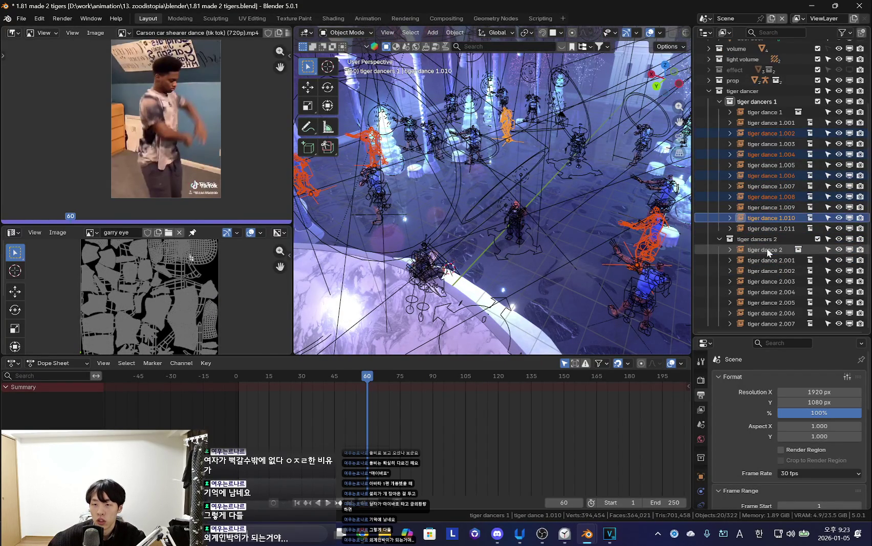
{"action": "left_click", "coordinate": [793, 250], "text": "ctrl"}
{"action": "left_click", "coordinate": [790, 272], "text": "ctrl"}
{"action": "left_click", "coordinate": [791, 293], "text": "ctrl"}
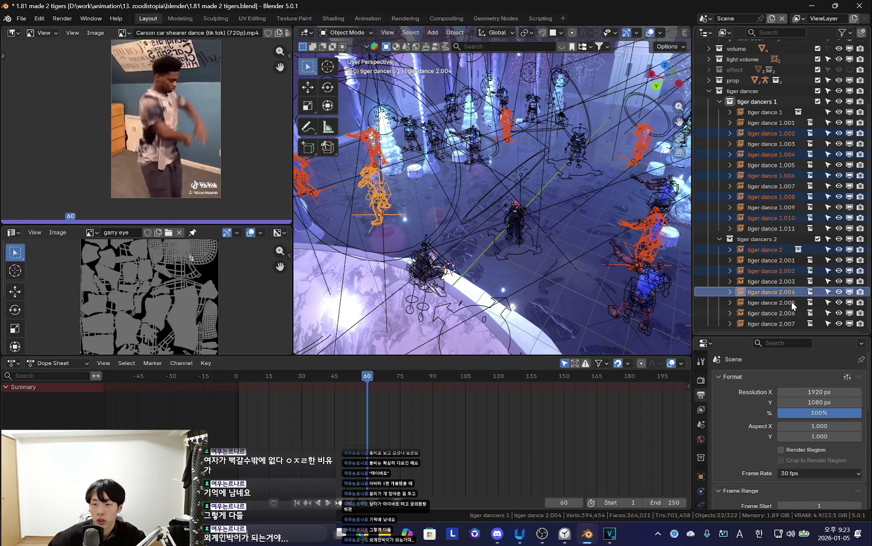
{"action": "left_click", "coordinate": [792, 313], "text": "ctrl"}
{"action": "key", "text": "KP_Decimal"}
{"action": "key", "text": "x"}
{"action": "left_click", "coordinate": [546, 255]}
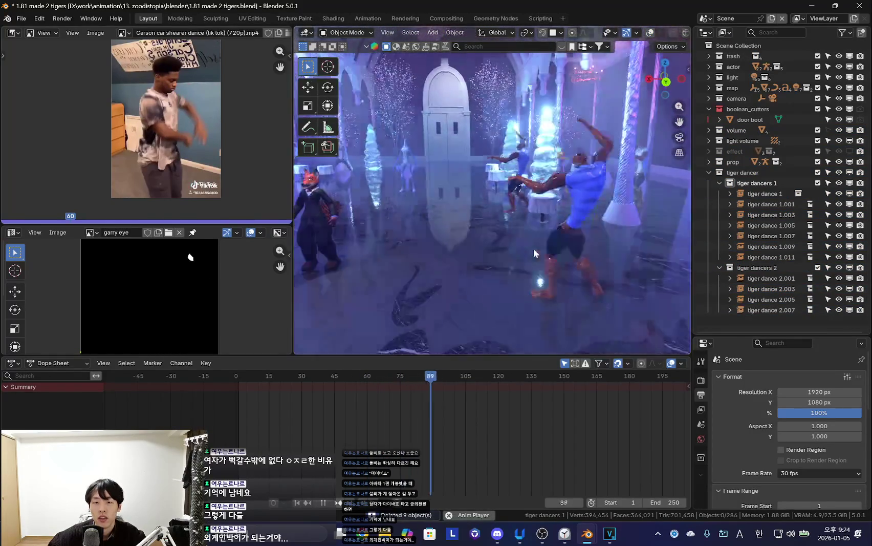
Rotate tiger dance 1 about 69 degrees around its vertical Z axis.
{"action": "left_click", "coordinate": [479, 221]}
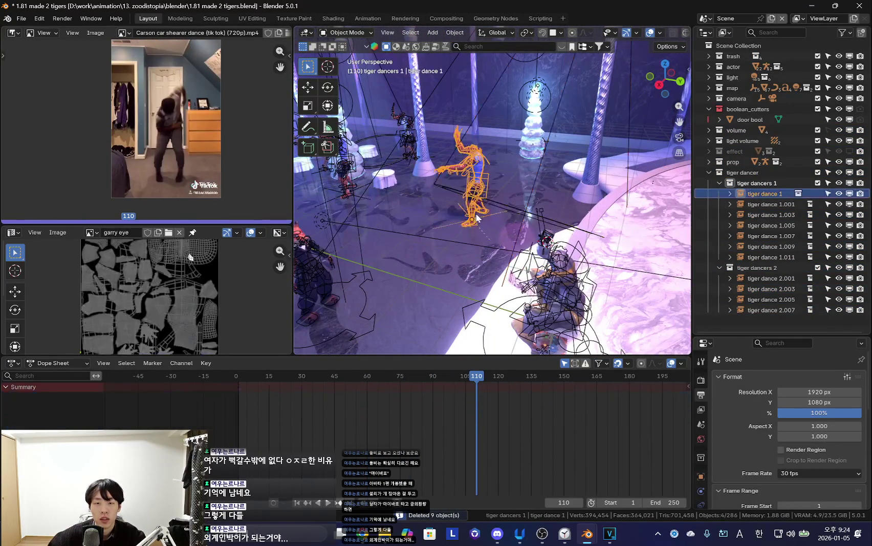
{"action": "key", "text": "shift+alt+z"}
{"action": "key", "text": "r"}
{"action": "key", "text": "z"}
{"action": "left_click", "coordinate": [573, 175]}
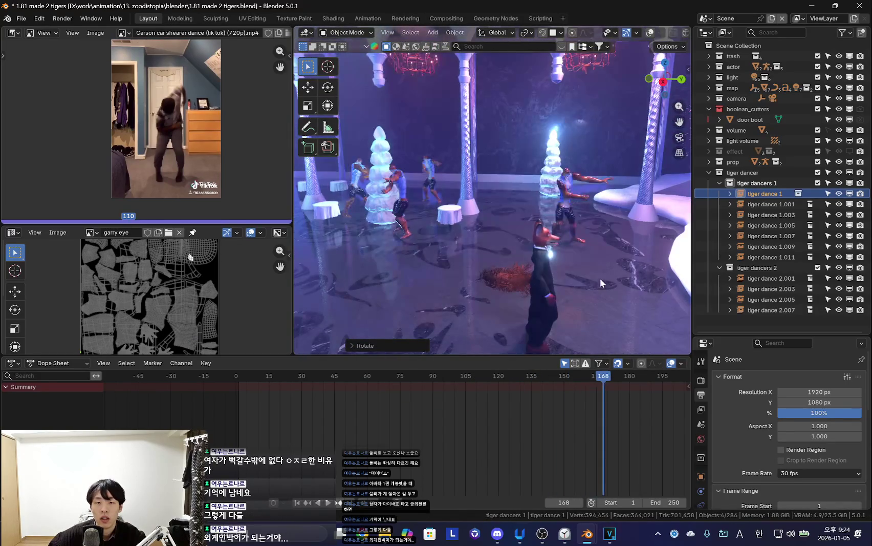
Move tiger dance 1 to a new spot on the ballroom floor.
{"action": "left_click_drag", "start_coordinate": [600, 278], "coordinate": [442, 265]}
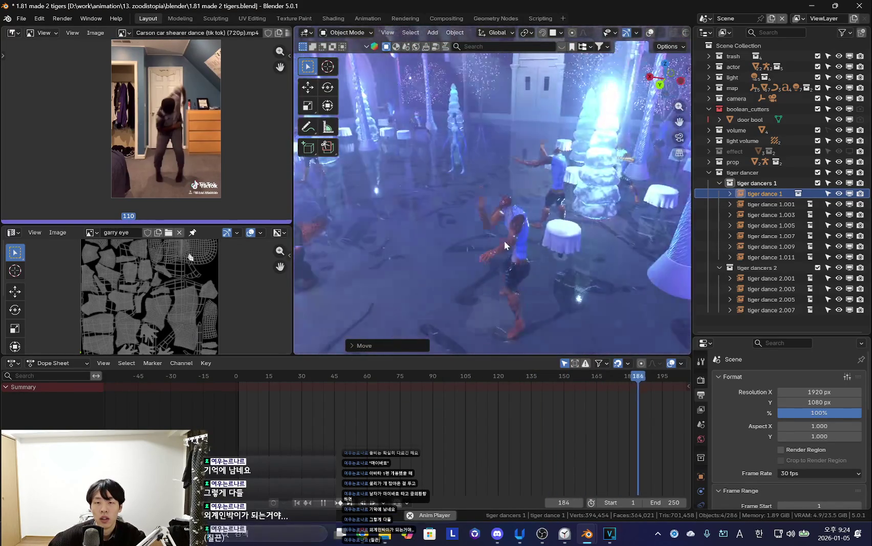
{"action": "left_click_drag", "start_coordinate": [293, 172], "coordinate": [215, 174]}
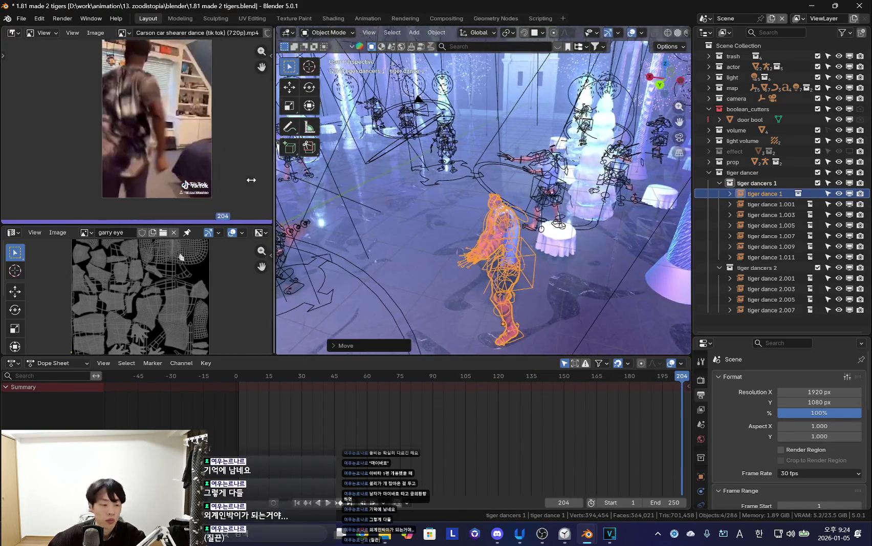
{"action": "middle_click_drag", "start_coordinate": [505, 209], "coordinate": [487, 208]}
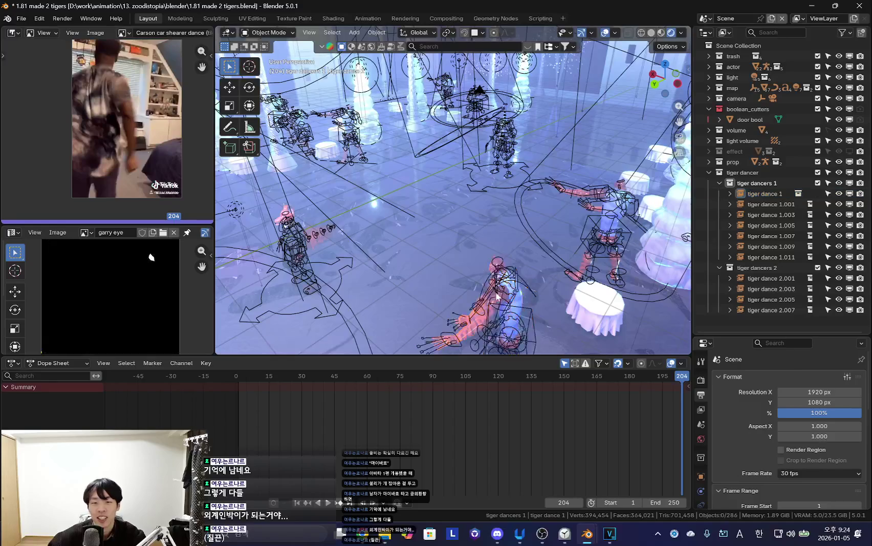
Collapse tiger dancers 1 and 2 and add a 'tiger dancers 3' collection under 'tiger dancer'.
{"action": "left_click", "coordinate": [719, 183]}
{"action": "left_click", "coordinate": [719, 194]}
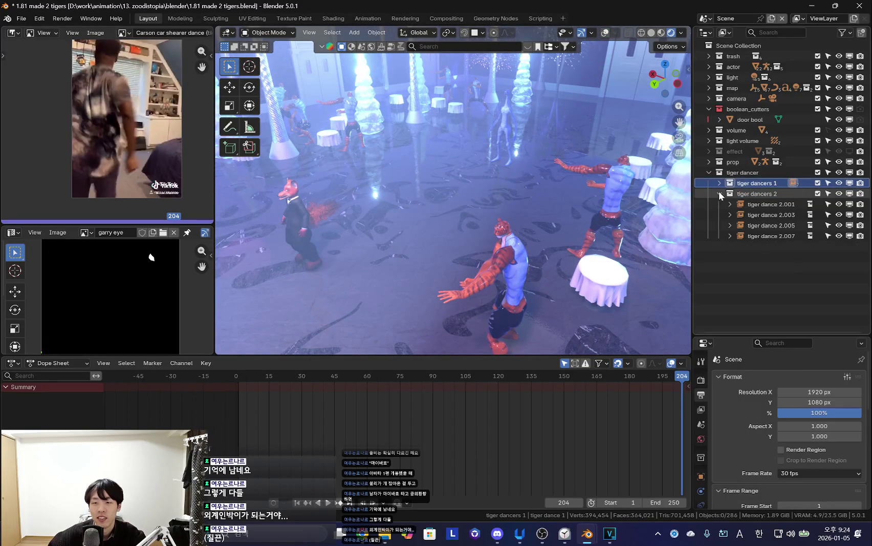
{"action": "left_click", "coordinate": [741, 172]}
{"action": "right_click", "coordinate": [741, 173]}
{"action": "left_click", "coordinate": [742, 162]}
{"action": "double_click", "coordinate": [757, 203]}
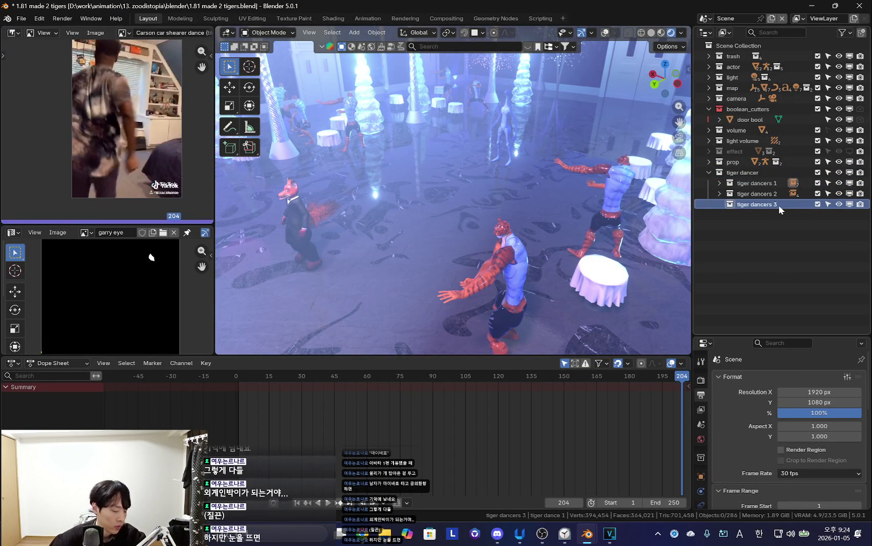
Enlarge the 3D view and orbit to look steeply down on the dancers with overlays shown.
{"action": "middle_click_drag", "start_coordinate": [665, 210], "coordinate": [380, 254], "text": "shift"}
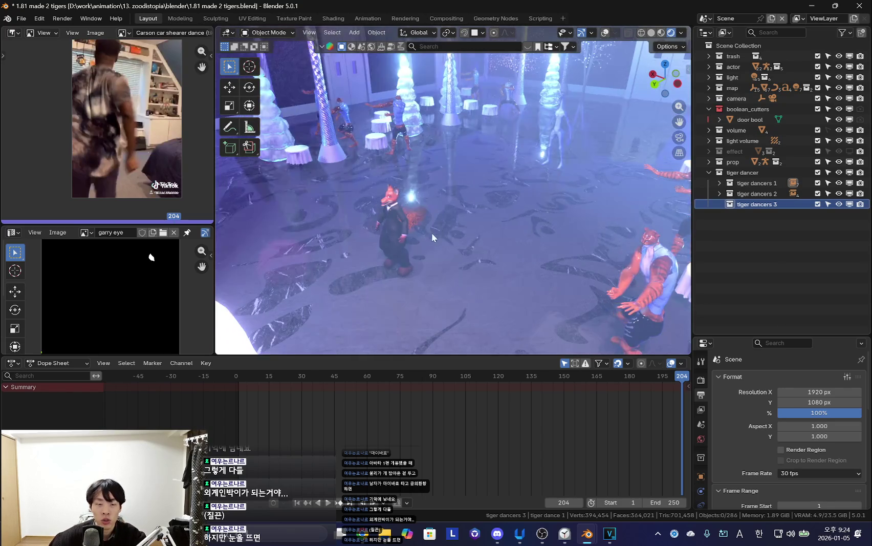
{"action": "left_click_drag", "start_coordinate": [376, 355], "coordinate": [376, 385]}
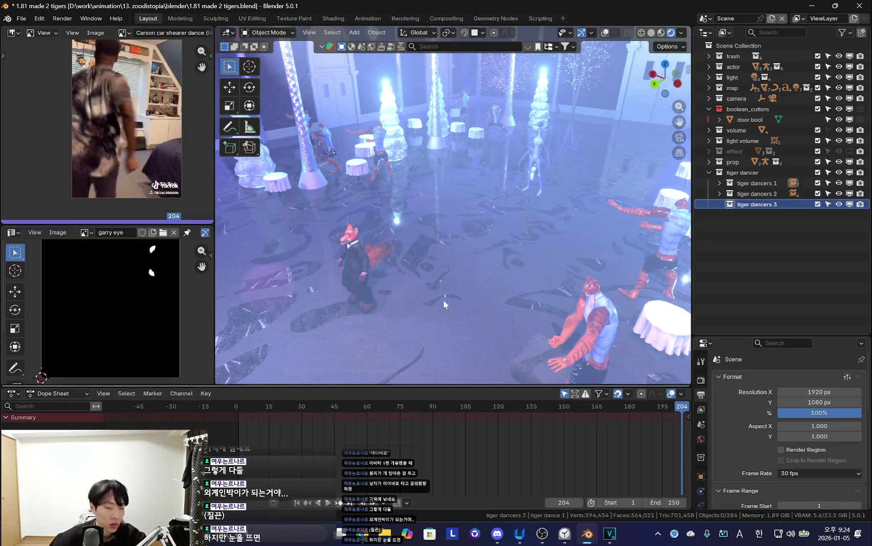
{"action": "middle_click_drag", "start_coordinate": [443, 299], "coordinate": [474, 359]}
{"action": "left_click_drag", "start_coordinate": [485, 385], "coordinate": [485, 420]}
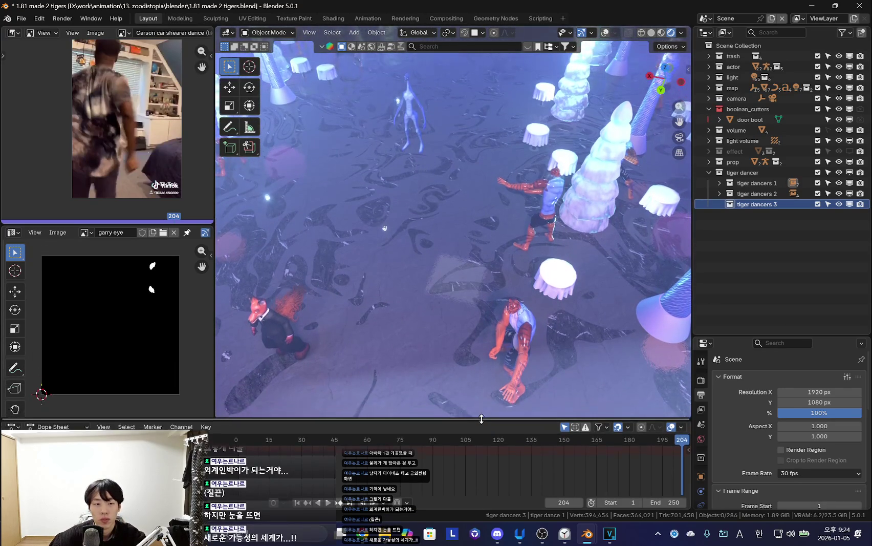
{"action": "middle_click_drag", "start_coordinate": [490, 314], "coordinate": [469, 315], "text": "shift"}
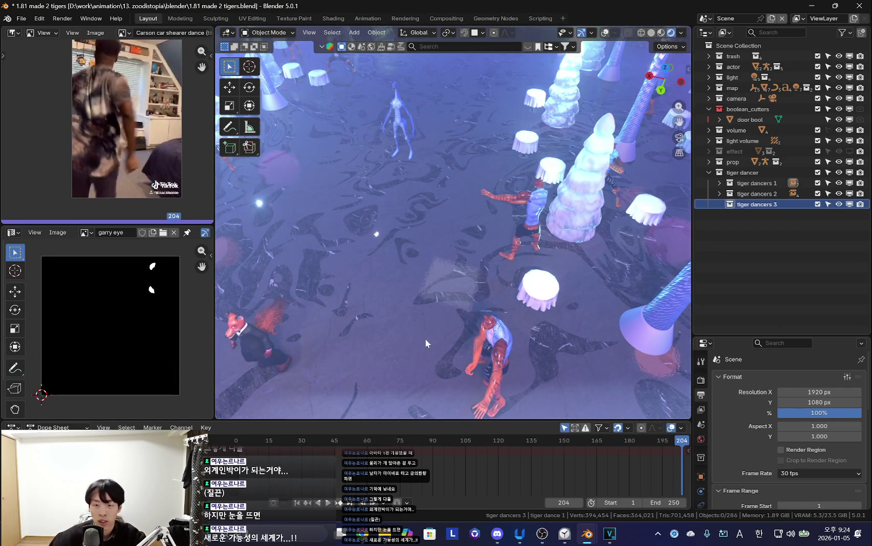
{"action": "middle_click_drag", "start_coordinate": [428, 343], "coordinate": [581, 293]}
{"action": "key", "text": "shift+alt+z"}
{"action": "key", "text": "alt+Tab"}
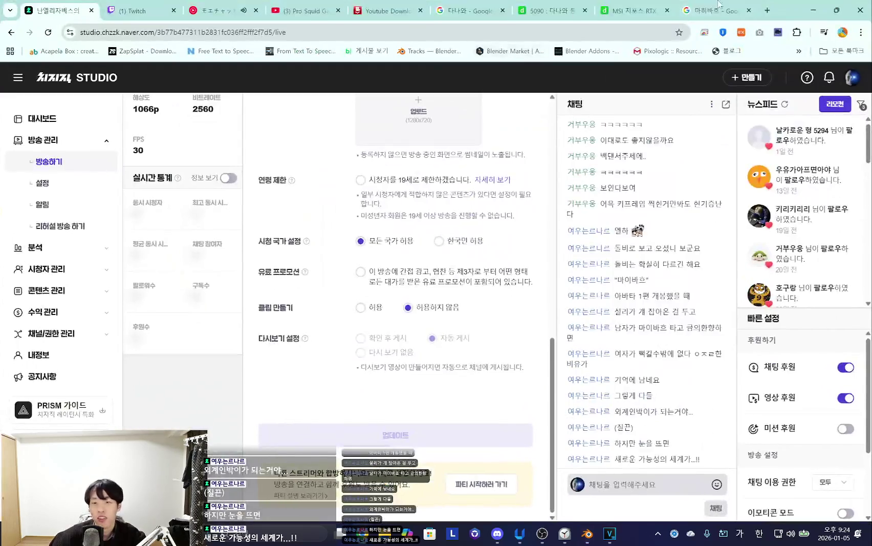
Search Google Images for '가능성 탐구자' in Chrome.
{"action": "left_click", "coordinate": [712, 10]}
{"action": "left_click", "coordinate": [240, 93]}
{"action": "key", "text": "ctrl+a"}
{"action": "type", "text": "가능성 태ㅁ구자"}
{"action": "key", "text": "Return"}
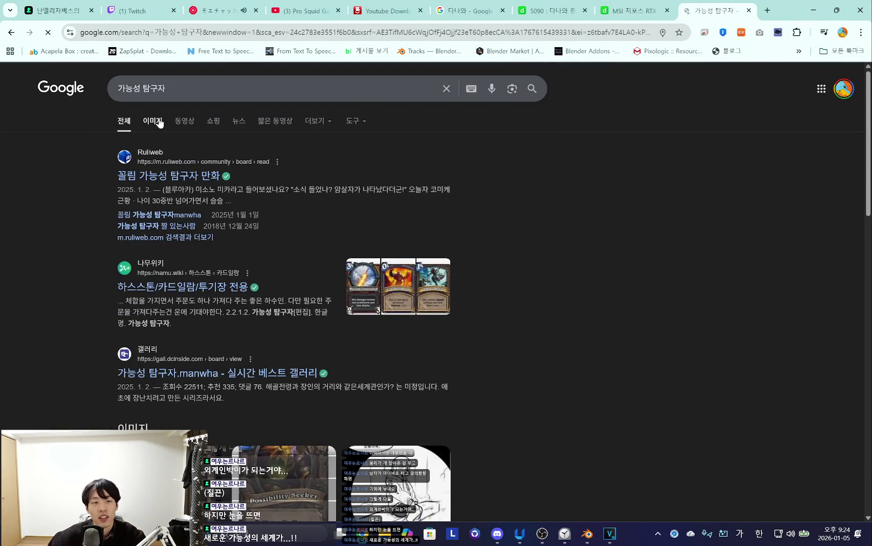
{"action": "left_click", "coordinate": [154, 121]}
Preview three results, including the Possibility Seeker card on Pinterest, then return to Blender.
{"action": "left_click", "coordinate": [74, 275]}
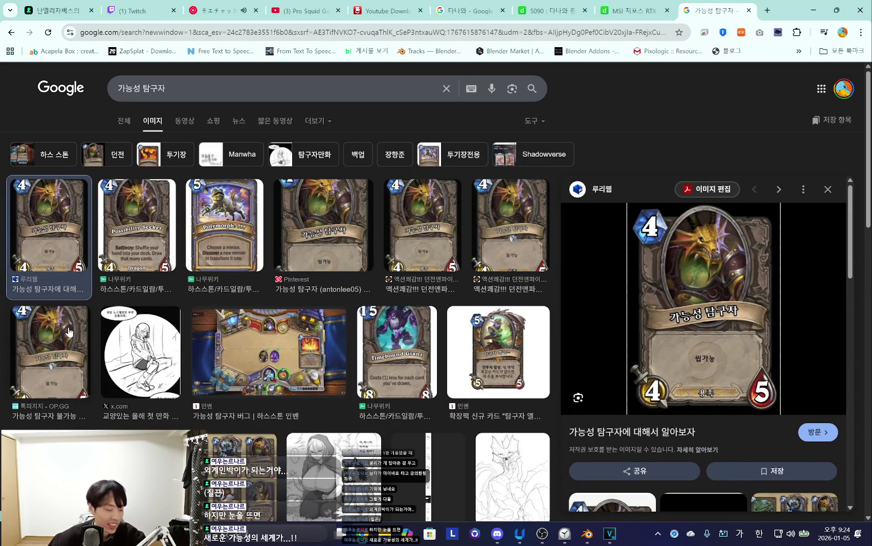
{"action": "left_click", "coordinate": [130, 235]}
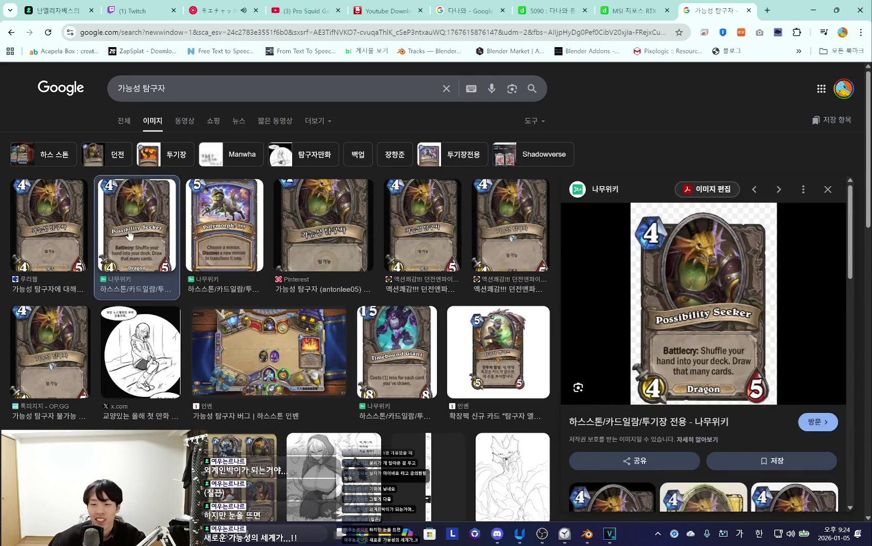
{"action": "left_click", "coordinate": [313, 215]}
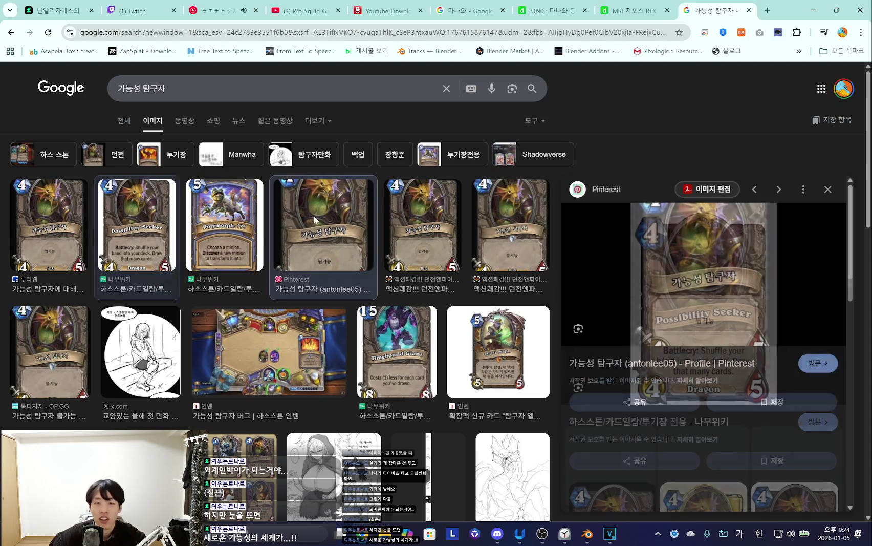
{"action": "left_click", "coordinate": [813, 10]}
{"action": "mouse_move", "coordinate": [438, 306]}
{"action": "middle_mouse_down"}
{"action": "mouse_move", "coordinate": [494, 251]}
{"action": "mouse_move", "coordinate": [423, 273]}
{"action": "mouse_move", "coordinate": [446, 250]}
{"action": "mouse_move", "coordinate": [442, 293]}
{"action": "mouse_move", "coordinate": [366, 291]}
{"action": "mouse_move", "coordinate": [421, 265]}
{"action": "mouse_move", "coordinate": [461, 320]}
{"action": "mouse_move", "coordinate": [361, 234]}
{"action": "mouse_move", "coordinate": [532, 307]}
{"action": "middle_mouse_up"}
Inspect the dancers from low and high angles while toggling the viewport overlays.
{"action": "key", "text": "shift+alt+z"}
{"action": "mouse_move", "coordinate": [501, 269]}
{"action": "middle_mouse_down"}
{"action": "mouse_move", "coordinate": [533, 226]}
{"action": "mouse_move", "coordinate": [478, 305]}
{"action": "mouse_move", "coordinate": [466, 291]}
{"action": "mouse_move", "coordinate": [449, 303]}
{"action": "mouse_move", "coordinate": [513, 272]}
{"action": "middle_mouse_up"}
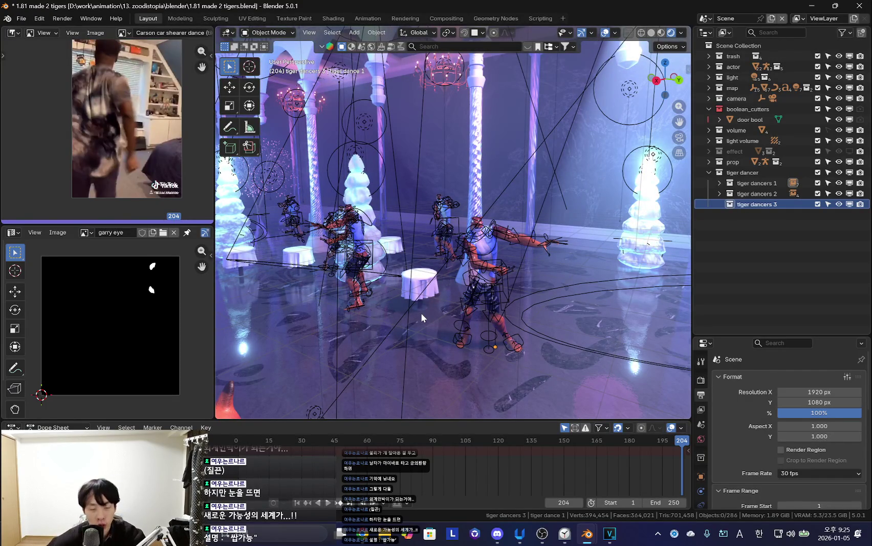
{"action": "key", "text": "shift+alt+z"}
{"action": "key", "text": "shift+alt+z"}
{"action": "mouse_move", "coordinate": [445, 276]}
{"action": "middle_mouse_down"}
{"action": "mouse_move", "coordinate": [502, 297]}
{"action": "mouse_move", "coordinate": [569, 295]}
{"action": "mouse_move", "coordinate": [487, 313]}
{"action": "mouse_move", "coordinate": [468, 229]}
{"action": "mouse_move", "coordinate": [444, 296]}
{"action": "middle_mouse_up"}
{"action": "key", "text": "shift+alt+z"}
{"action": "key", "text": "shift+alt+z"}
{"action": "key", "text": "shift+alt+z"}
{"action": "key", "text": "shift+alt+z"}
Bring up the Add menu's Collection Instance entry from a wider room view.
{"action": "key", "text": "shift+a"}
{"action": "left_click", "coordinate": [503, 281]}
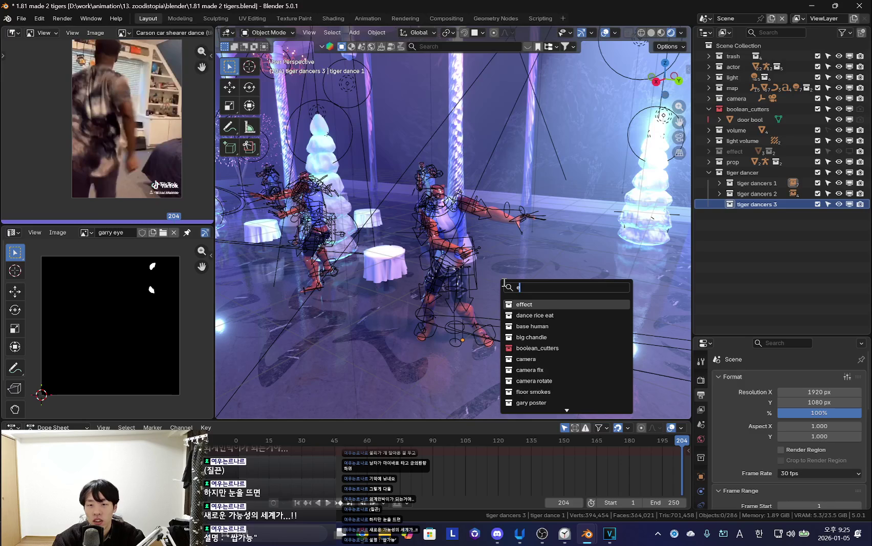
{"action": "mouse_move", "coordinate": [457, 278]}
{"action": "middle_mouse_down"}
{"action": "mouse_move", "coordinate": [415, 310]}
{"action": "mouse_move", "coordinate": [501, 326]}
{"action": "mouse_move", "coordinate": [433, 333]}
{"action": "mouse_move", "coordinate": [456, 296]}
{"action": "mouse_move", "coordinate": [494, 271]}
{"action": "mouse_move", "coordinate": [457, 283]}
{"action": "mouse_move", "coordinate": [481, 273]}
{"action": "middle_mouse_up"}
{"action": "key", "text": "shift+s"}
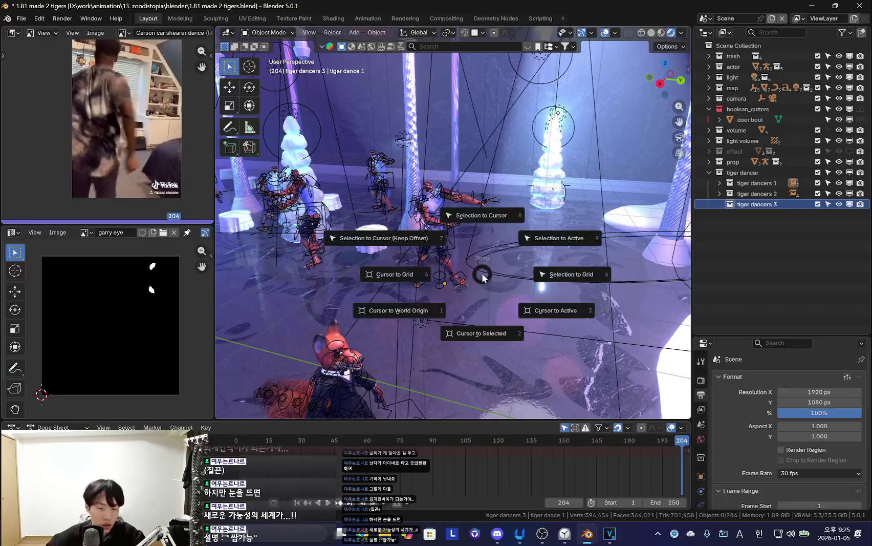
{"action": "key", "text": "Escape"}
{"action": "key", "text": "shift+a"}
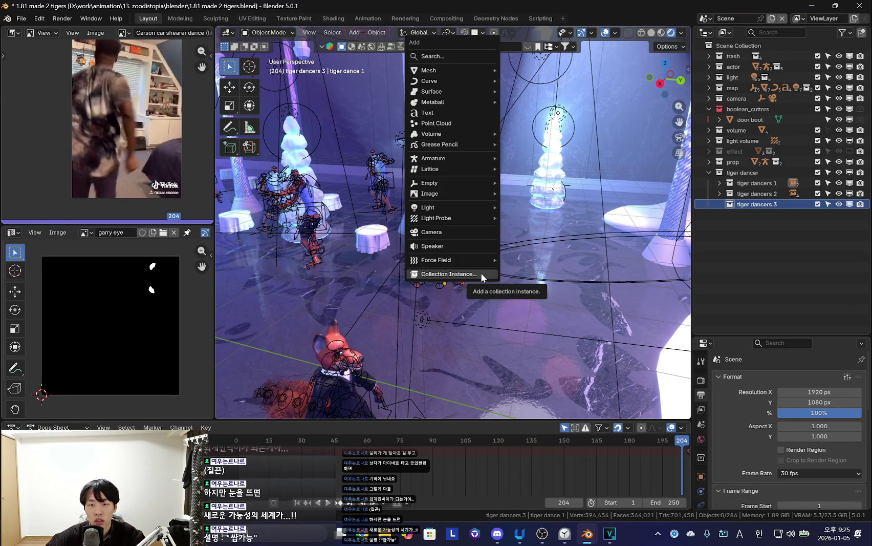
Add a 'tiger dance 3' collection instance by searching its name.
{"action": "left_click", "coordinate": [481, 273]}
{"action": "type", "text": "tiger dnace"}
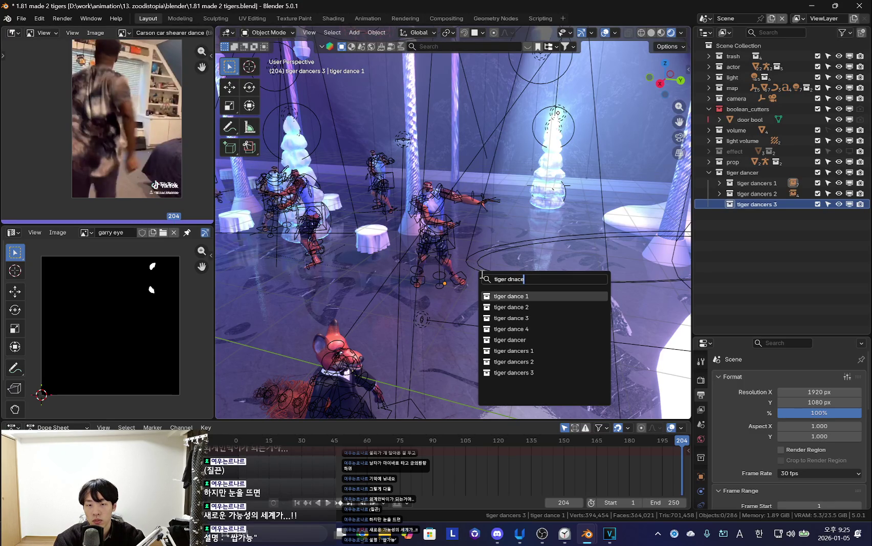
{"action": "type", "text": "3"}
{"action": "key", "text": "BackSpace"}
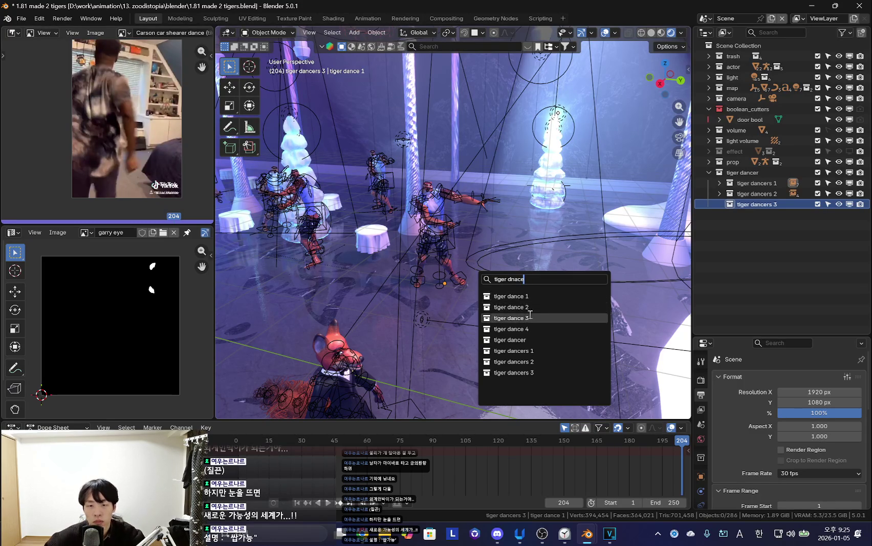
{"action": "left_click", "coordinate": [522, 306]}
Move the new tiger onto the floor and slide it along X toward the tree.
{"action": "middle_click_drag", "start_coordinate": [563, 269], "coordinate": [387, 275]}
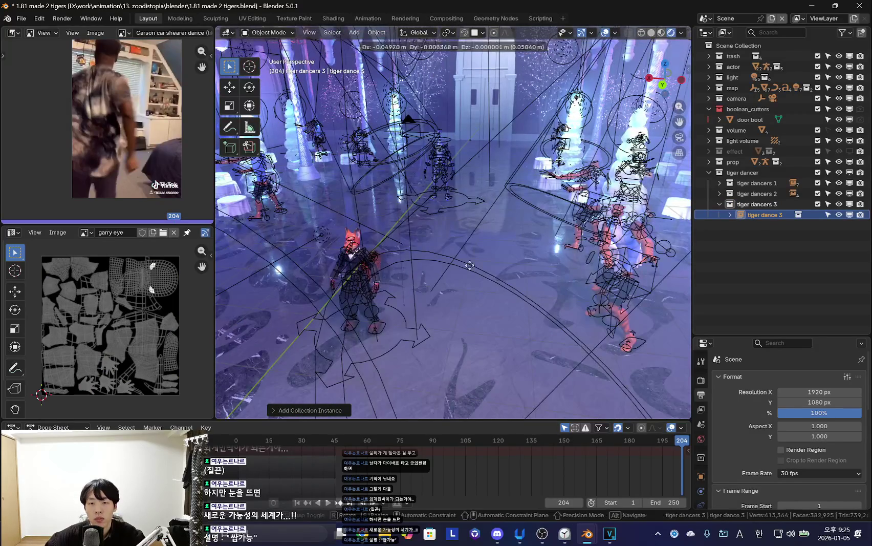
{"action": "middle_click_drag", "start_coordinate": [599, 288], "coordinate": [583, 302]}
{"action": "key", "text": "g"}
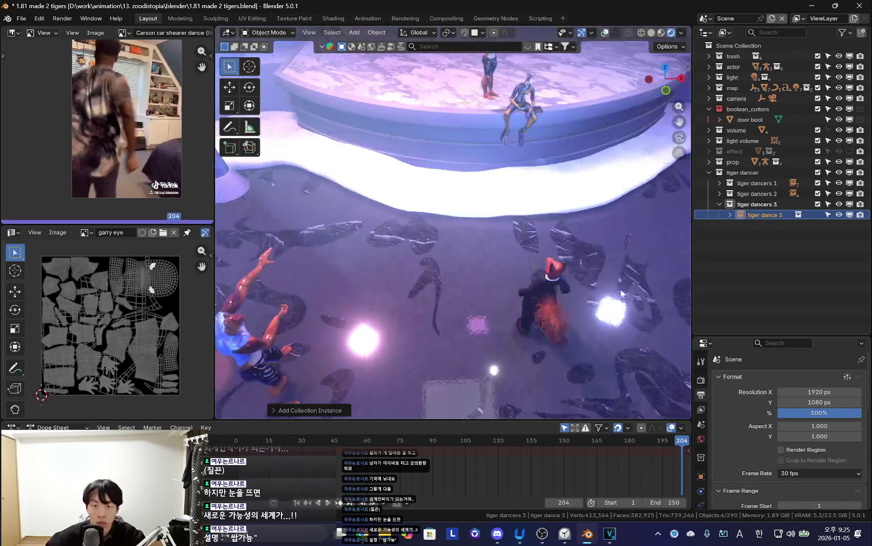
{"action": "left_click", "coordinate": [563, 304]}
{"action": "key", "text": "g"}
{"action": "key", "text": "x"}
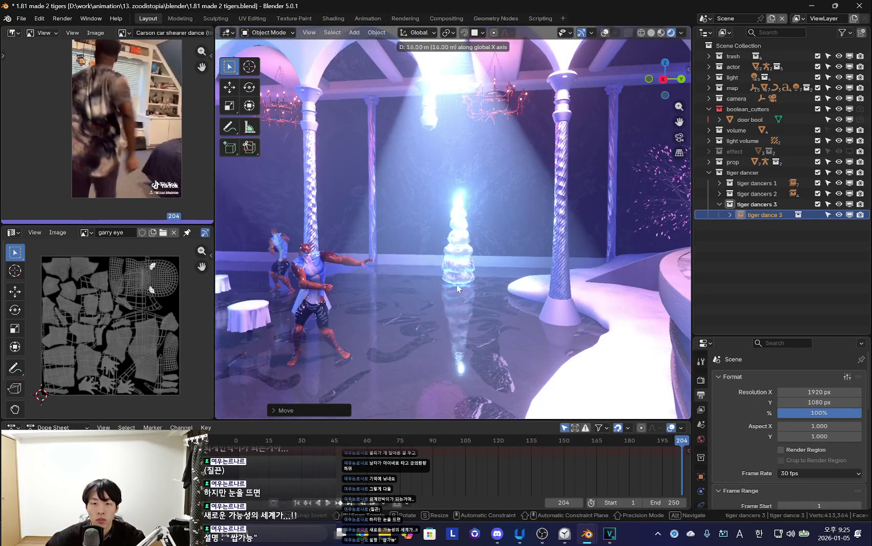
{"action": "middle_click_drag", "start_coordinate": [457, 287], "coordinate": [387, 262], "text": "alt"}
{"action": "left_click", "coordinate": [463, 271]}
Resize, turn and shift the tiger along X to settle it beside the tree.
{"action": "mouse_move", "coordinate": [463, 272]}
{"action": "middle_mouse_down"}
{"action": "mouse_move", "coordinate": [492, 327]}
{"action": "mouse_move", "coordinate": [551, 306]}
{"action": "mouse_move", "coordinate": [540, 293]}
{"action": "mouse_move", "coordinate": [573, 303]}
{"action": "mouse_move", "coordinate": [600, 367]}
{"action": "middle_mouse_up"}
{"action": "key", "text": "g"}
{"action": "key", "text": "z"}
{"action": "key", "text": "s"}
{"action": "left_click", "coordinate": [551, 306]}
{"action": "key", "text": "s"}
{"action": "key", "text": "r"}
{"action": "left_click", "coordinate": [578, 329]}
{"action": "key", "text": "g"}
{"action": "key", "text": "x"}
{"action": "left_click", "coordinate": [549, 322]}
Delete the extra rig and play the dance through the scene camera.
{"action": "middle_click_drag", "start_coordinate": [549, 321], "coordinate": [346, 301]}
{"action": "key", "text": "shift+alt+z"}
{"action": "key", "text": "shift+alt+z"}
{"action": "key", "text": "shift+alt+z"}
{"action": "key", "text": "Delete"}
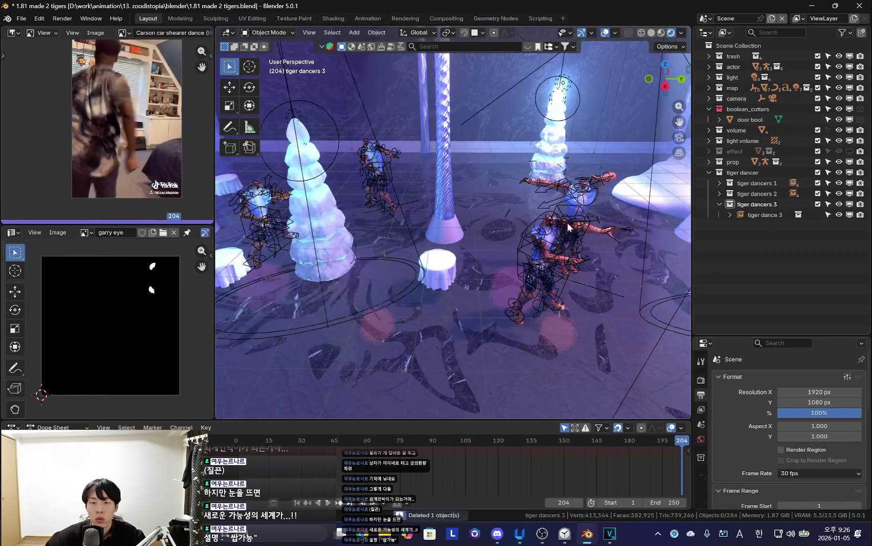
{"action": "key", "text": "shift+alt+z"}
{"action": "key", "text": "KP_0"}
{"action": "key", "text": "space"}
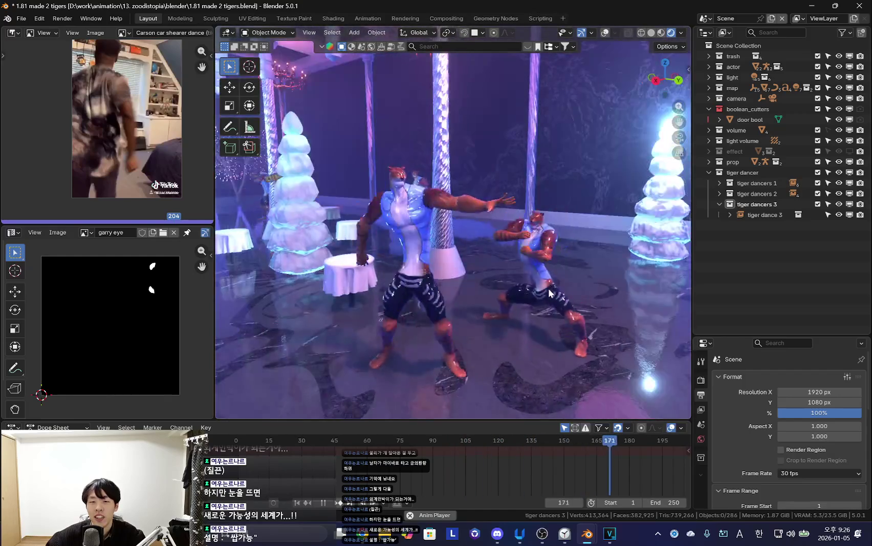
{"action": "key", "text": "space"}
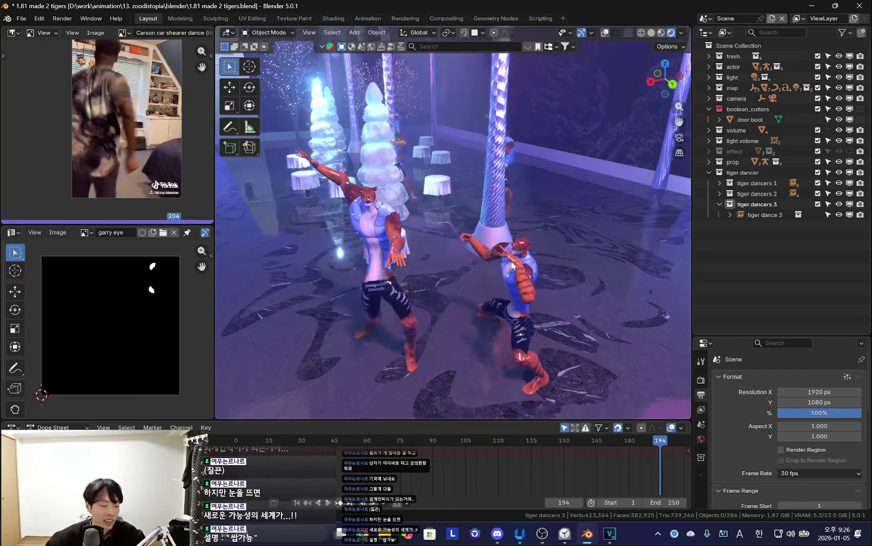
Create a new 'tiger dancers 4' collection under the 'tiger dancer' collection.
{"action": "left_click", "coordinate": [742, 172]}
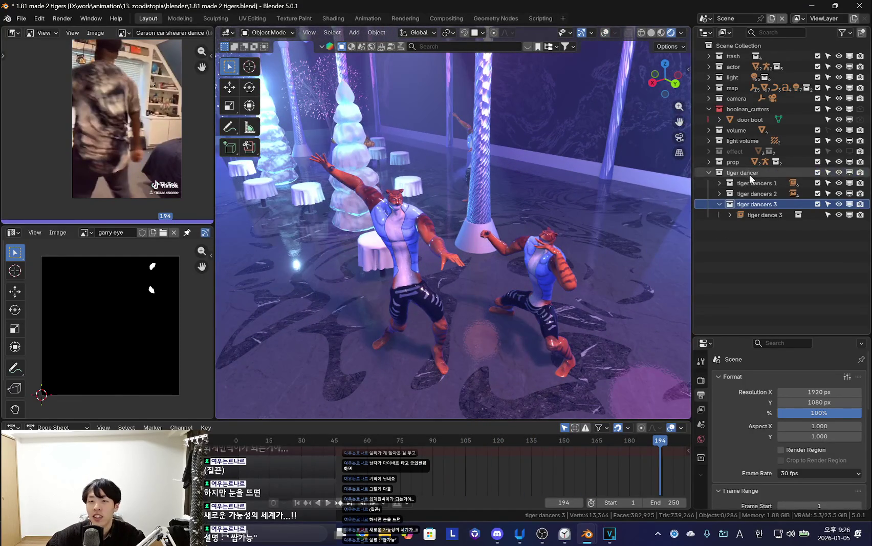
{"action": "right_click", "coordinate": [742, 172]}
{"action": "left_click", "coordinate": [752, 165]}
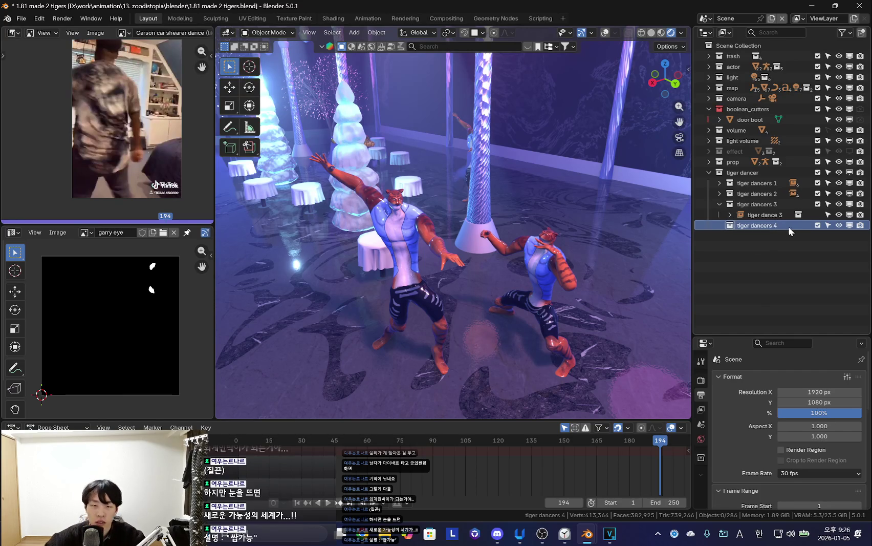
{"action": "key", "text": "shift+a"}
{"action": "left_click", "coordinate": [559, 255]}
{"action": "type", "text": "tiger"}
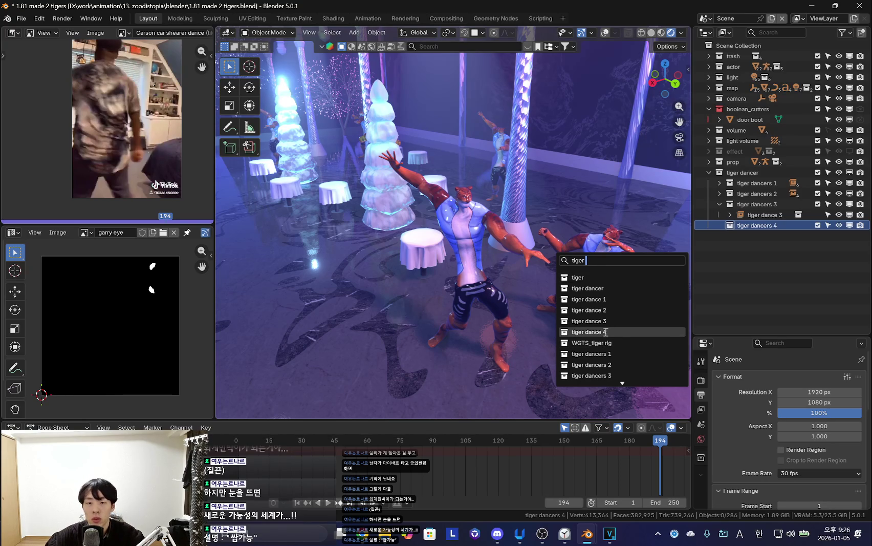
Add a 'tiger dance 4' collection instance and enlarge it.
{"action": "left_click", "coordinate": [613, 331]}
{"action": "mouse_move", "coordinate": [550, 322]}
{"action": "middle_mouse_down"}
{"action": "mouse_move", "coordinate": [483, 303]}
{"action": "mouse_move", "coordinate": [580, 240]}
{"action": "mouse_move", "coordinate": [594, 277]}
{"action": "mouse_move", "coordinate": [569, 325]}
{"action": "mouse_move", "coordinate": [622, 367]}
{"action": "mouse_move", "coordinate": [614, 322]}
{"action": "middle_mouse_up"}
{"action": "key", "text": "g"}
{"action": "left_click", "coordinate": [596, 284]}
{"action": "key", "text": "s"}
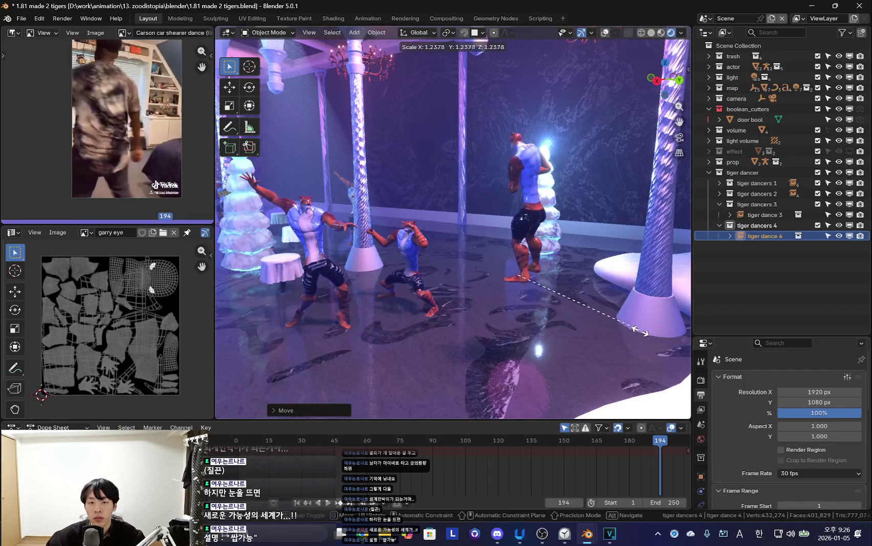
{"action": "left_click", "coordinate": [644, 334]}
Reposition the new tiger and lower it along Z to the floor.
{"action": "mouse_move", "coordinate": [515, 325]}
{"action": "middle_mouse_down"}
{"action": "mouse_move", "coordinate": [481, 341]}
{"action": "mouse_move", "coordinate": [582, 301]}
{"action": "middle_mouse_up"}
{"action": "key", "text": "g"}
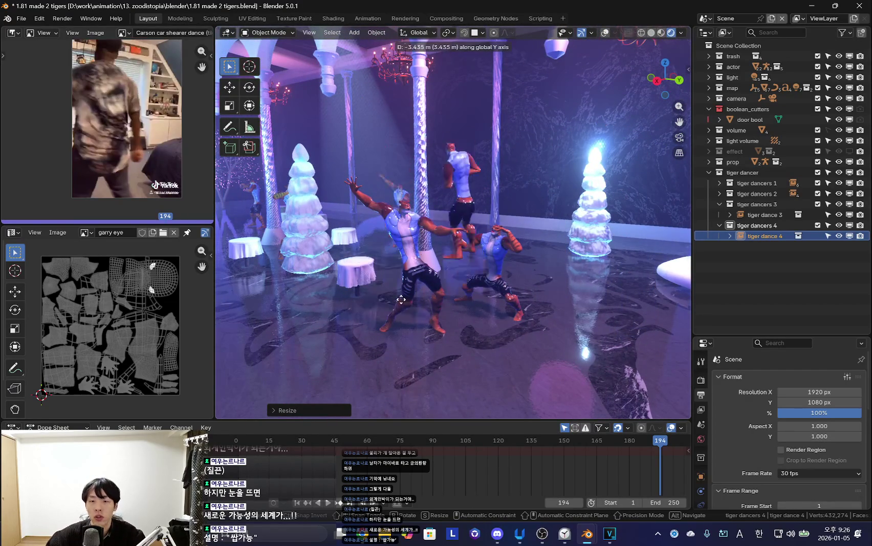
{"action": "left_click", "coordinate": [443, 307]}
{"action": "mouse_move", "coordinate": [444, 306]}
{"action": "middle_mouse_down"}
{"action": "mouse_move", "coordinate": [510, 325]}
{"action": "mouse_move", "coordinate": [539, 311]}
{"action": "mouse_move", "coordinate": [476, 332]}
{"action": "mouse_move", "coordinate": [577, 321]}
{"action": "mouse_move", "coordinate": [473, 340]}
{"action": "mouse_move", "coordinate": [473, 323]}
{"action": "mouse_move", "coordinate": [563, 353]}
{"action": "mouse_move", "coordinate": [430, 315]}
{"action": "mouse_move", "coordinate": [552, 350]}
{"action": "mouse_move", "coordinate": [517, 357]}
{"action": "mouse_move", "coordinate": [359, 326]}
{"action": "mouse_move", "coordinate": [486, 348]}
{"action": "middle_mouse_up"}
{"action": "key", "text": "g"}
{"action": "key", "text": "z"}
{"action": "left_click", "coordinate": [539, 382]}
Resize the tiger and rotate it around Z to face beside the table.
{"action": "key", "text": "s"}
{"action": "left_click", "coordinate": [589, 358]}
{"action": "key", "text": "r"}
{"action": "key", "text": "z"}
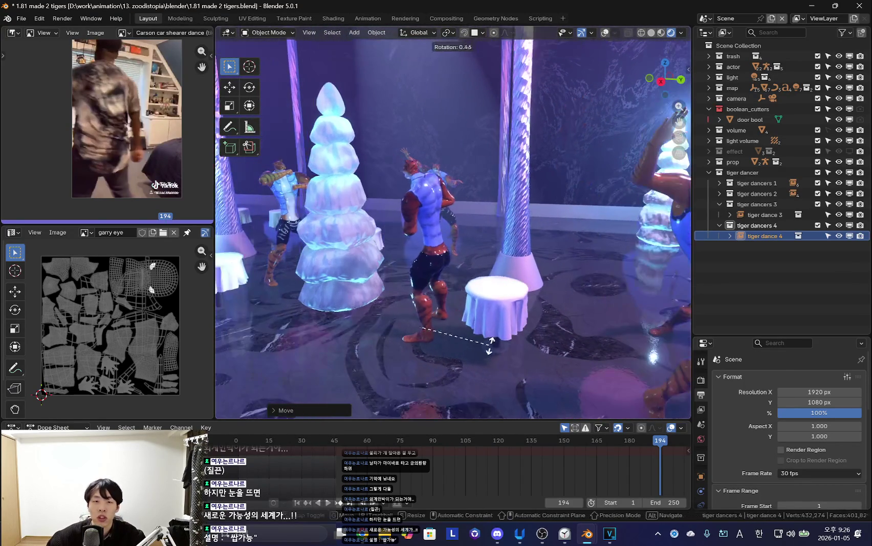
{"action": "mouse_move", "coordinate": [504, 165]}
{"action": "middle_mouse_down"}
{"action": "mouse_move", "coordinate": [504, 302]}
{"action": "mouse_move", "coordinate": [544, 220]}
{"action": "middle_mouse_up"}
{"action": "left_click", "coordinate": [469, 307]}
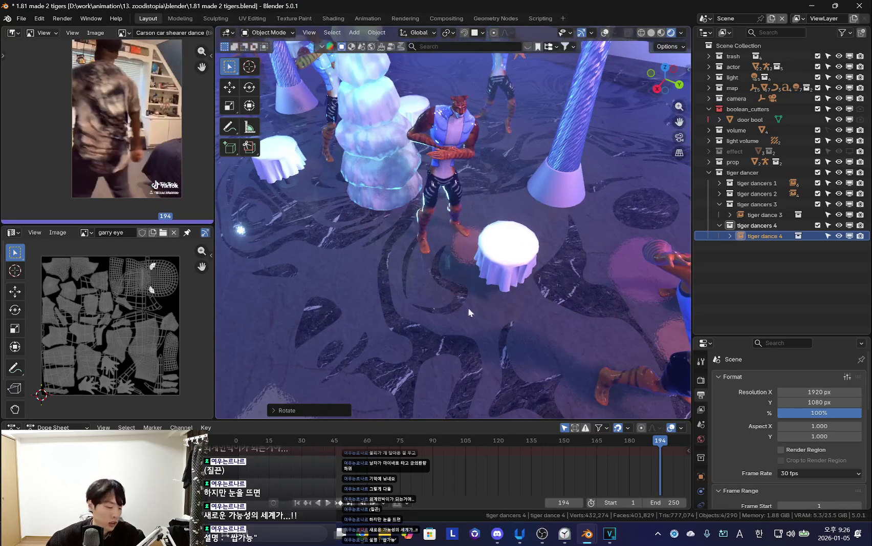
Move the tiger to its spot beside the table and play the dance.
{"action": "middle_click_drag", "start_coordinate": [468, 307], "coordinate": [548, 317]}
{"action": "key", "text": "g"}
{"action": "left_click", "coordinate": [399, 353]}
{"action": "mouse_move", "coordinate": [399, 353]}
{"action": "middle_mouse_down"}
{"action": "mouse_move", "coordinate": [369, 317]}
{"action": "mouse_move", "coordinate": [389, 337]}
{"action": "mouse_move", "coordinate": [530, 323]}
{"action": "mouse_move", "coordinate": [541, 338]}
{"action": "mouse_move", "coordinate": [437, 319]}
{"action": "mouse_move", "coordinate": [515, 337]}
{"action": "mouse_move", "coordinate": [444, 337]}
{"action": "mouse_move", "coordinate": [467, 314]}
{"action": "mouse_move", "coordinate": [515, 335]}
{"action": "mouse_move", "coordinate": [469, 349]}
{"action": "mouse_move", "coordinate": [471, 309]}
{"action": "mouse_move", "coordinate": [459, 321]}
{"action": "mouse_move", "coordinate": [442, 316]}
{"action": "mouse_move", "coordinate": [448, 309]}
{"action": "mouse_move", "coordinate": [414, 331]}
{"action": "middle_mouse_up"}
{"action": "key", "text": "space"}
{"action": "scroll", "coordinate": [490, 473], "scroll_direction": "down", "scroll_amount": 4}
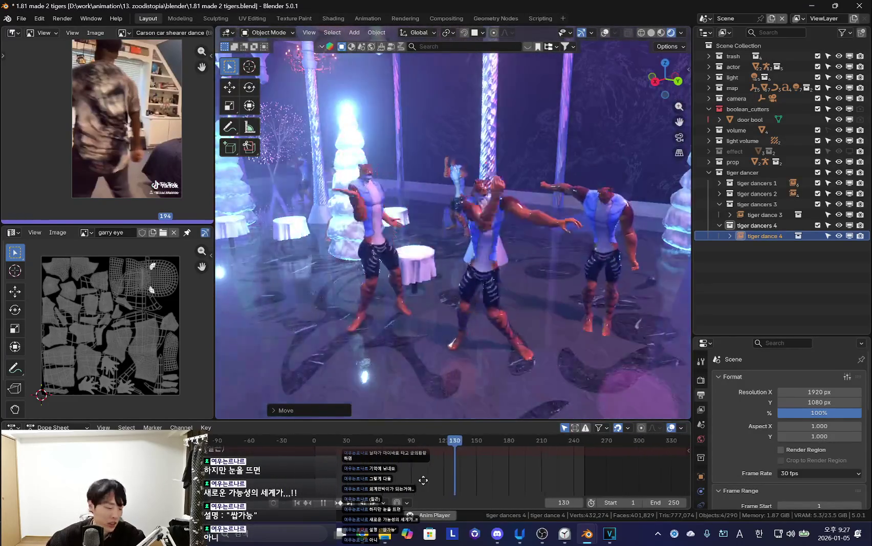
Review the dance animation from above, toggling overlays and rigs on and off.
{"action": "mouse_move", "coordinate": [436, 278]}
{"action": "middle_mouse_down"}
{"action": "mouse_move", "coordinate": [389, 334]}
{"action": "mouse_move", "coordinate": [429, 280]}
{"action": "mouse_move", "coordinate": [474, 324]}
{"action": "mouse_move", "coordinate": [529, 264]}
{"action": "middle_mouse_up"}
{"action": "key", "text": "shift+alt+z"}
{"action": "key", "text": "shift+alt+z"}
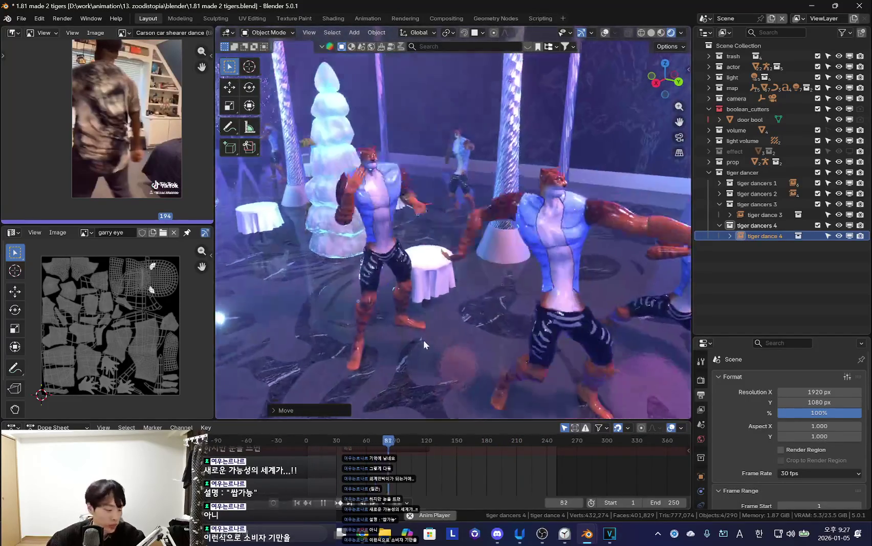
{"action": "key", "text": "space"}
{"action": "key", "text": "shift+alt+z"}
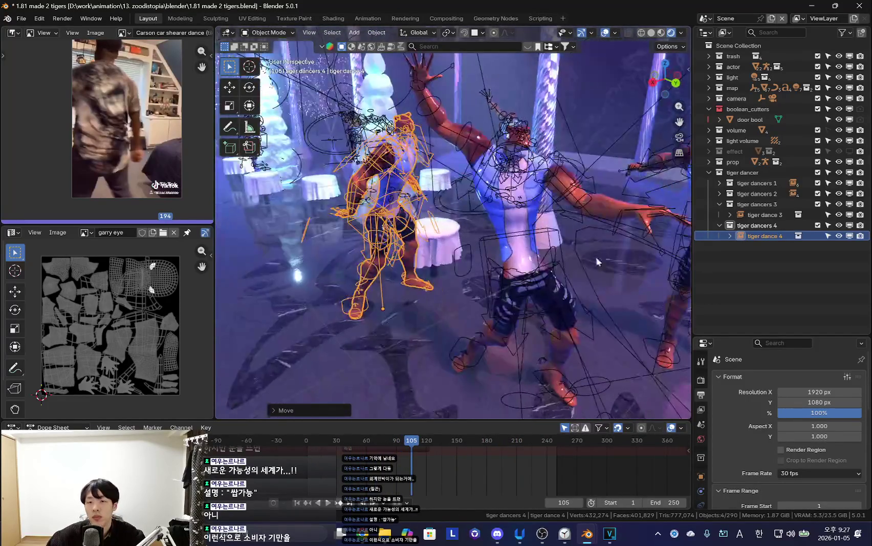
{"action": "middle_click_drag", "start_coordinate": [591, 234], "coordinate": [463, 263]}
{"action": "scroll", "coordinate": [463, 263], "scroll_direction": "down", "scroll_amount": 5}
{"action": "key", "text": "shift+alt+z"}
{"action": "key", "text": "space"}
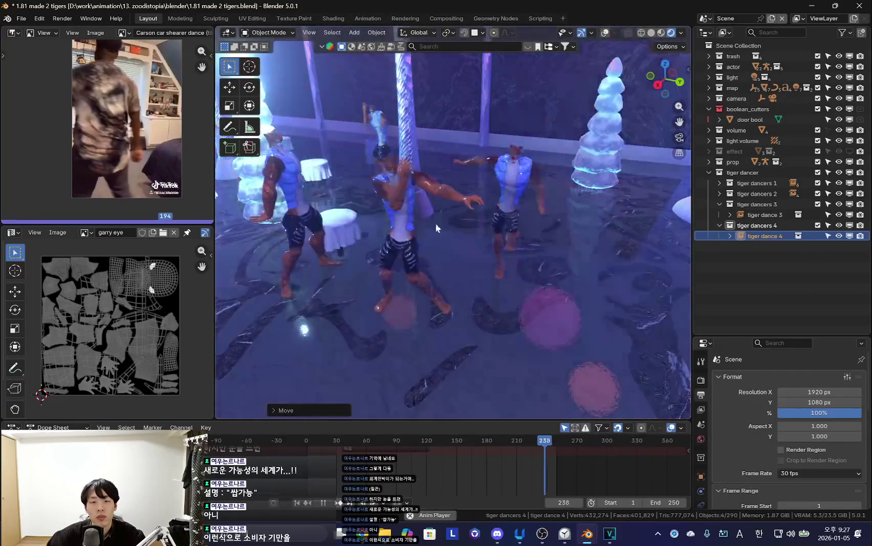
{"action": "key", "text": "space"}
{"action": "key", "text": "space"}
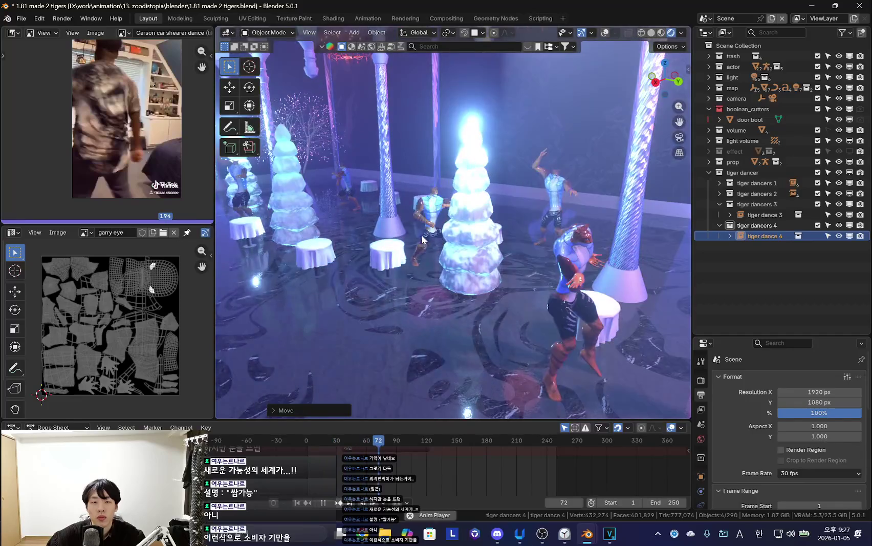
Select one dancing tiger and scale it up while checking playback.
{"action": "left_click", "coordinate": [422, 239]}
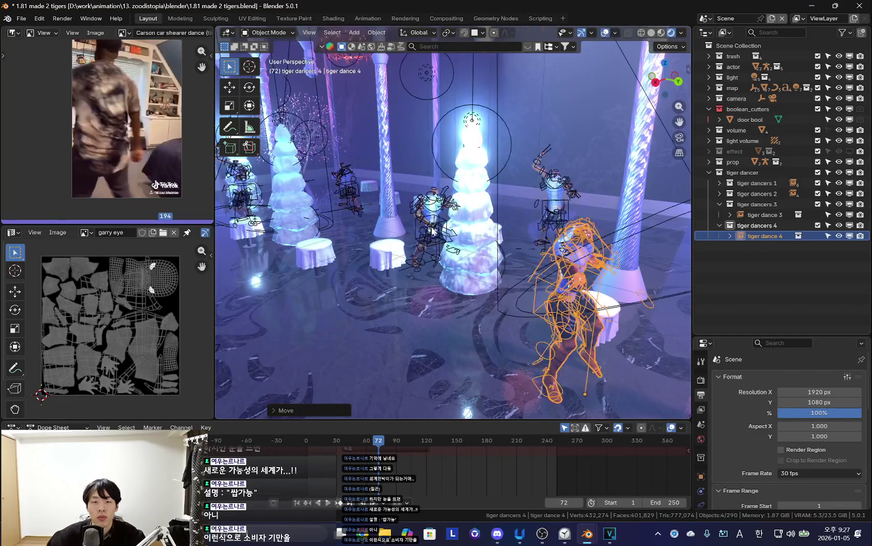
{"action": "key", "text": "space"}
{"action": "mouse_move", "coordinate": [588, 276]}
{"action": "middle_mouse_down"}
{"action": "mouse_move", "coordinate": [550, 322]}
{"action": "mouse_move", "coordinate": [584, 310]}
{"action": "mouse_move", "coordinate": [529, 319]}
{"action": "middle_mouse_up"}
{"action": "left_click", "coordinate": [571, 328]}
{"action": "left_click", "coordinate": [578, 303]}
{"action": "key", "text": "space"}
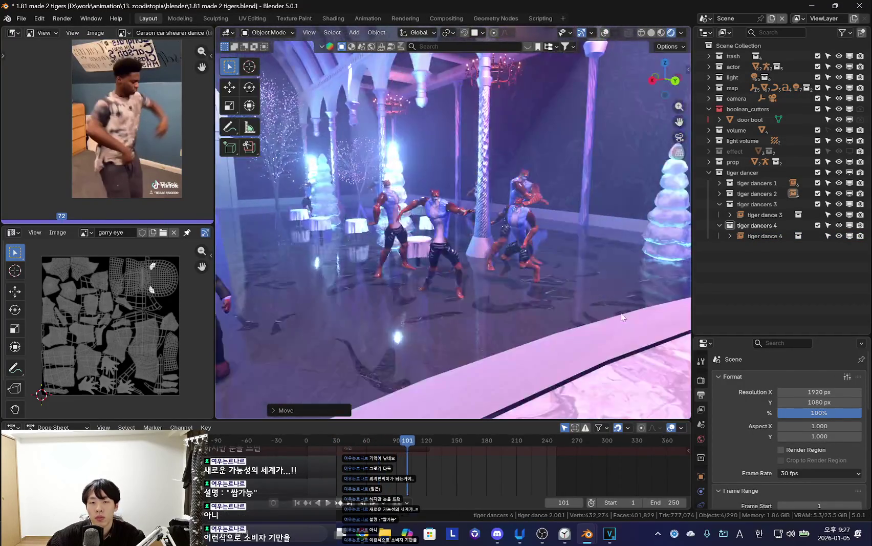
{"action": "key", "text": "s"}
{"action": "mouse_move", "coordinate": [569, 294]}
{"action": "middle_mouse_down"}
{"action": "mouse_move", "coordinate": [609, 306]}
{"action": "mouse_move", "coordinate": [601, 314]}
{"action": "mouse_move", "coordinate": [525, 309]}
{"action": "mouse_move", "coordinate": [462, 282]}
{"action": "mouse_move", "coordinate": [519, 265]}
{"action": "mouse_move", "coordinate": [491, 199]}
{"action": "mouse_move", "coordinate": [617, 286]}
{"action": "middle_mouse_up"}
{"action": "left_click", "coordinate": [609, 308]}
{"action": "key", "text": "shift+alt+z"}
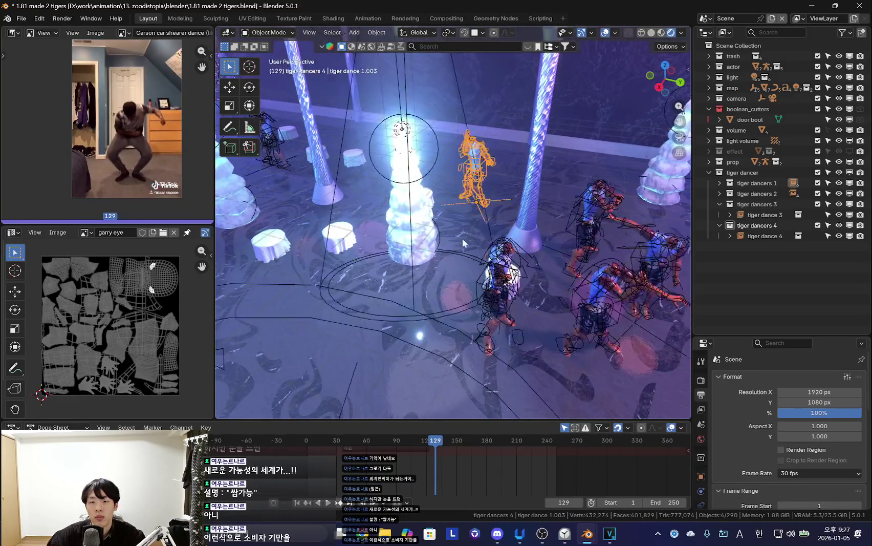
Delete three selected stray dancers, then one more unwanted dancer.
{"action": "middle_click_drag", "start_coordinate": [462, 238], "coordinate": [453, 238]}
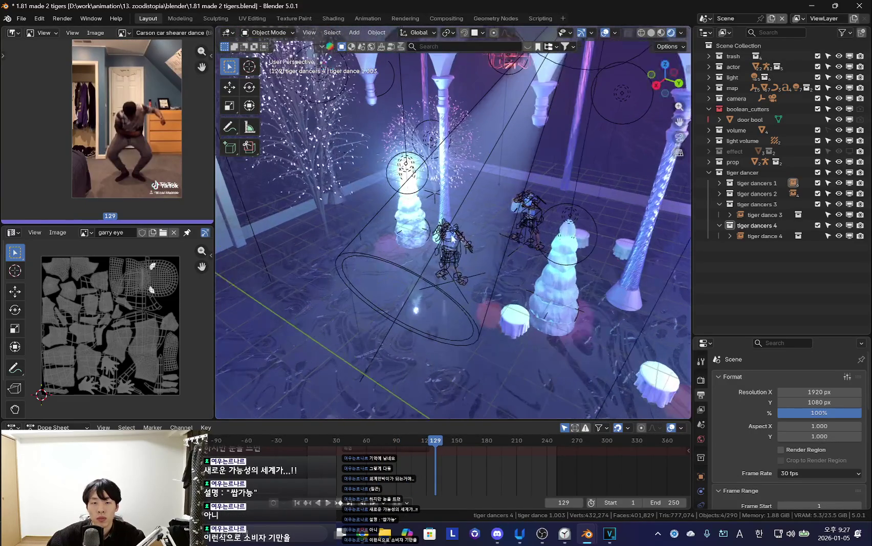
{"action": "key", "text": "Delete"}
{"action": "mouse_move", "coordinate": [530, 208]}
{"action": "middle_mouse_down"}
{"action": "mouse_move", "coordinate": [450, 271]}
{"action": "mouse_move", "coordinate": [471, 288]}
{"action": "mouse_move", "coordinate": [507, 285]}
{"action": "middle_mouse_up"}
{"action": "key", "text": "shift+alt+z"}
{"action": "left_click", "coordinate": [490, 218]}
{"action": "mouse_move", "coordinate": [490, 218]}
{"action": "middle_mouse_down"}
{"action": "mouse_move", "coordinate": [542, 311]}
{"action": "mouse_move", "coordinate": [450, 305]}
{"action": "middle_mouse_up"}
{"action": "key", "text": "Delete"}
Select several more unwanted tiger dancers and delete them.
{"action": "left_click", "coordinate": [450, 306]}
{"action": "left_click", "coordinate": [412, 281], "text": "shift"}
{"action": "mouse_move", "coordinate": [412, 281]}
{"action": "middle_mouse_down"}
{"action": "mouse_move", "coordinate": [495, 247]}
{"action": "mouse_move", "coordinate": [491, 256]}
{"action": "middle_mouse_up"}
{"action": "left_click", "coordinate": [492, 256]}
{"action": "left_click", "coordinate": [481, 292]}
{"action": "left_click", "coordinate": [441, 240], "text": "shift"}
{"action": "left_click", "coordinate": [439, 218]}
{"action": "mouse_move", "coordinate": [439, 219]}
{"action": "middle_mouse_down"}
{"action": "mouse_move", "coordinate": [456, 337]}
{"action": "mouse_move", "coordinate": [591, 315]}
{"action": "mouse_move", "coordinate": [582, 309]}
{"action": "middle_mouse_up"}
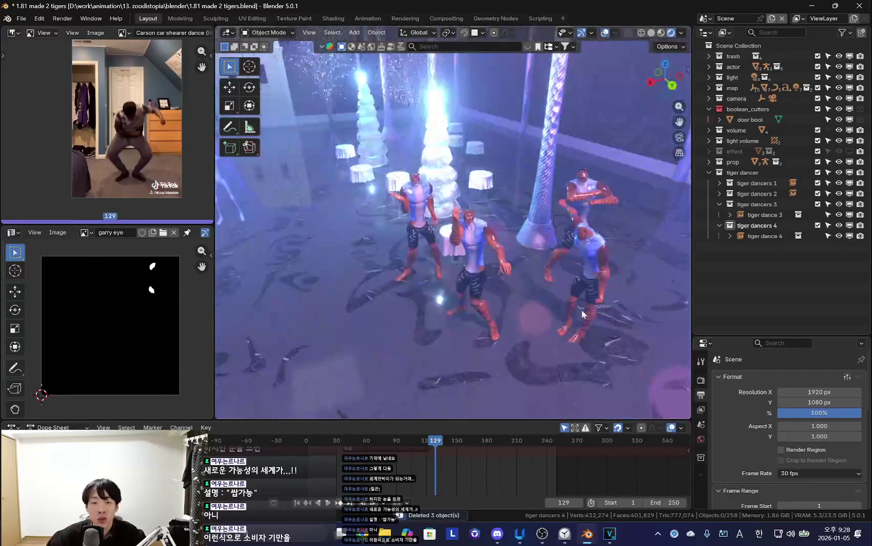
Select four dancers including tiger dance 3 and tiger dance 1, expanding tiger dancers 1 and 2.
{"action": "left_click", "coordinate": [597, 275]}
{"action": "middle_click_drag", "start_coordinate": [598, 276], "coordinate": [444, 252]}
{"action": "left_click", "coordinate": [444, 252], "text": "shift"}
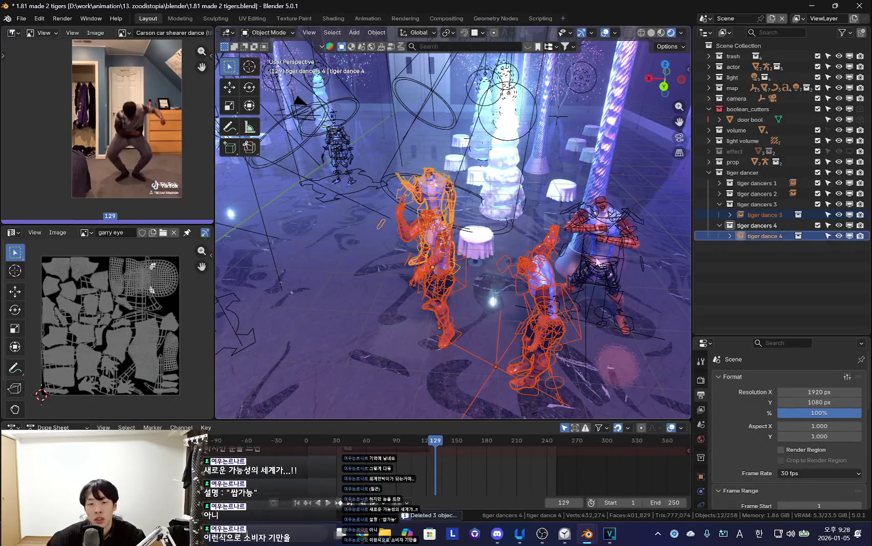
{"action": "left_click", "coordinate": [600, 237], "text": "shift"}
{"action": "middle_click_drag", "start_coordinate": [599, 237], "coordinate": [583, 252]}
{"action": "left_click_drag", "start_coordinate": [719, 194], "coordinate": [719, 183]}
{"action": "middle_click_drag", "start_coordinate": [640, 256], "coordinate": [621, 329]}
Duplicate the four dancers, moving the copies along Y into position.
{"action": "key", "text": "shift+d"}
{"action": "key", "text": "y"}
{"action": "mouse_move", "coordinate": [448, 368]}
{"action": "middle_mouse_down"}
{"action": "mouse_move", "coordinate": [382, 275]}
{"action": "mouse_move", "coordinate": [365, 284]}
{"action": "mouse_move", "coordinate": [627, 351]}
{"action": "middle_mouse_up"}
{"action": "key", "text": "g"}
{"action": "left_click", "coordinate": [365, 285]}
{"action": "left_click", "coordinate": [481, 327]}
{"action": "mouse_move", "coordinate": [481, 328]}
{"action": "middle_mouse_down"}
{"action": "mouse_move", "coordinate": [387, 338]}
{"action": "mouse_move", "coordinate": [263, 311]}
{"action": "mouse_move", "coordinate": [630, 323]}
{"action": "middle_mouse_up"}
Make another set of linked copies and place them along the X axis.
{"action": "key", "text": "r"}
{"action": "left_click", "coordinate": [387, 338]}
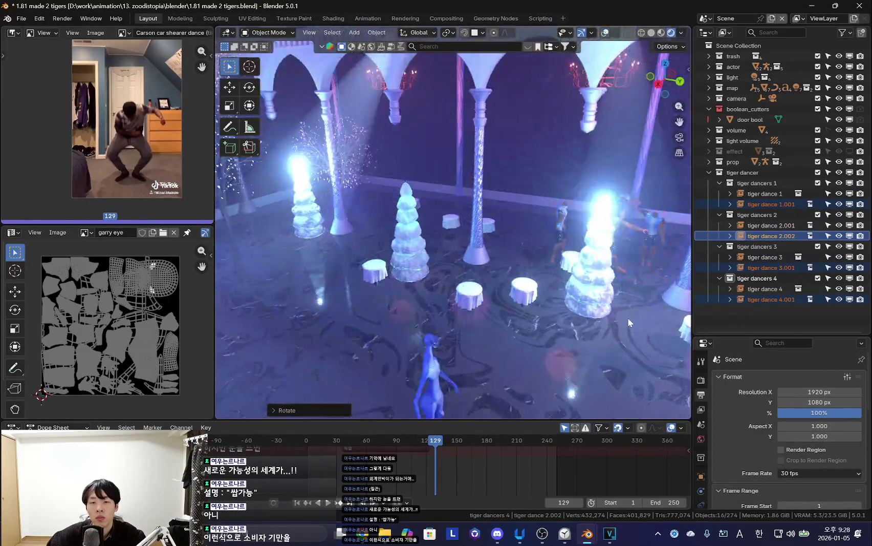
{"action": "left_click", "coordinate": [531, 292]}
{"action": "mouse_move", "coordinate": [531, 292]}
{"action": "middle_mouse_down"}
{"action": "mouse_move", "coordinate": [452, 319]}
{"action": "mouse_move", "coordinate": [570, 299]}
{"action": "mouse_move", "coordinate": [511, 323]}
{"action": "mouse_move", "coordinate": [575, 332]}
{"action": "mouse_move", "coordinate": [533, 307]}
{"action": "mouse_move", "coordinate": [502, 319]}
{"action": "mouse_move", "coordinate": [598, 352]}
{"action": "mouse_move", "coordinate": [491, 317]}
{"action": "mouse_move", "coordinate": [474, 340]}
{"action": "mouse_move", "coordinate": [417, 352]}
{"action": "middle_mouse_up"}
{"action": "key", "text": "alt+d"}
{"action": "key", "text": "x"}
{"action": "left_click", "coordinate": [431, 317]}
Make more linked copies, moving them along Y and rotating them around Z.
{"action": "key", "text": "alt+d"}
{"action": "key", "text": "y"}
{"action": "key", "text": "r"}
{"action": "key", "text": "z"}
{"action": "left_click", "coordinate": [472, 346]}
{"action": "left_click", "coordinate": [487, 340]}
{"action": "mouse_move", "coordinate": [487, 340]}
{"action": "middle_mouse_down"}
{"action": "mouse_move", "coordinate": [542, 302]}
{"action": "mouse_move", "coordinate": [428, 315]}
{"action": "mouse_move", "coordinate": [521, 331]}
{"action": "middle_mouse_up"}
Play the dance from above, deselect everything and select tiger dance 1 in the outliner.
{"action": "key", "text": "space"}
{"action": "mouse_move", "coordinate": [479, 309]}
{"action": "middle_mouse_down"}
{"action": "mouse_move", "coordinate": [535, 310]}
{"action": "mouse_move", "coordinate": [588, 223]}
{"action": "middle_mouse_up"}
{"action": "key", "text": "alt+a"}
{"action": "key", "text": "shift+alt+z"}
{"action": "key", "text": "shift+alt+z"}
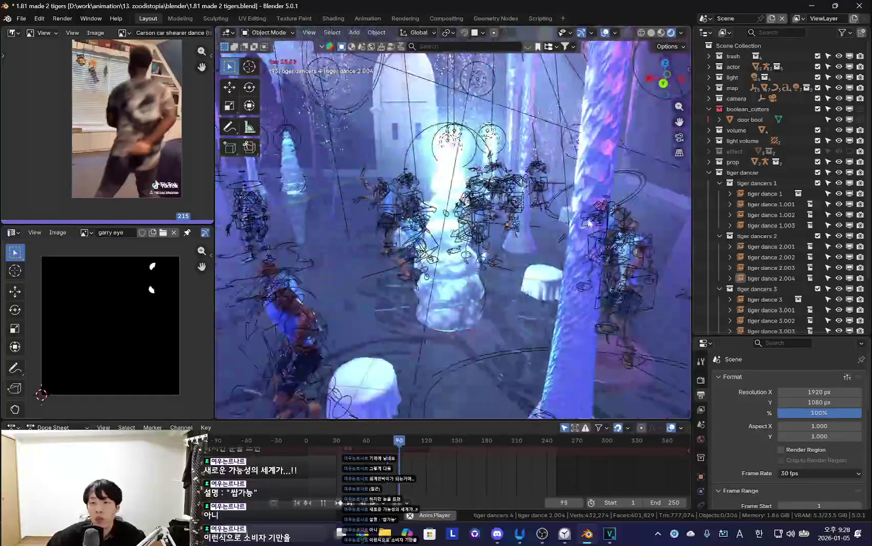
{"action": "scroll", "coordinate": [819, 210], "scroll_direction": "down", "scroll_amount": 3}
{"action": "left_click", "coordinate": [766, 134]}
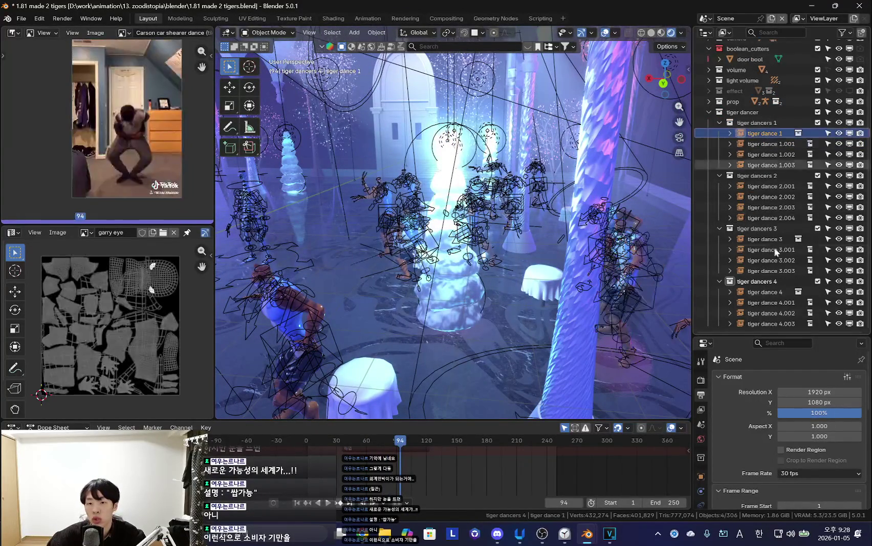
Make linked copies of the selected dancers, move them 2.996 m, and preview through the camera.
{"action": "mouse_move", "coordinate": [591, 301]}
{"action": "middle_mouse_down"}
{"action": "mouse_move", "coordinate": [538, 311]}
{"action": "mouse_move", "coordinate": [614, 326]}
{"action": "middle_mouse_up"}
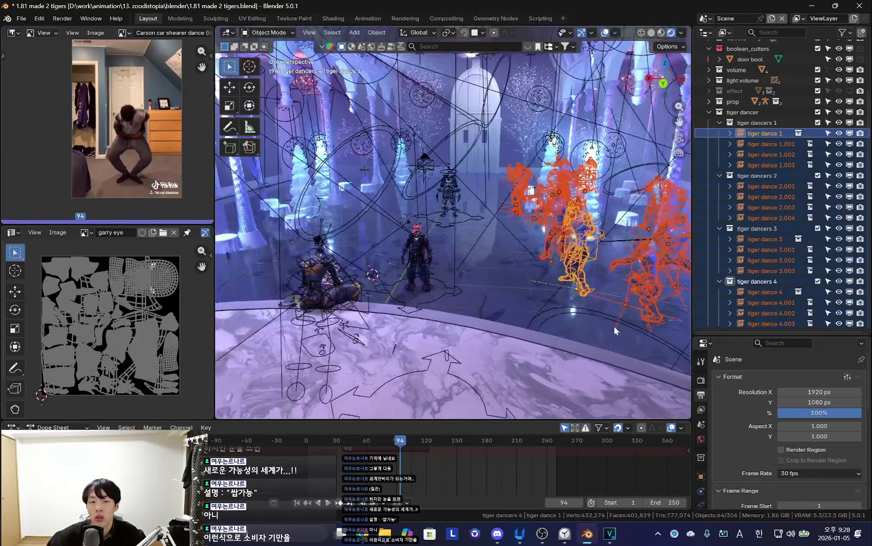
{"action": "key", "text": "shift+d"}
{"action": "left_click", "coordinate": [570, 333]}
{"action": "key", "text": "shift+alt+z"}
{"action": "key", "text": "KP_0"}
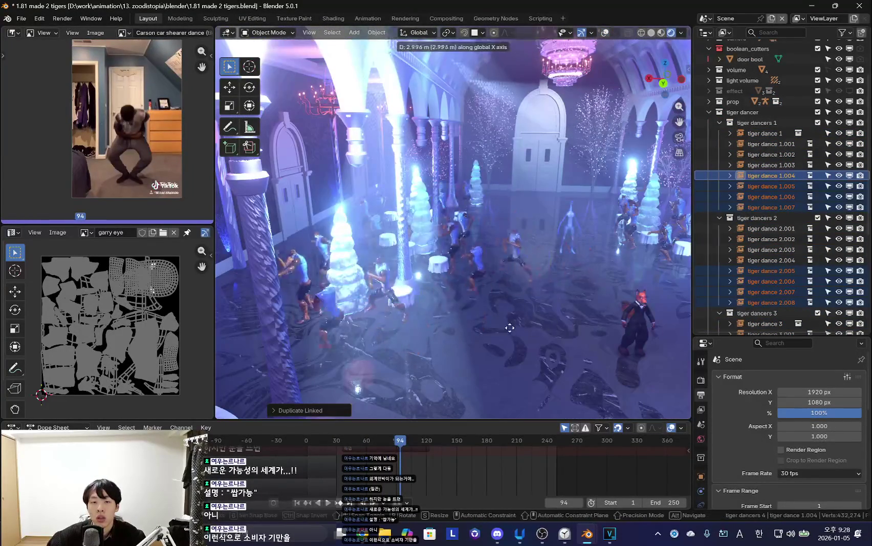
{"action": "left_click", "coordinate": [509, 328]}
{"action": "key", "text": "space"}
{"action": "key", "text": "shift+alt+z"}
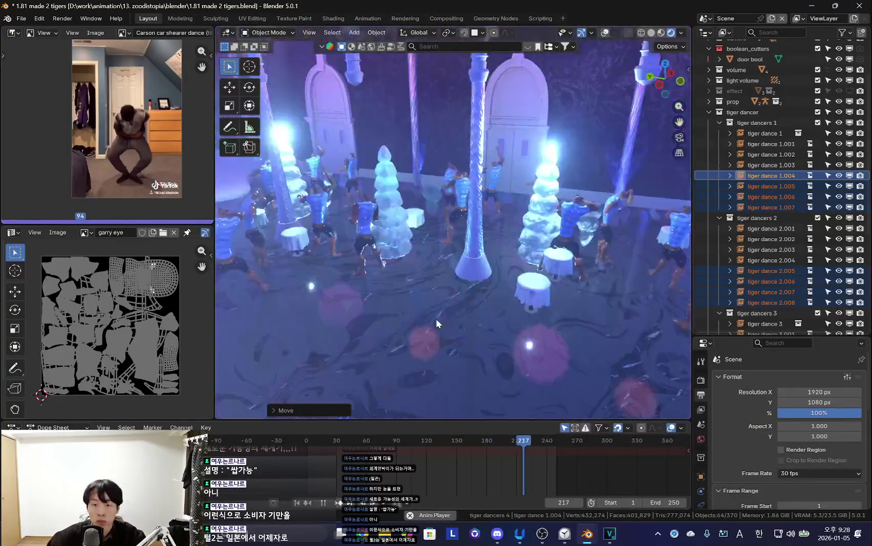
Slide tiger dance 2.008 along Y to a new spot on the floor.
{"action": "middle_click_drag", "start_coordinate": [523, 341], "coordinate": [522, 264]}
{"action": "key", "text": "shift+alt+z"}
{"action": "left_click", "coordinate": [525, 243]}
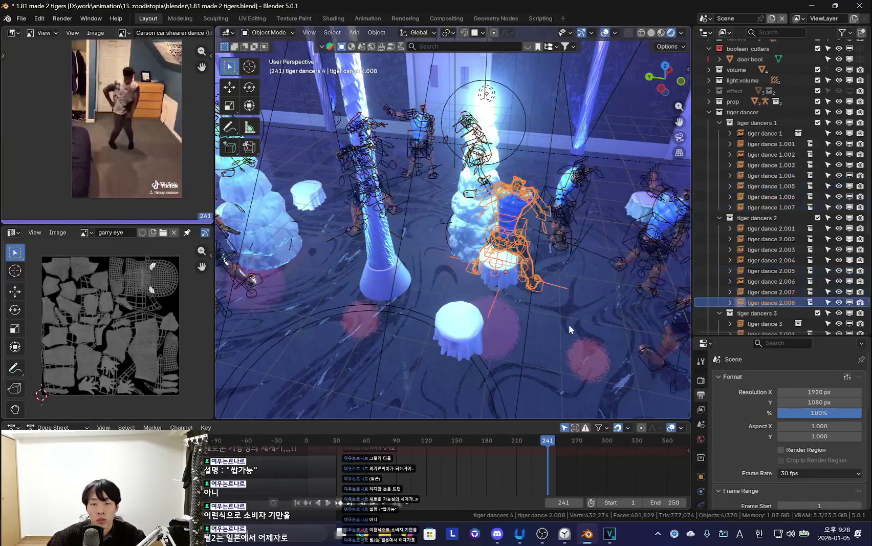
{"action": "key", "text": "shift+alt+z"}
{"action": "key", "text": "g"}
{"action": "key", "text": "y"}
{"action": "middle_click_drag", "start_coordinate": [450, 293], "coordinate": [502, 316]}
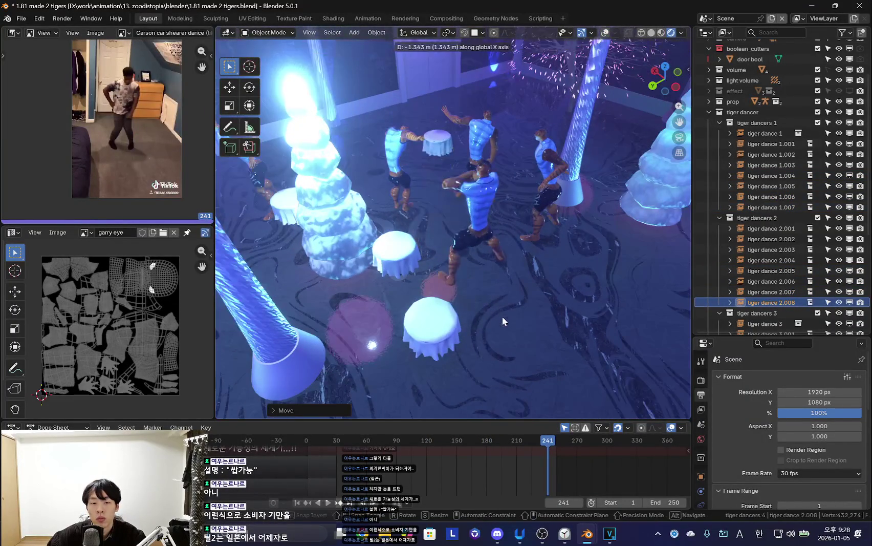
Remove the reference dance video from the Image Editor.
{"action": "scroll", "coordinate": [178, 38], "scroll_direction": "right", "scroll_amount": 2}
{"action": "left_click", "coordinate": [185, 34]}
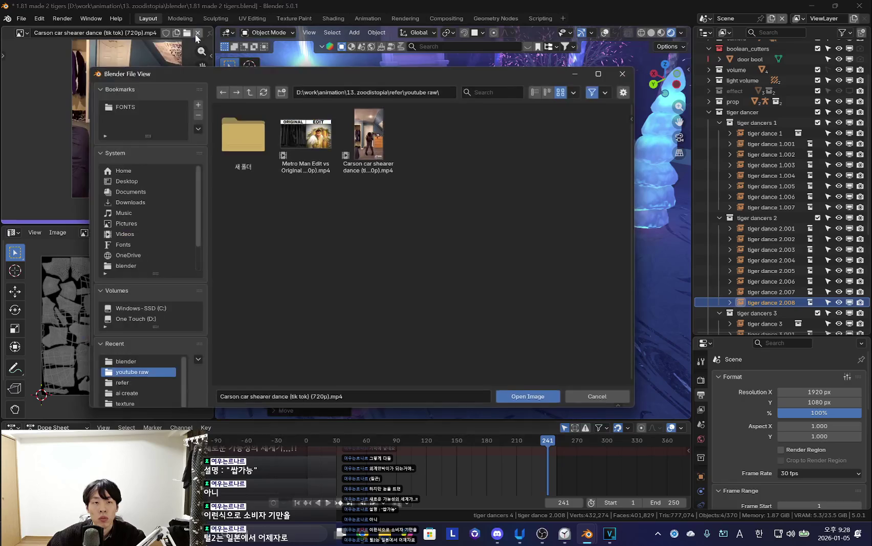
{"action": "left_click", "coordinate": [623, 73]}
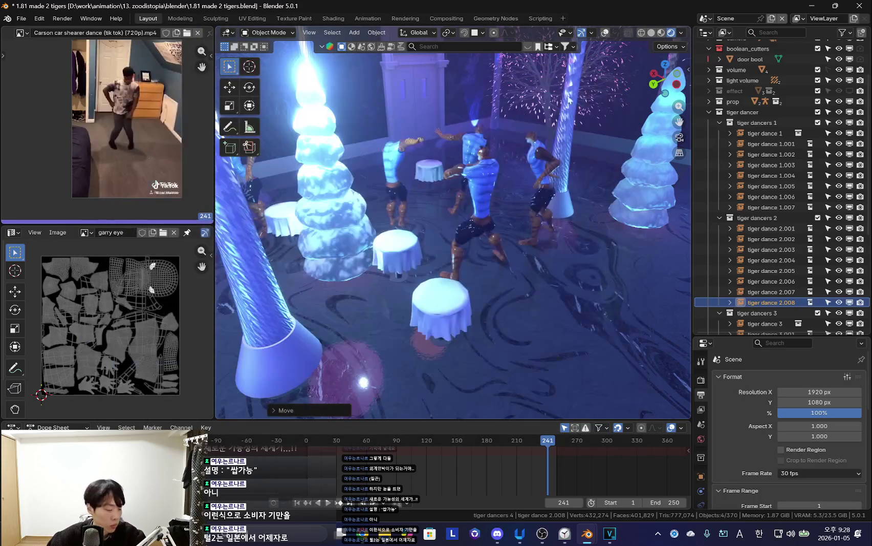
{"action": "left_click", "coordinate": [198, 32]}
Rotate tiger dance 1.007 to a new orientation among the tables.
{"action": "key", "text": "shift+alt+z"}
{"action": "mouse_move", "coordinate": [460, 256]}
{"action": "middle_mouse_down"}
{"action": "mouse_move", "coordinate": [521, 241]}
{"action": "mouse_move", "coordinate": [608, 349]}
{"action": "mouse_move", "coordinate": [555, 333]}
{"action": "mouse_move", "coordinate": [560, 297]}
{"action": "middle_mouse_up"}
{"action": "right_click", "coordinate": [559, 331]}
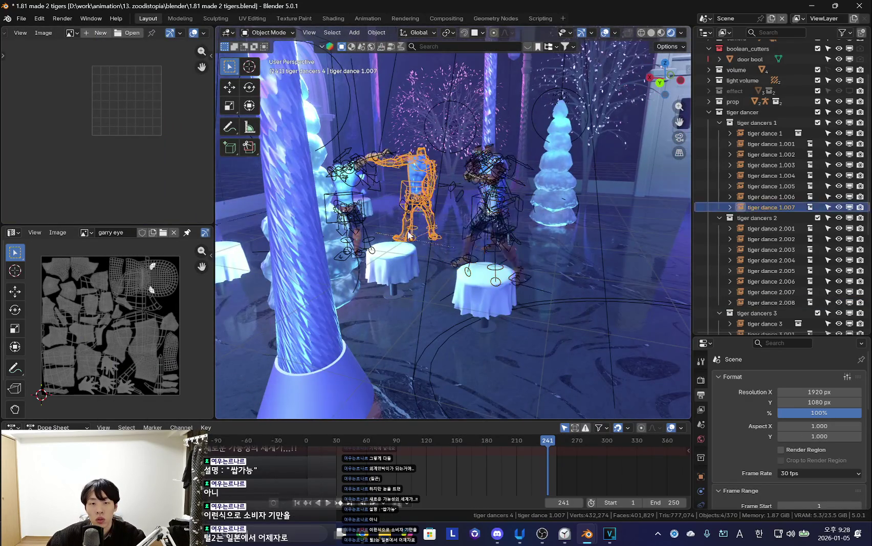
{"action": "middle_click_drag", "start_coordinate": [409, 235], "coordinate": [517, 278]}
{"action": "key", "text": "shift+alt+z"}
{"action": "key", "text": "r"}
{"action": "left_click", "coordinate": [323, 264]}
Rotate the dancer once more, then bring up the Danawa search tab in Chrome.
{"action": "middle_click_drag", "start_coordinate": [322, 264], "coordinate": [487, 291]}
{"action": "key", "text": "r"}
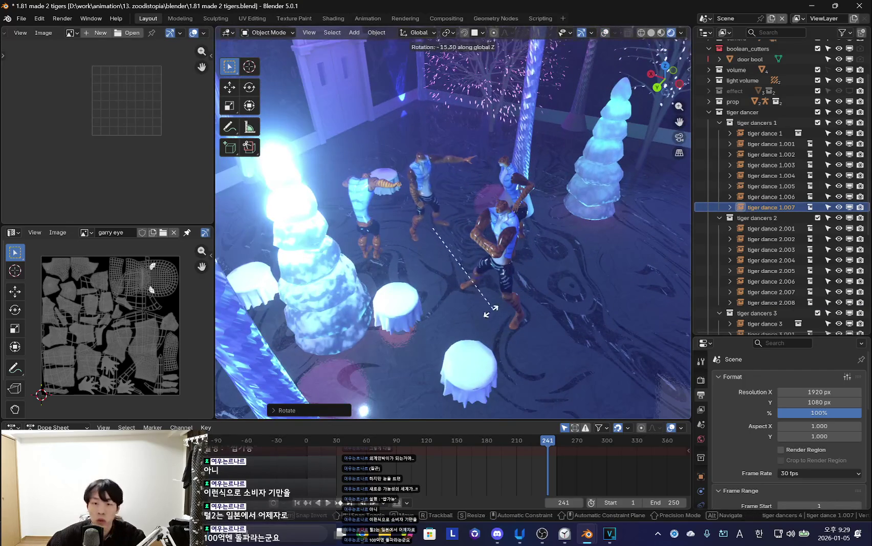
{"action": "key", "text": "shift+alt+z"}
{"action": "key", "text": "r"}
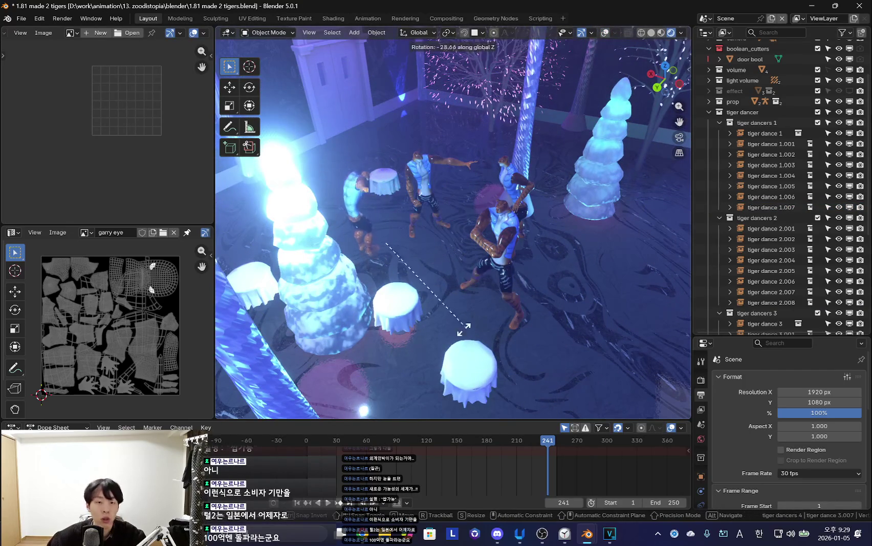
{"action": "mouse_move", "coordinate": [416, 295]}
{"action": "middle_mouse_down"}
{"action": "mouse_move", "coordinate": [442, 298]}
{"action": "mouse_move", "coordinate": [410, 315]}
{"action": "mouse_move", "coordinate": [461, 320]}
{"action": "middle_mouse_up"}
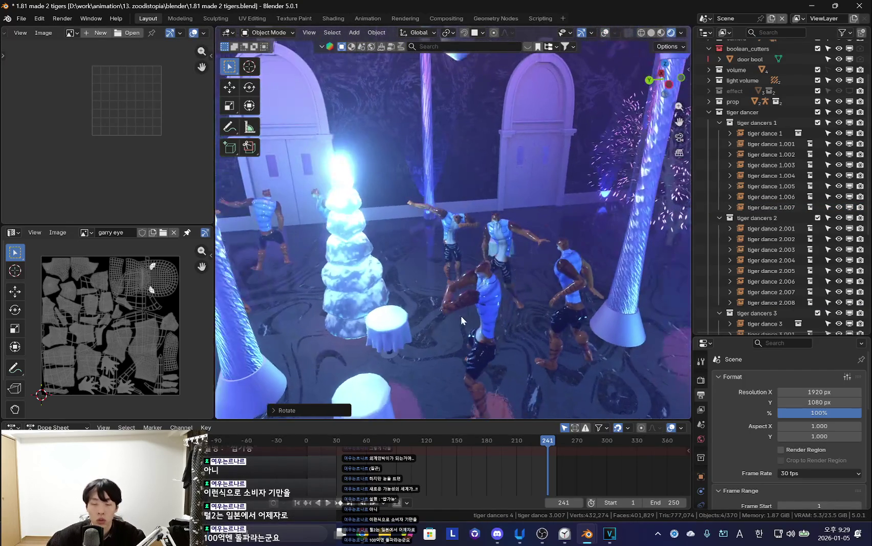
{"action": "key", "text": "alt+Tab"}
{"action": "left_click", "coordinate": [488, 15]}
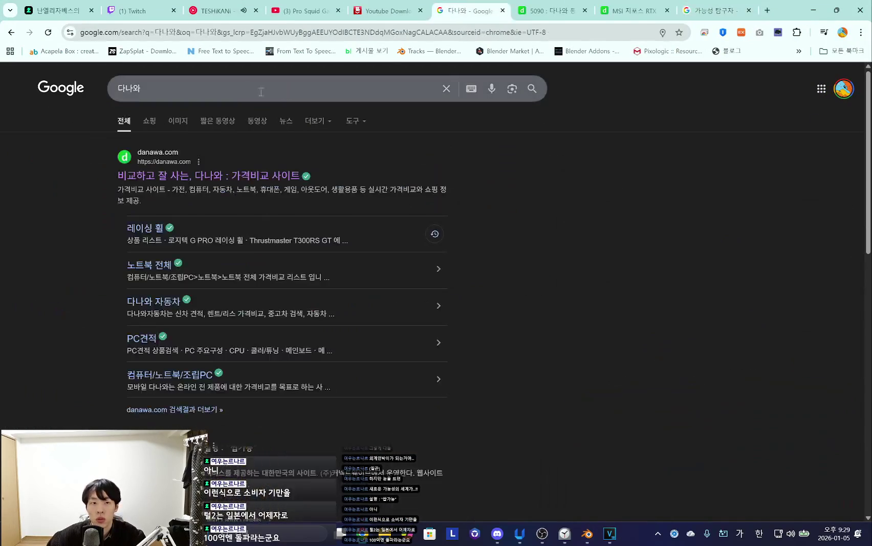
Search 계산기 on Google, select the 5000000 calculator result, and minimize Chrome.
{"action": "type", "text": "0"}
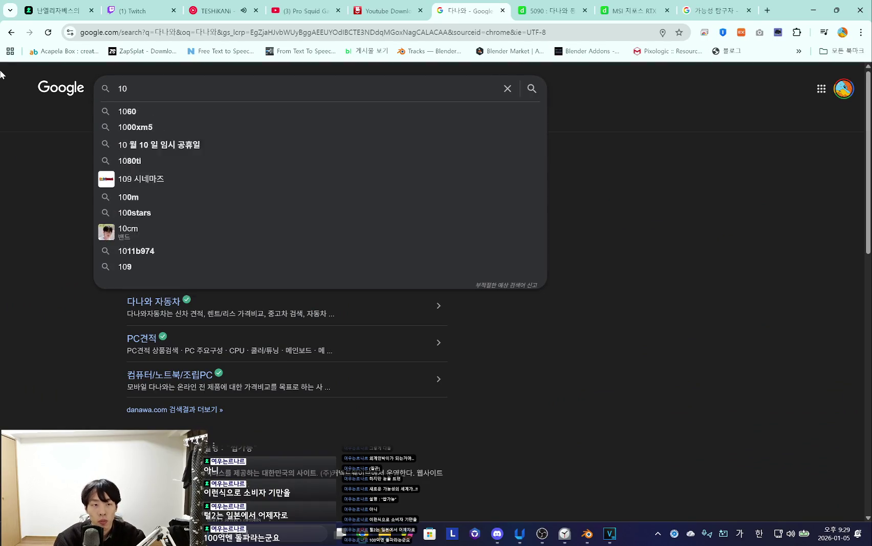
{"action": "type", "text": "0기"}
{"action": "key", "text": "Return"}
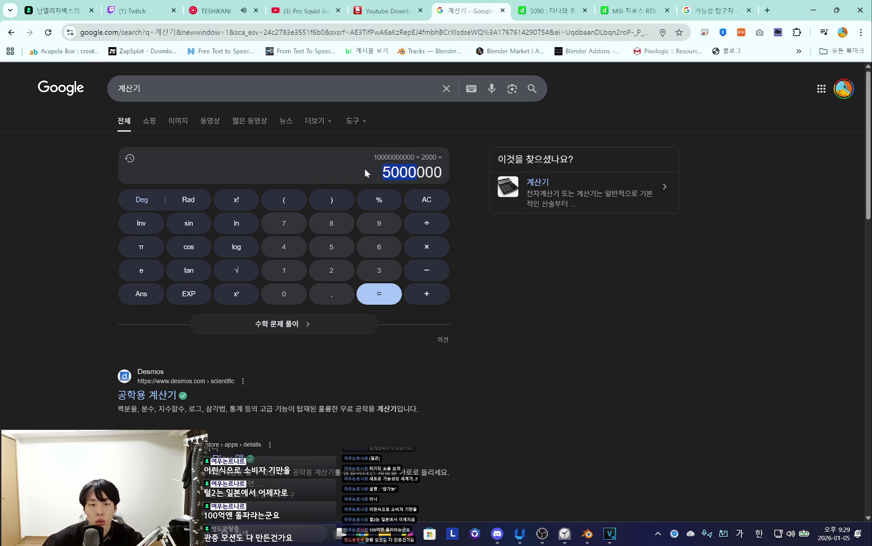
{"action": "left_click_drag", "start_coordinate": [436, 170], "coordinate": [370, 167]}
{"action": "double_click", "coordinate": [395, 172]}
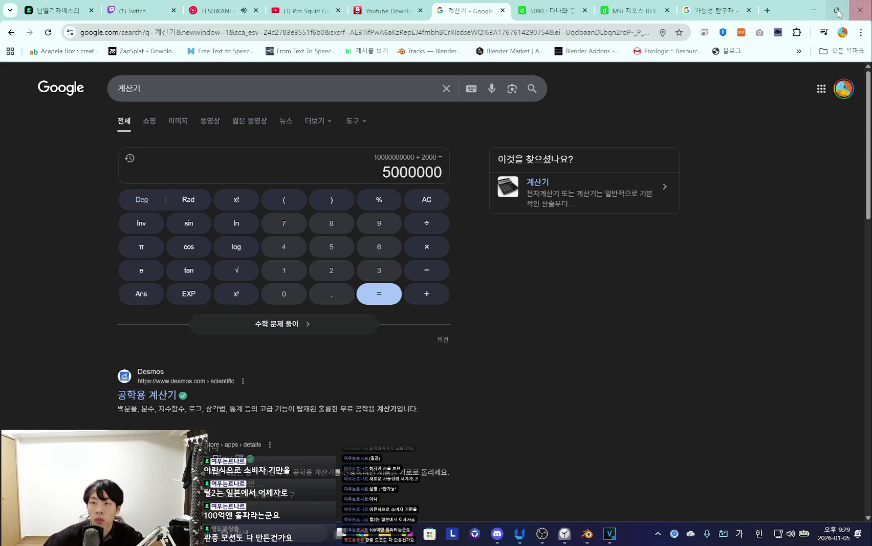
{"action": "left_click", "coordinate": [838, 13]}
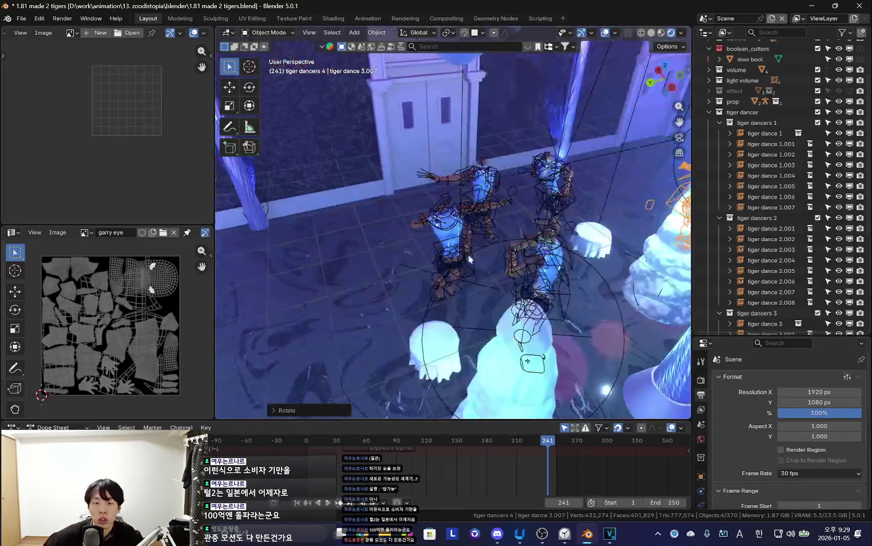
Move tiger dance 3.006 along Y to a new floor position.
{"action": "middle_click_drag", "start_coordinate": [469, 259], "coordinate": [466, 277]}
{"action": "key", "text": "shift+alt+z"}
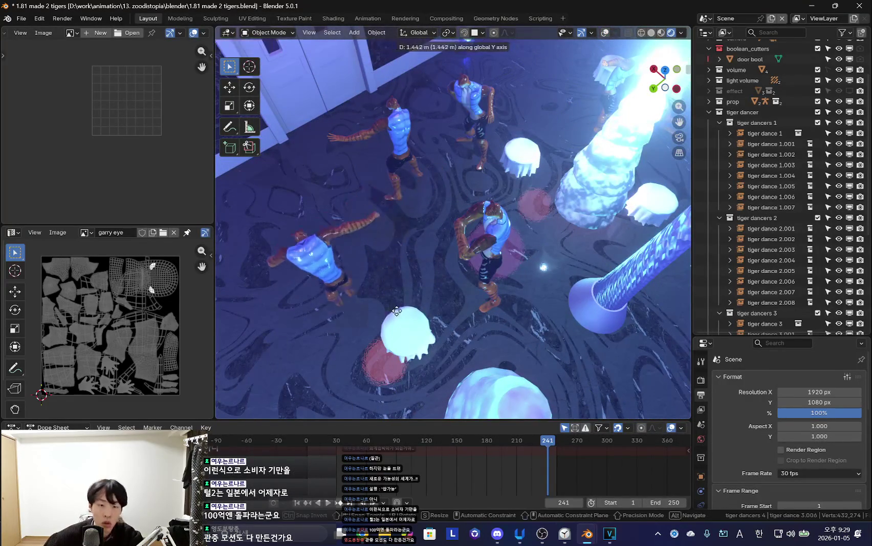
{"action": "left_click", "coordinate": [396, 311]}
Rotate tiger dance 1.006 and play the dance animation to check the arrangement.
{"action": "left_click", "coordinate": [389, 220], "text": "shift"}
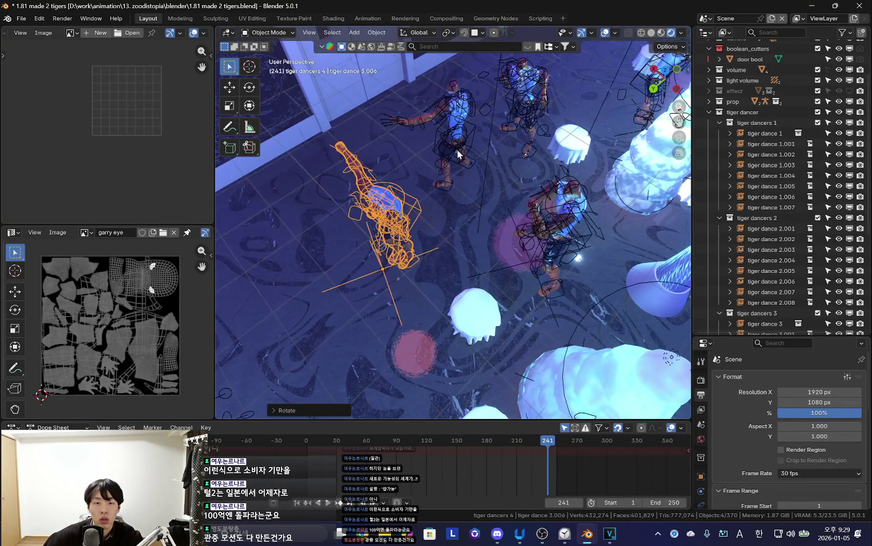
{"action": "middle_click_drag", "start_coordinate": [457, 149], "coordinate": [461, 215]}
{"action": "key", "text": "shift+alt+z"}
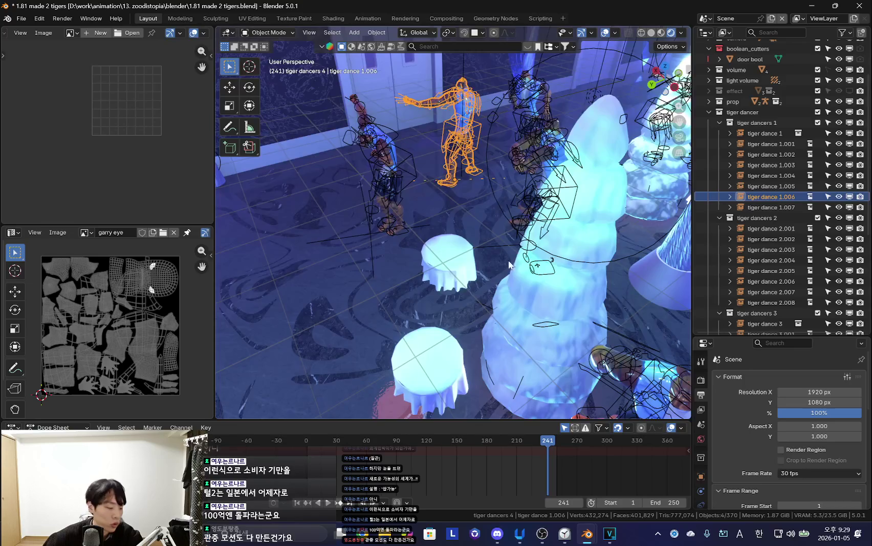
{"action": "key", "text": "shift+alt+z"}
{"action": "middle_click_drag", "start_coordinate": [509, 264], "coordinate": [522, 305]}
{"action": "left_click", "coordinate": [524, 82]}
{"action": "key", "text": "space"}
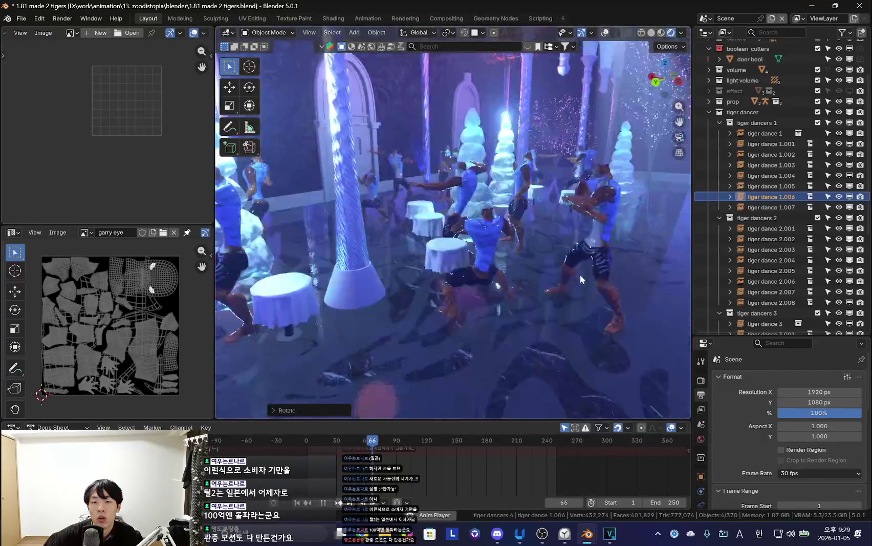
{"action": "key", "text": "shift+alt+z"}
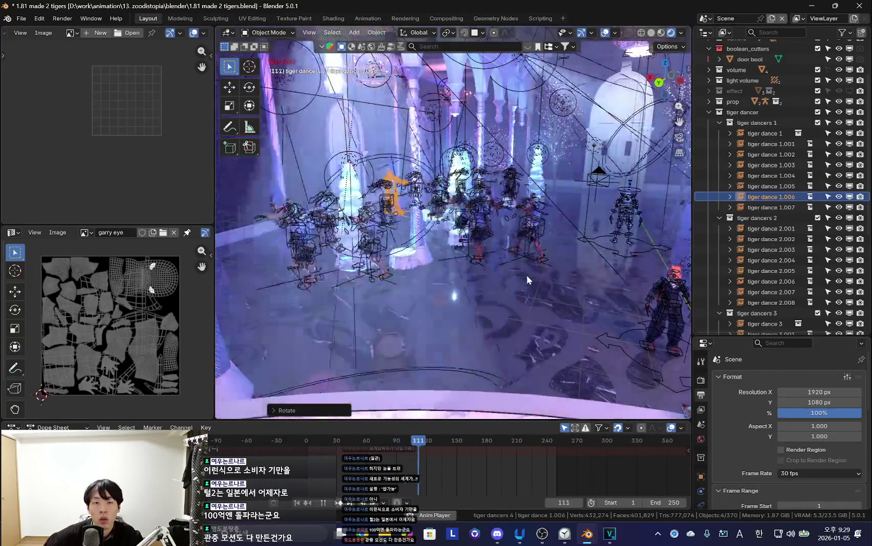
Delete tiger dances 4.007, 3.002, 3.004, 2.008, 2.005 and 2.001.
{"action": "scroll", "coordinate": [792, 248], "scroll_direction": "down", "scroll_amount": 8}
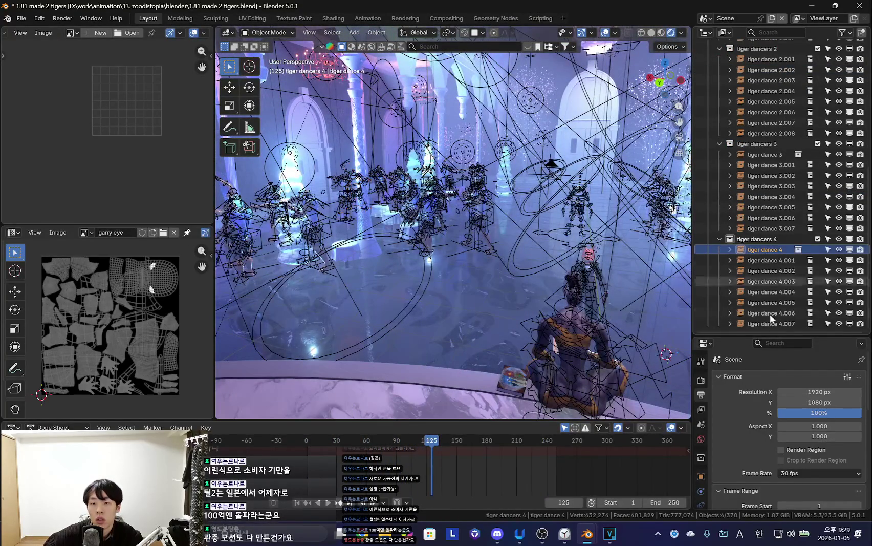
{"action": "left_click", "coordinate": [780, 323], "text": "ctrl"}
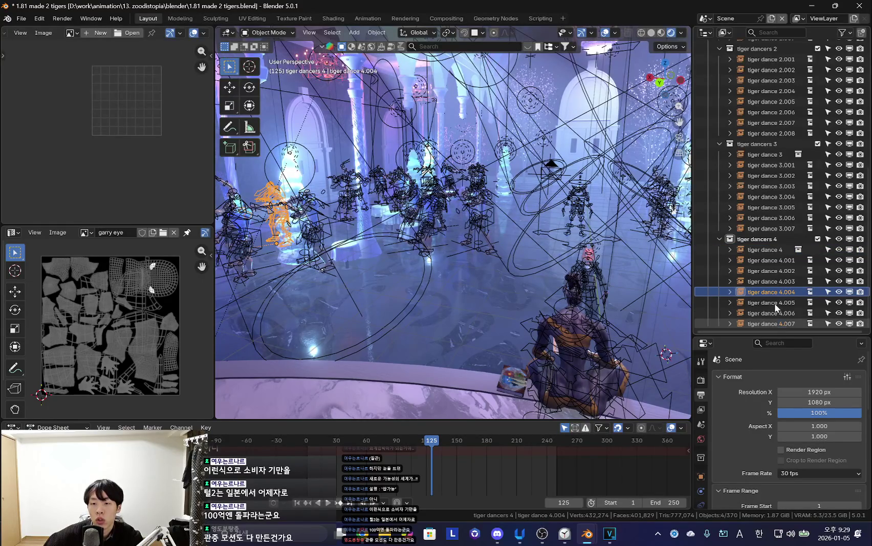
{"action": "left_click", "coordinate": [775, 175], "text": "ctrl"}
{"action": "scroll", "coordinate": [764, 156], "scroll_direction": "up", "scroll_amount": 2}
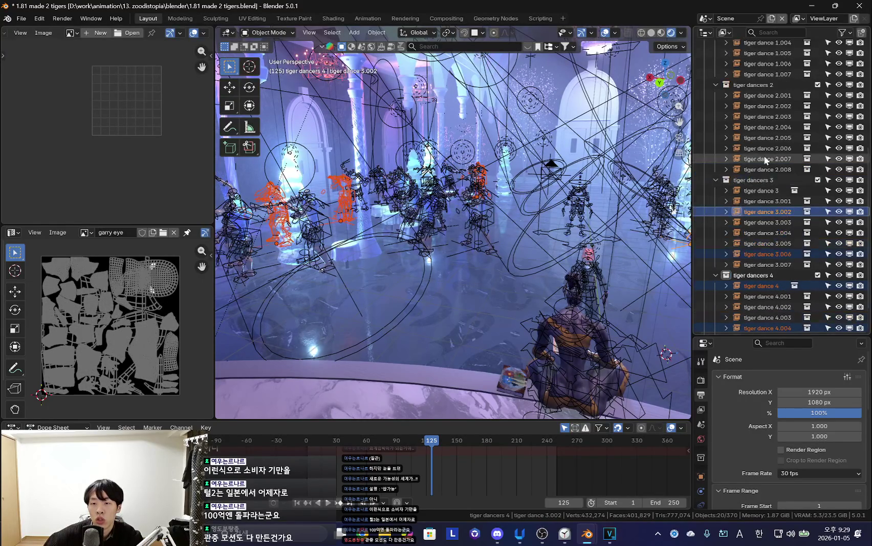
{"action": "left_click", "coordinate": [764, 233], "text": "ctrl"}
{"action": "scroll", "coordinate": [778, 205], "scroll_direction": "up", "scroll_amount": 2}
{"action": "left_click", "coordinate": [773, 190], "text": "ctrl"}
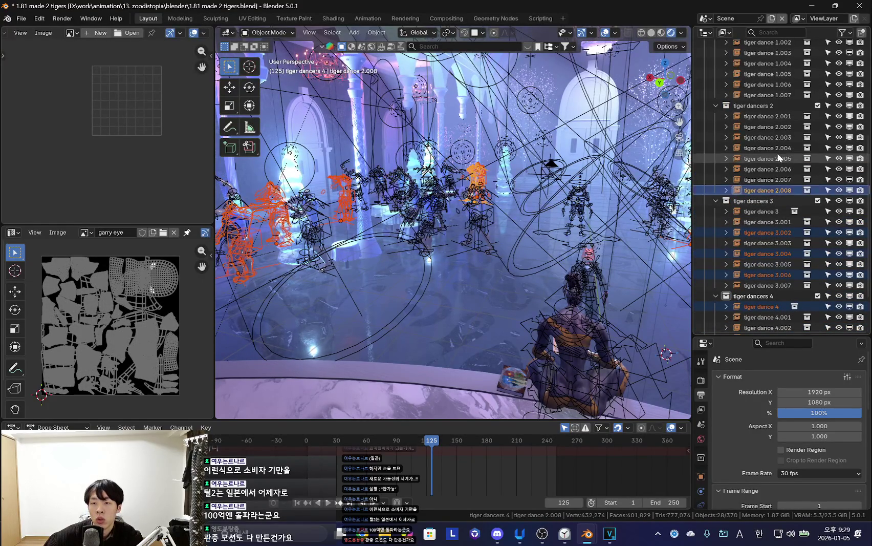
{"action": "left_click", "coordinate": [773, 158], "text": "ctrl"}
{"action": "left_click", "coordinate": [774, 116], "text": "ctrl"}
{"action": "scroll", "coordinate": [759, 180], "scroll_direction": "up", "scroll_amount": 5}
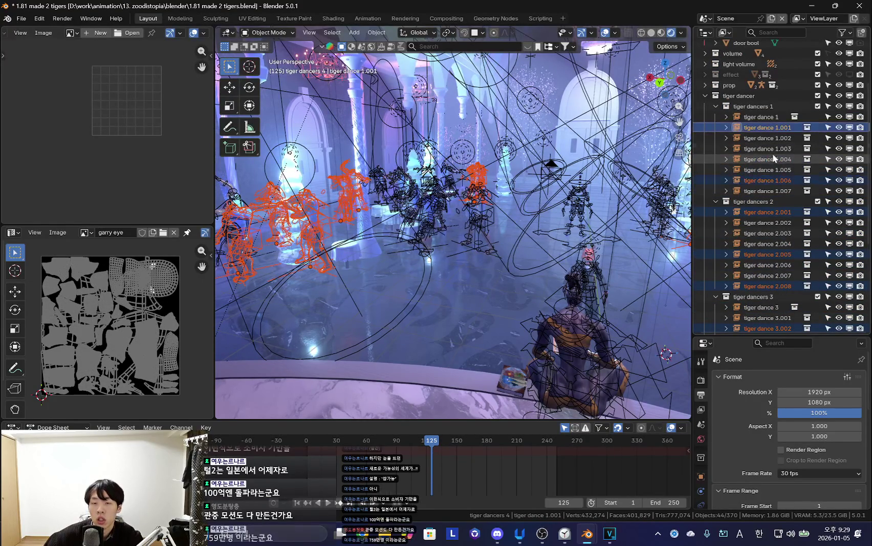
{"action": "key", "text": "KP_Decimal"}
{"action": "key", "text": "x"}
{"action": "left_click", "coordinate": [581, 202]}
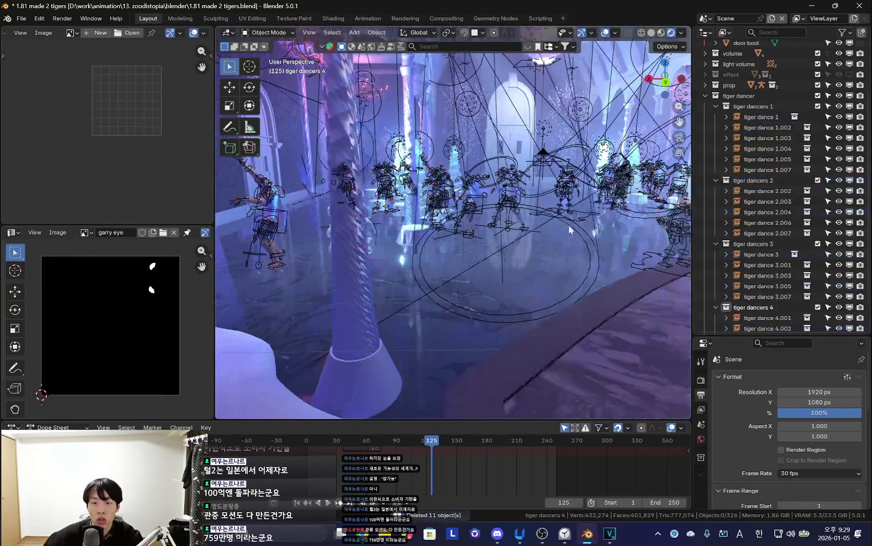
Delete tiger dances 1.004 and 2.004.
{"action": "middle_click_drag", "start_coordinate": [570, 230], "coordinate": [563, 287]}
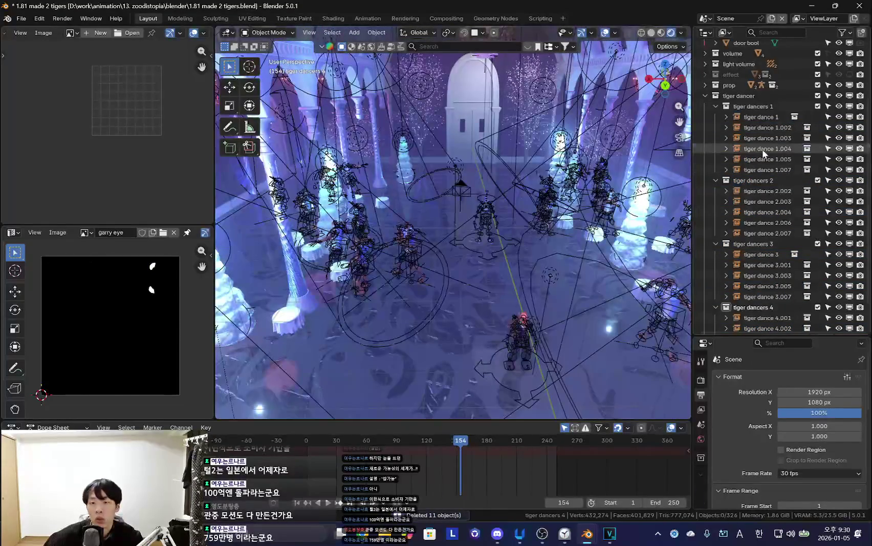
{"action": "left_click", "coordinate": [762, 149]}
{"action": "left_click", "coordinate": [771, 210], "text": "ctrl"}
{"action": "key", "text": "KP_Decimal"}
{"action": "key", "text": "x"}
{"action": "left_click", "coordinate": [483, 234]}
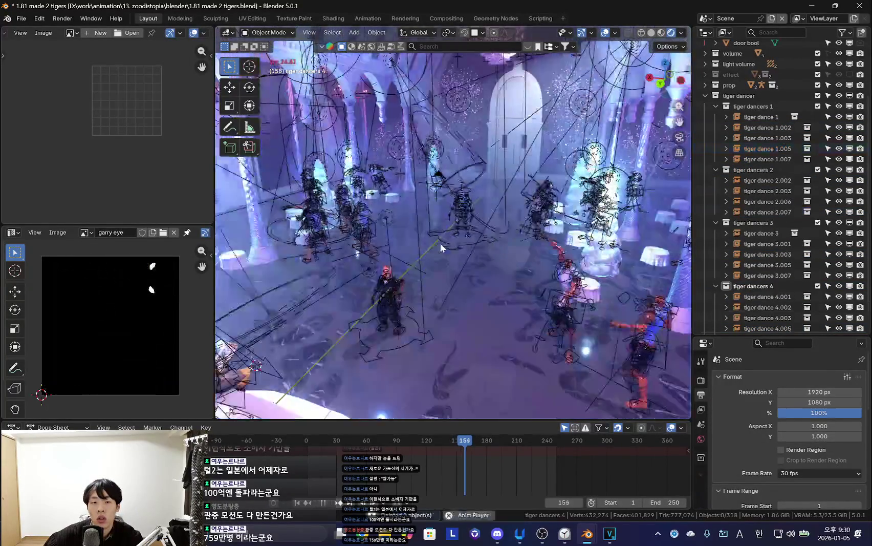
Delete tiger dance 3.005 and hide the tiger dancer collection in the viewport.
{"action": "mouse_move", "coordinate": [484, 241]}
{"action": "middle_mouse_down"}
{"action": "mouse_move", "coordinate": [492, 243]}
{"action": "mouse_move", "coordinate": [460, 255]}
{"action": "middle_mouse_up"}
{"action": "key", "text": "shift+alt+z"}
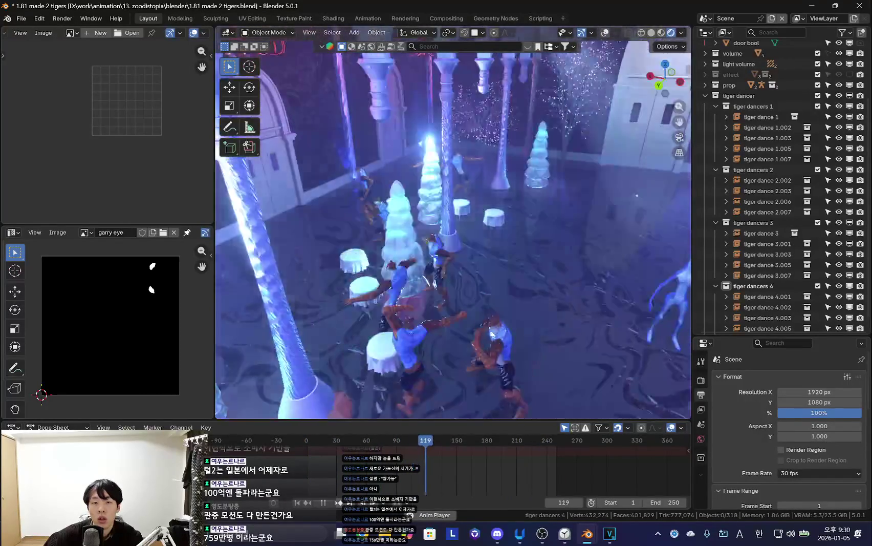
{"action": "key", "text": "space"}
{"action": "key", "text": "shift+alt+z"}
{"action": "mouse_move", "coordinate": [493, 284]}
{"action": "middle_mouse_down"}
{"action": "mouse_move", "coordinate": [404, 256]}
{"action": "mouse_move", "coordinate": [494, 279]}
{"action": "middle_mouse_up"}
{"action": "left_click", "coordinate": [404, 256]}
{"action": "key", "text": "shift+alt+z"}
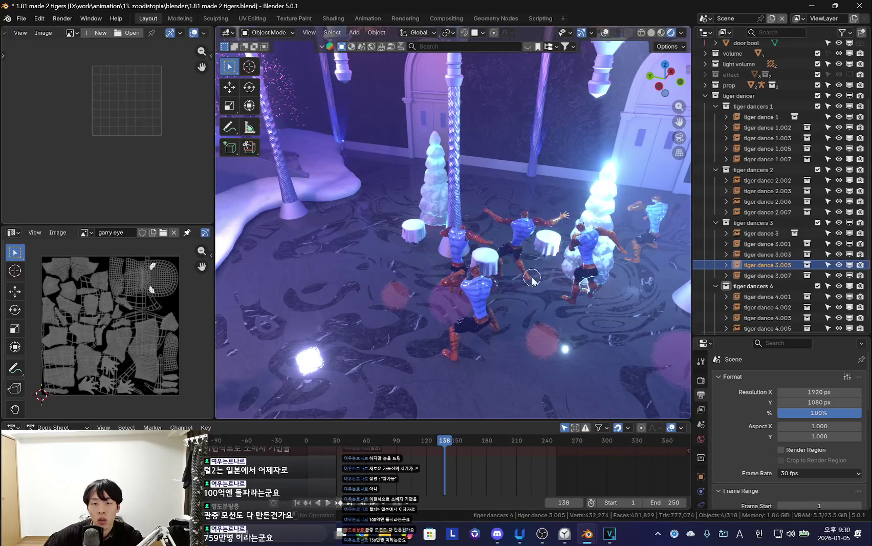
{"action": "key", "text": "shift+alt+z"}
{"action": "key", "text": "x"}
{"action": "left_click", "coordinate": [487, 260]}
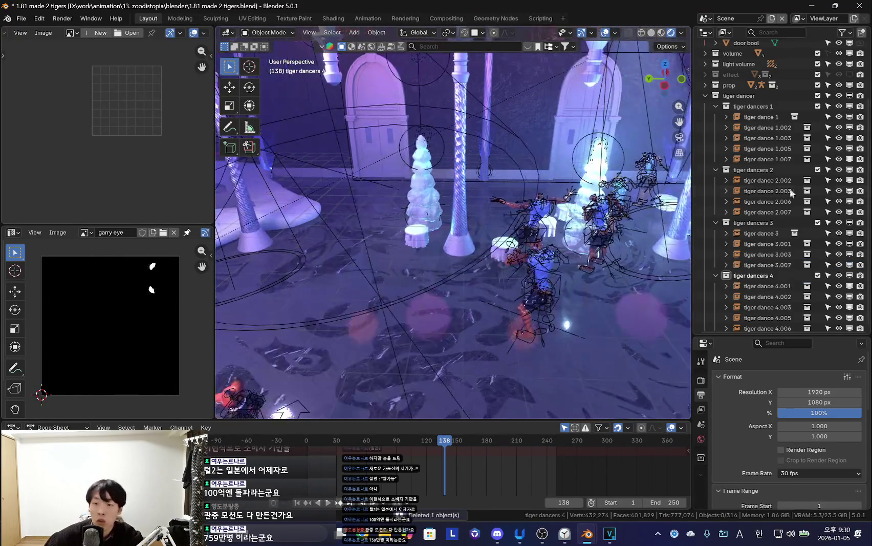
{"action": "left_click", "coordinate": [706, 96]}
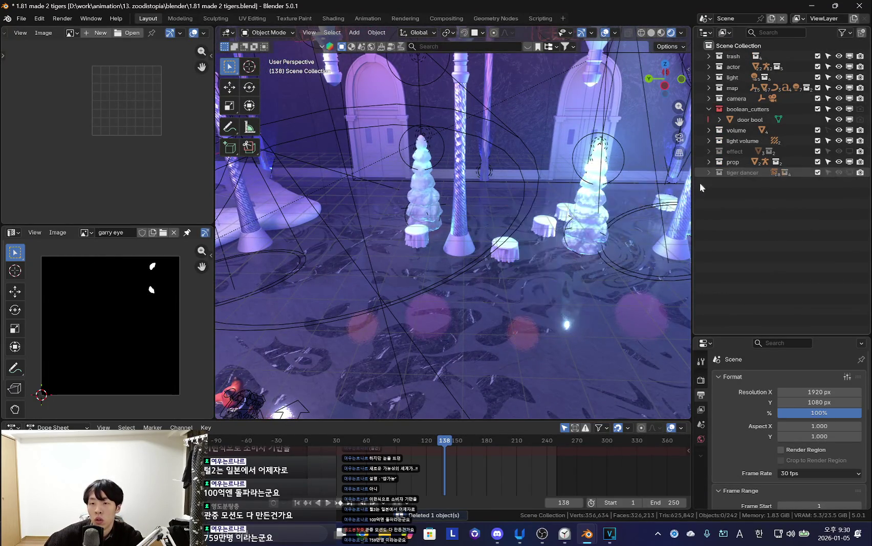
{"action": "key", "text": "space"}
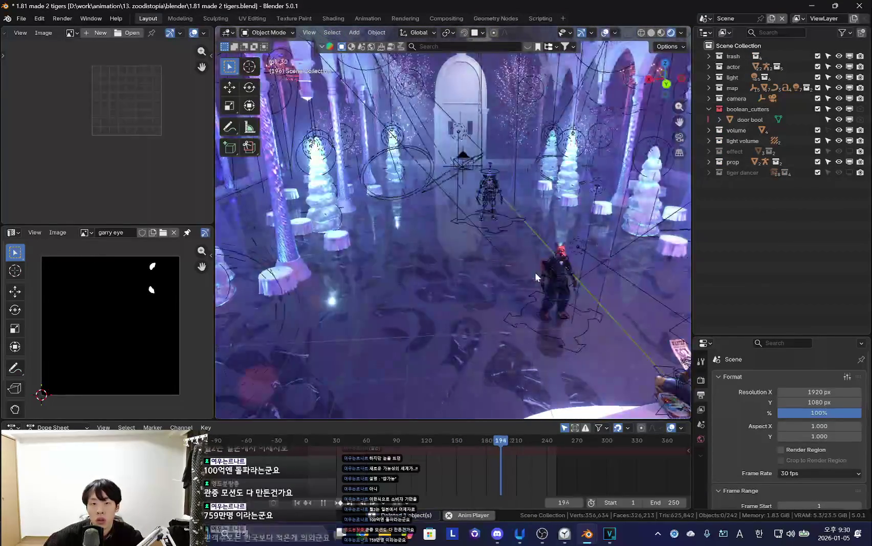
Re-enable the tiger dancer collection and add rotated linked duplicates of the selected dancers.
{"action": "key", "text": "space"}
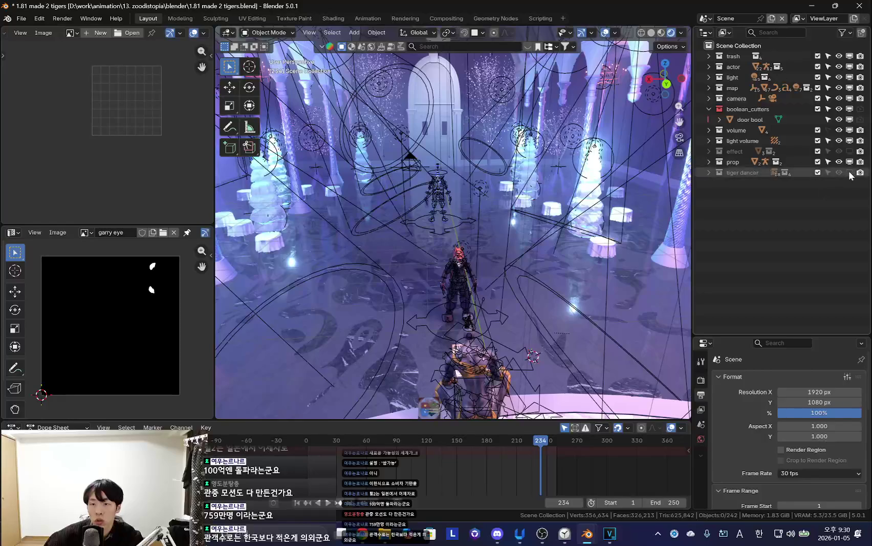
{"action": "left_click", "coordinate": [850, 173]}
{"action": "key", "text": "space"}
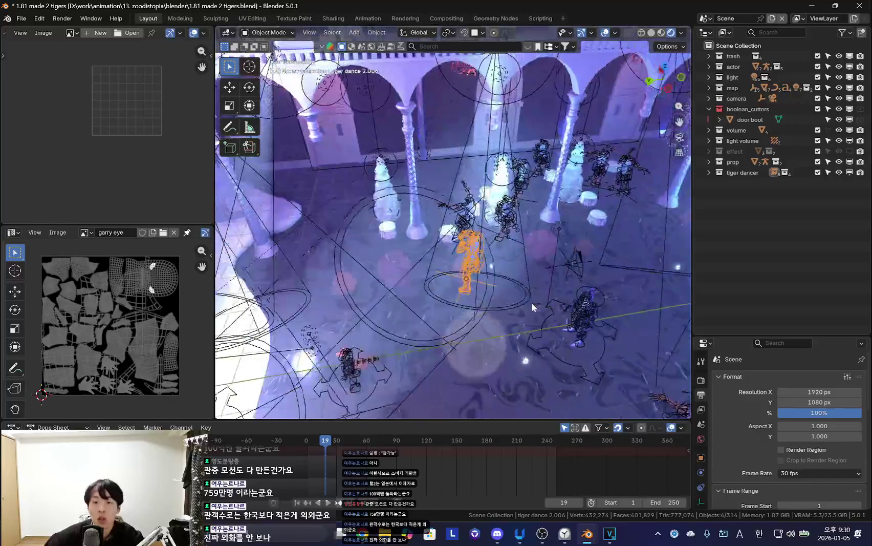
{"action": "middle_click_drag", "start_coordinate": [532, 307], "coordinate": [424, 300]}
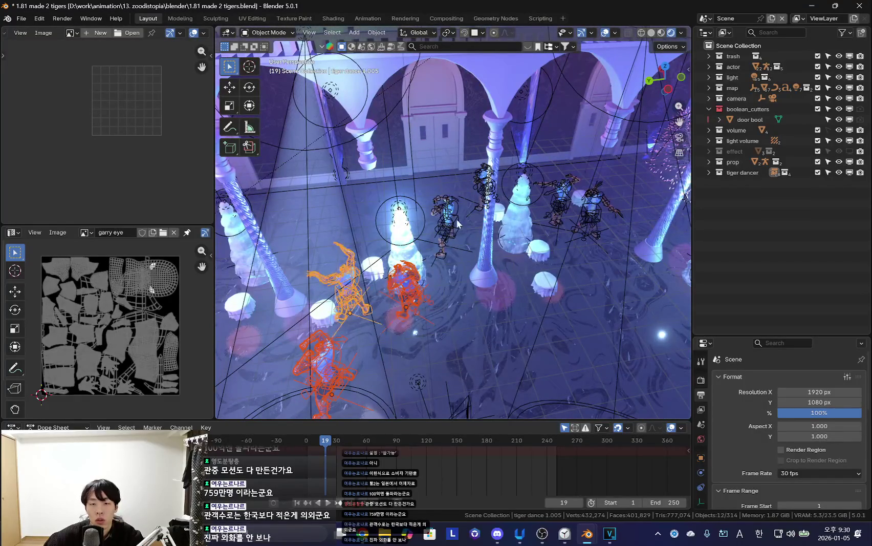
{"action": "mouse_move", "coordinate": [479, 298]}
{"action": "middle_mouse_down"}
{"action": "mouse_move", "coordinate": [477, 224]}
{"action": "mouse_move", "coordinate": [538, 307]}
{"action": "mouse_move", "coordinate": [537, 261]}
{"action": "middle_mouse_up"}
{"action": "key", "text": "alt+d"}
{"action": "left_click", "coordinate": [546, 323]}
{"action": "key", "text": "r"}
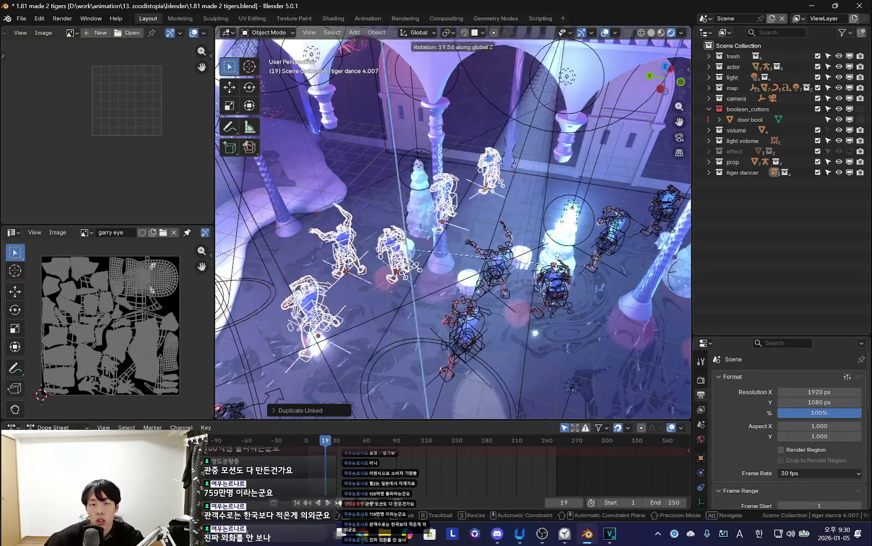
{"action": "middle_click_drag", "start_coordinate": [466, 325], "coordinate": [443, 326]}
{"action": "mouse_move", "coordinate": [561, 320]}
{"action": "middle_mouse_down"}
{"action": "mouse_move", "coordinate": [448, 288]}
{"action": "mouse_move", "coordinate": [411, 324]}
{"action": "mouse_move", "coordinate": [514, 328]}
{"action": "mouse_move", "coordinate": [365, 345]}
{"action": "mouse_move", "coordinate": [460, 299]}
{"action": "mouse_move", "coordinate": [531, 355]}
{"action": "mouse_move", "coordinate": [513, 301]}
{"action": "mouse_move", "coordinate": [541, 285]}
{"action": "mouse_move", "coordinate": [517, 261]}
{"action": "middle_mouse_up"}
Linked-duplicate another group of dancers, turn them to new directions, and play the animation.
{"action": "left_click", "coordinate": [501, 238]}
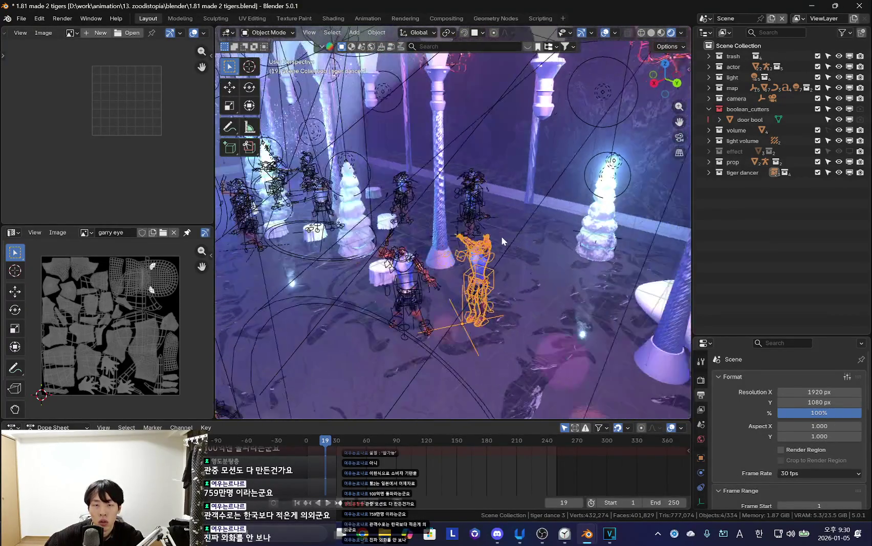
{"action": "left_click", "coordinate": [471, 184], "text": "shift"}
{"action": "mouse_move", "coordinate": [478, 173]}
{"action": "middle_mouse_down"}
{"action": "mouse_move", "coordinate": [589, 305]}
{"action": "mouse_move", "coordinate": [608, 294]}
{"action": "middle_mouse_up"}
{"action": "left_click", "coordinate": [589, 305], "text": "shift"}
{"action": "key", "text": "alt+d"}
{"action": "key", "text": "r"}
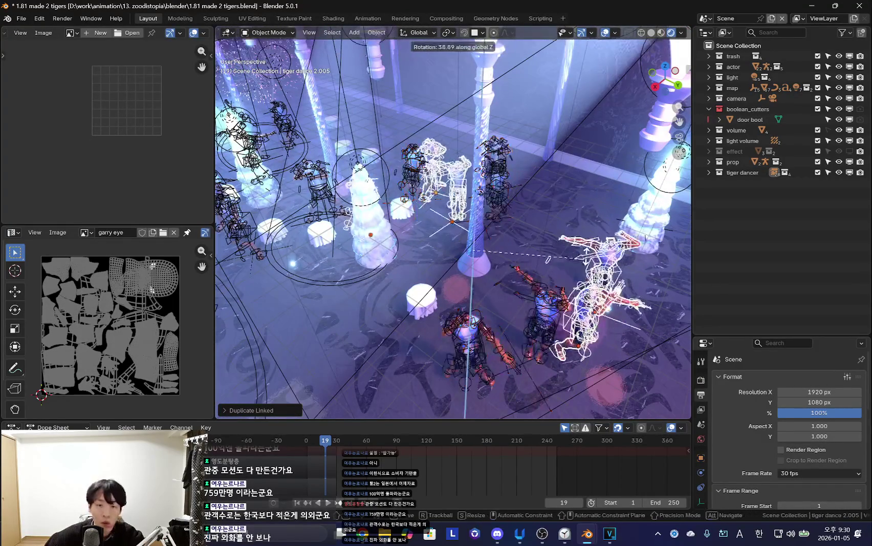
{"action": "left_click", "coordinate": [519, 145]}
{"action": "mouse_move", "coordinate": [519, 146]}
{"action": "middle_mouse_down"}
{"action": "mouse_move", "coordinate": [462, 326]}
{"action": "mouse_move", "coordinate": [407, 322]}
{"action": "mouse_move", "coordinate": [421, 349]}
{"action": "mouse_move", "coordinate": [458, 327]}
{"action": "mouse_move", "coordinate": [456, 302]}
{"action": "mouse_move", "coordinate": [434, 311]}
{"action": "mouse_move", "coordinate": [465, 304]}
{"action": "mouse_move", "coordinate": [451, 294]}
{"action": "middle_mouse_up"}
{"action": "key", "text": "g"}
{"action": "left_click", "coordinate": [462, 327]}
{"action": "key", "text": "shift+alt+z"}
{"action": "key", "text": "space"}
{"action": "key", "text": "shift+alt+z"}
{"action": "key", "text": "shift+alt+z"}
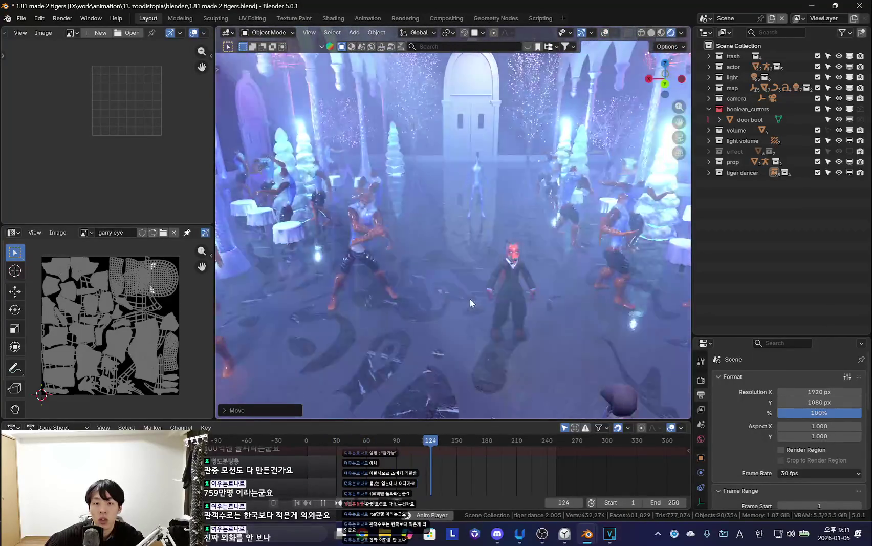
Pause and resume the dance playback with overlays toggled to review the crowd.
{"action": "key", "text": "shift+alt+z"}
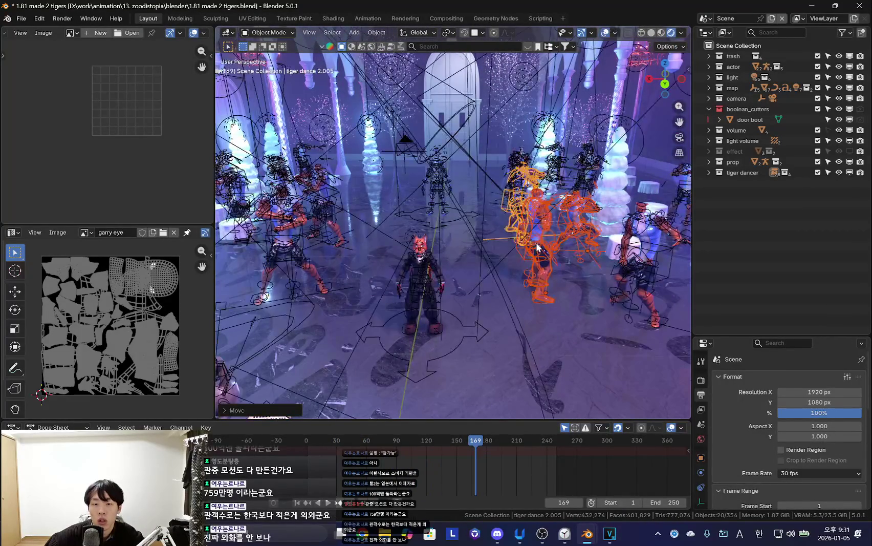
{"action": "key", "text": "space"}
{"action": "key", "text": "shift+alt+z"}
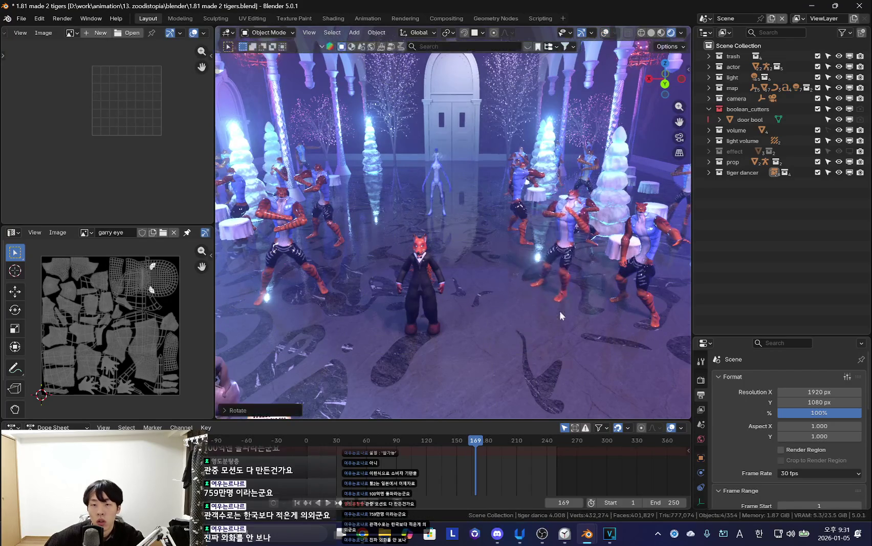
{"action": "key", "text": "space"}
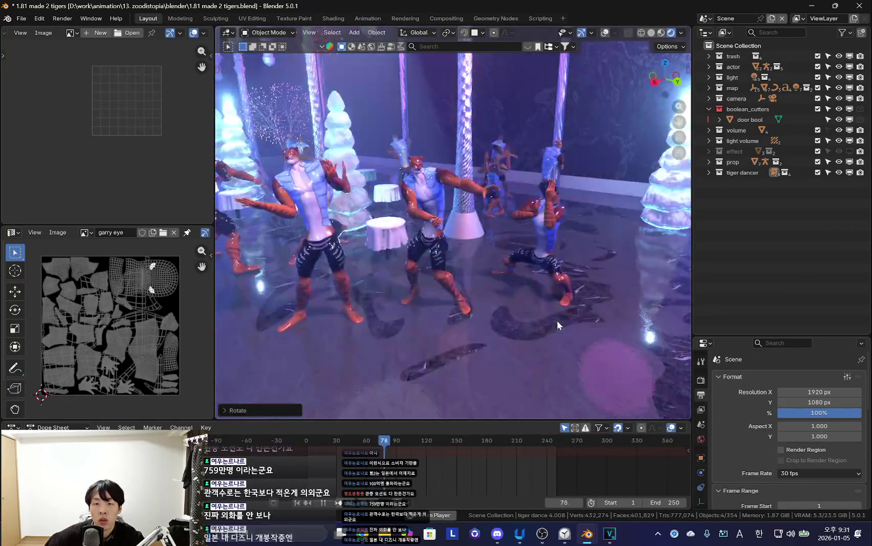
{"action": "key", "text": "space"}
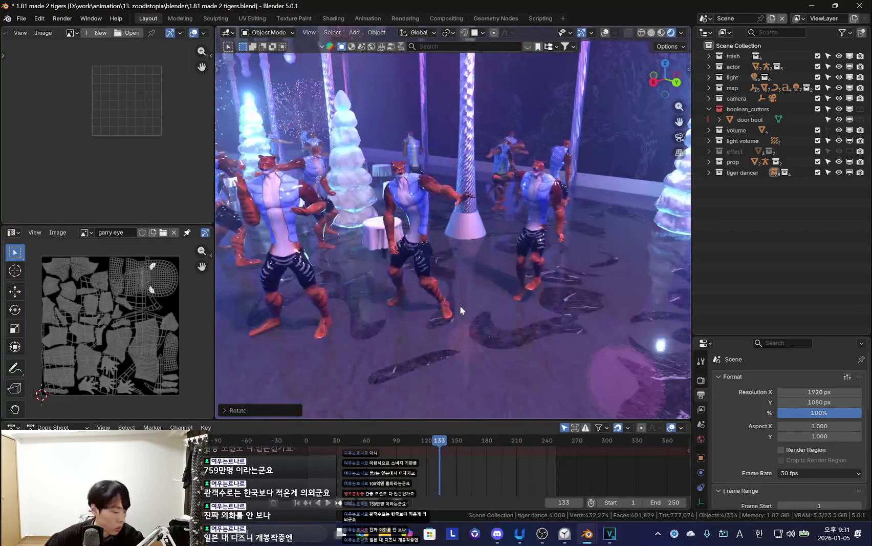
Move the suited dancer into the left foreground, away from the crowd's centre.
{"action": "middle_click_drag", "start_coordinate": [460, 305], "coordinate": [513, 318]}
{"action": "left_click", "coordinate": [546, 315]}
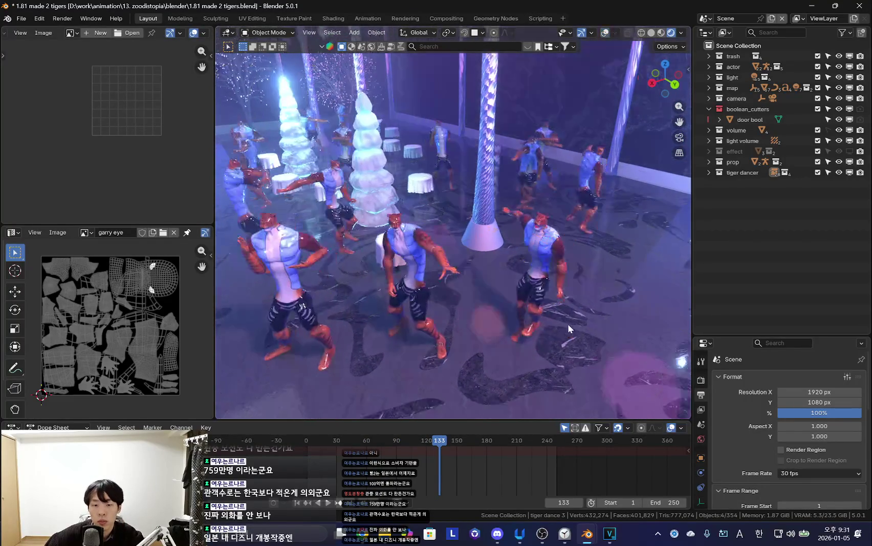
{"action": "key", "text": "r"}
{"action": "key", "text": "g"}
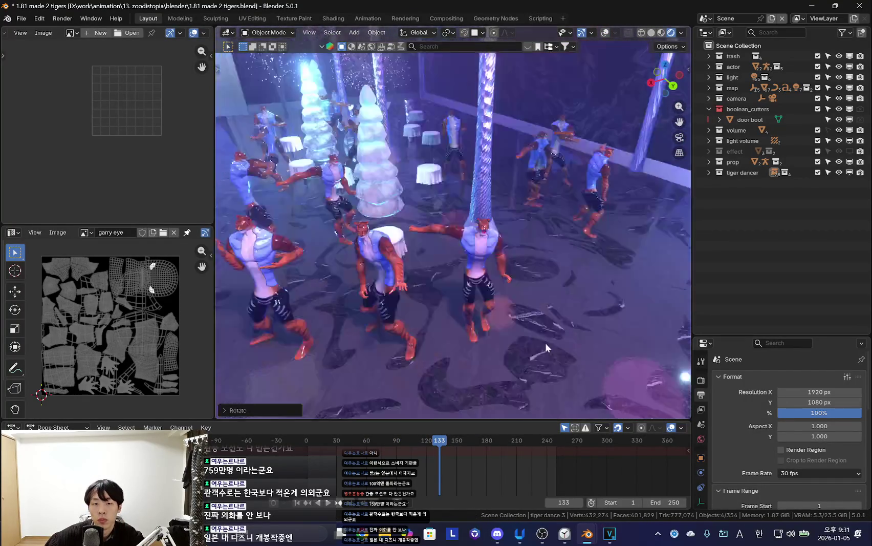
{"action": "left_click", "coordinate": [498, 302]}
{"action": "key", "text": "g"}
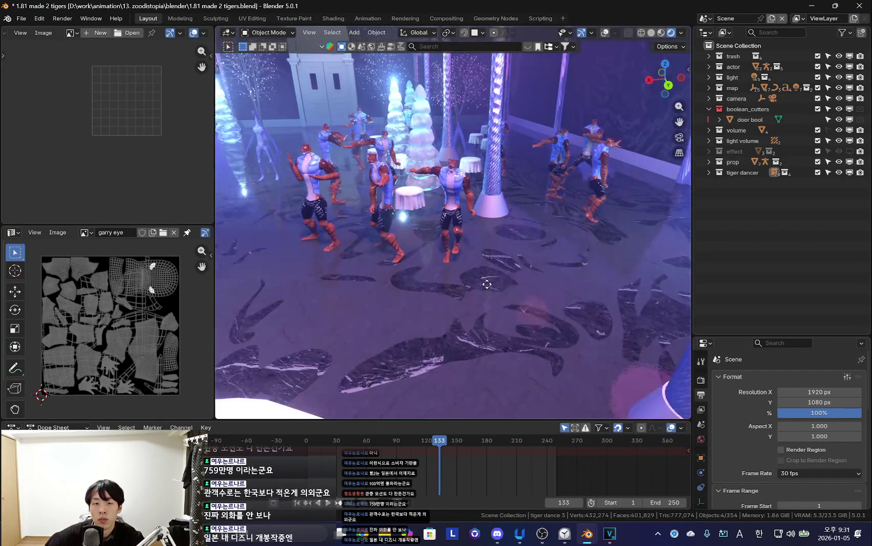
{"action": "left_click", "coordinate": [519, 289]}
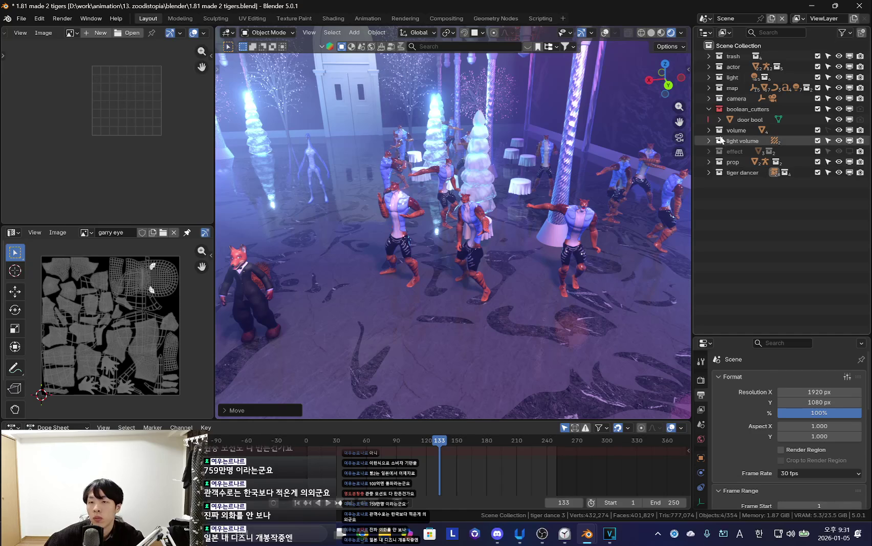
{"action": "left_click", "coordinate": [709, 77]}
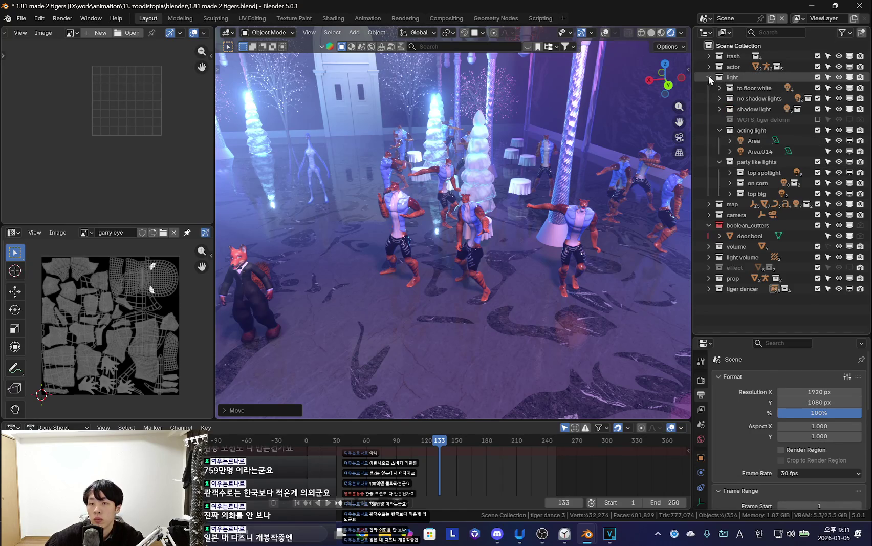
Select the party like lights collection, hide it in the viewport, and play the dance.
{"action": "left_click", "coordinate": [719, 130]}
{"action": "left_click", "coordinate": [719, 141]}
{"action": "left_click", "coordinate": [738, 141]}
{"action": "left_click", "coordinate": [849, 140]}
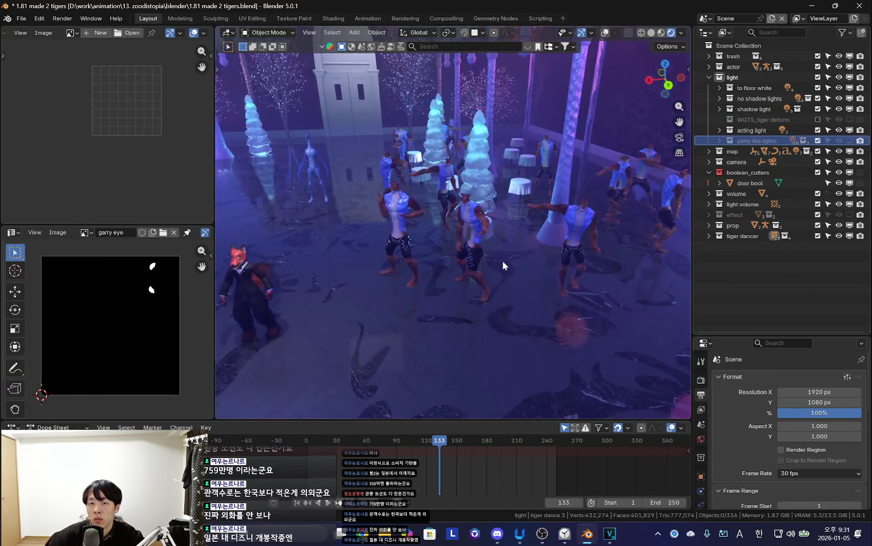
{"action": "key", "text": "space"}
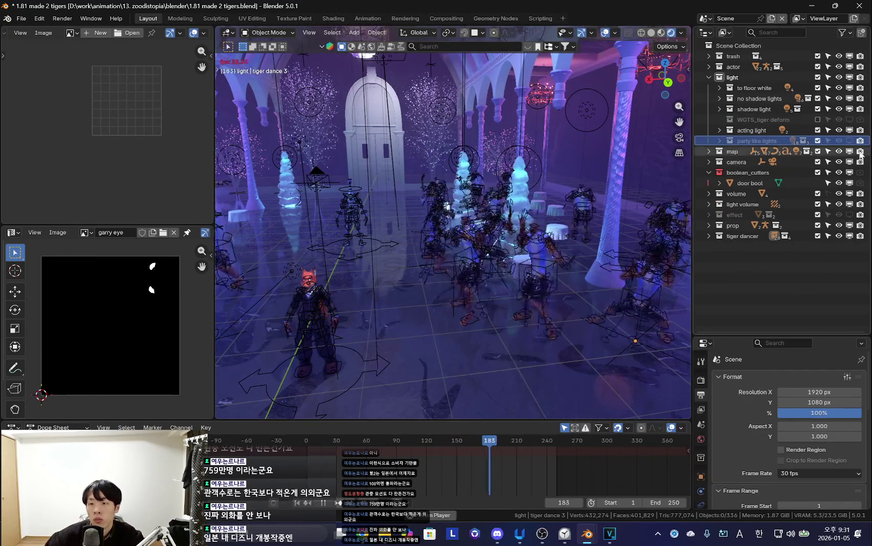
Toggle the party like lights on, off, then on again to compare the lighting.
{"action": "left_click", "coordinate": [849, 140]}
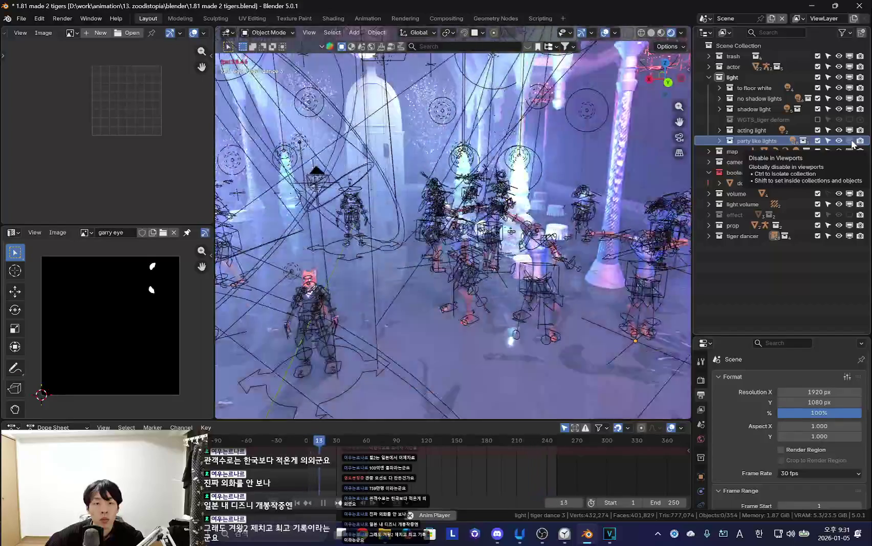
{"action": "left_click", "coordinate": [849, 141]}
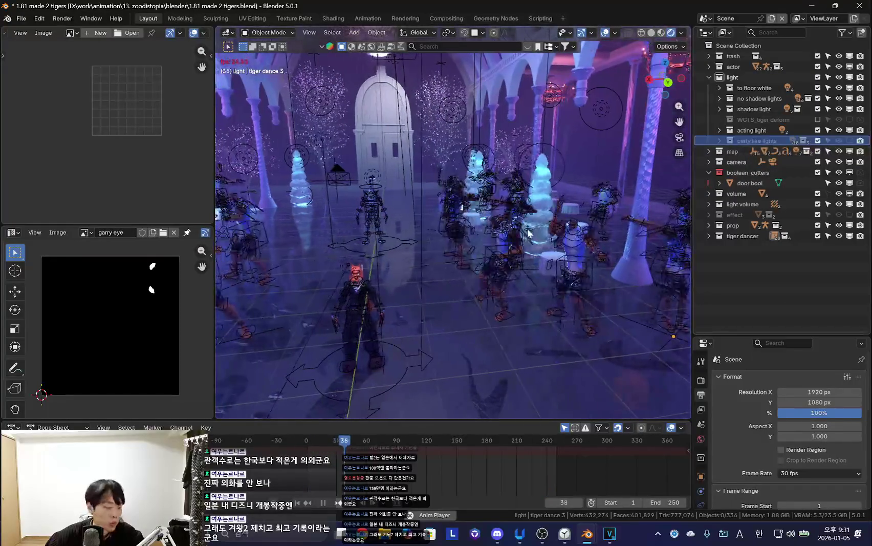
{"action": "middle_click_drag", "start_coordinate": [430, 256], "coordinate": [469, 258]}
{"action": "key", "text": "space"}
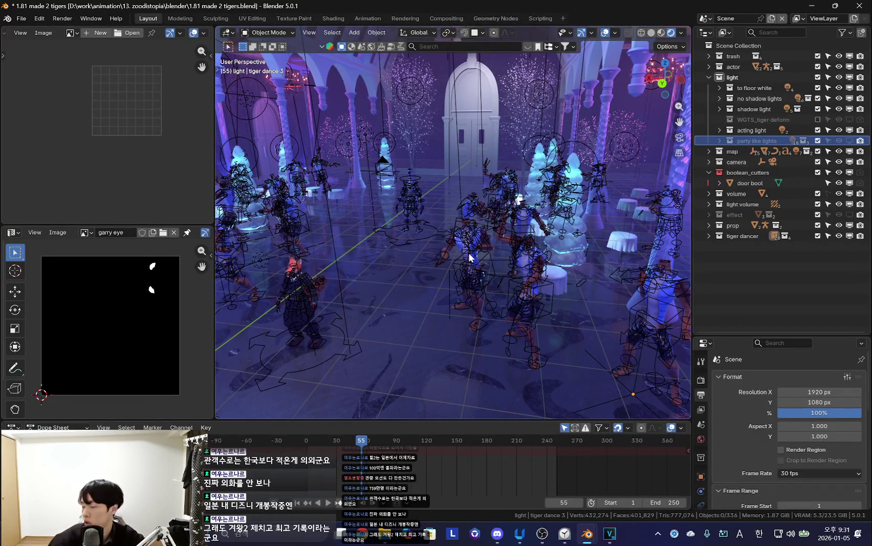
{"action": "left_click", "coordinate": [849, 141]}
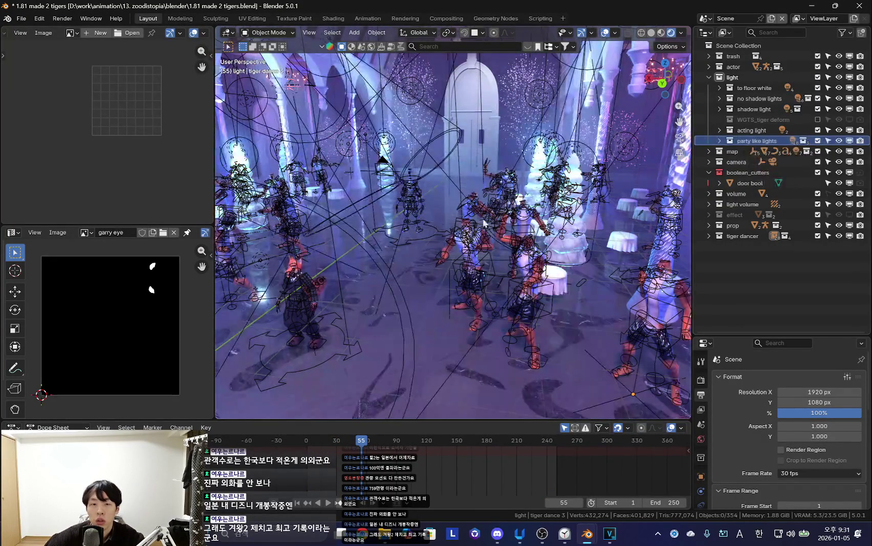
{"action": "middle_click_drag", "start_coordinate": [483, 218], "coordinate": [510, 278]}
{"action": "key", "text": "shift+alt+z"}
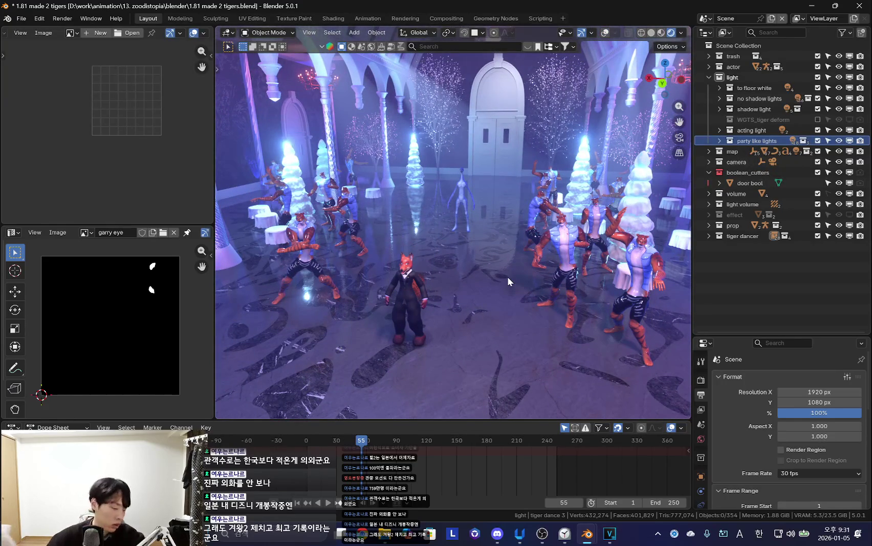
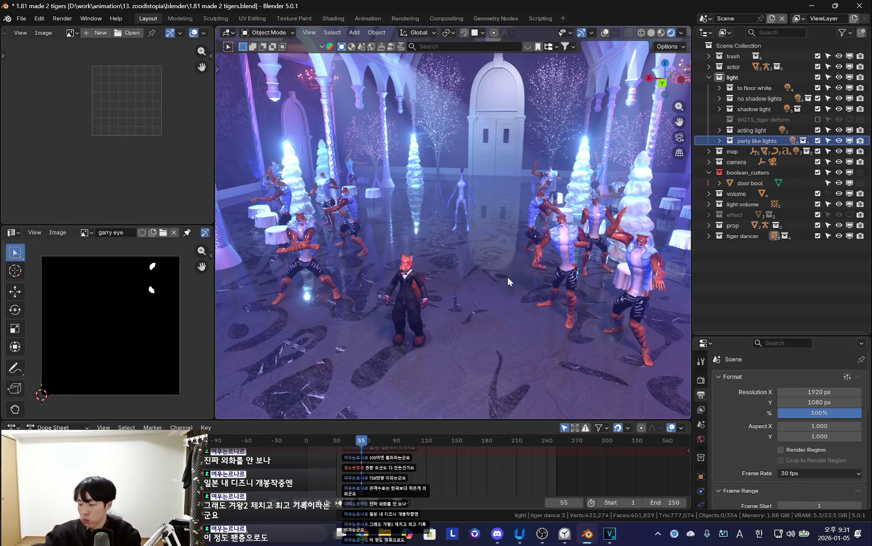
Review the ballroom dance playback with overlays toggled, then stop it.
{"action": "left_click", "coordinate": [564, 533]}
{"action": "left_click", "coordinate": [509, 70]}
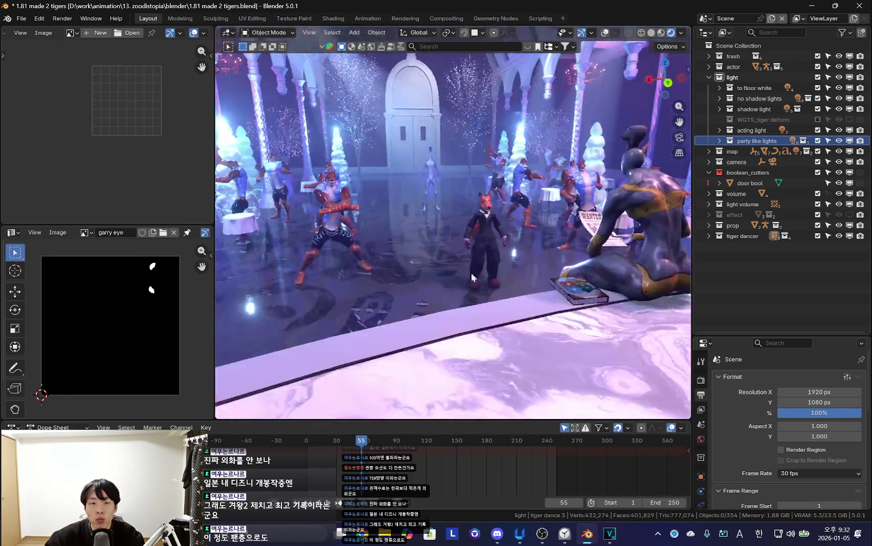
{"action": "key", "text": "shift+alt+z"}
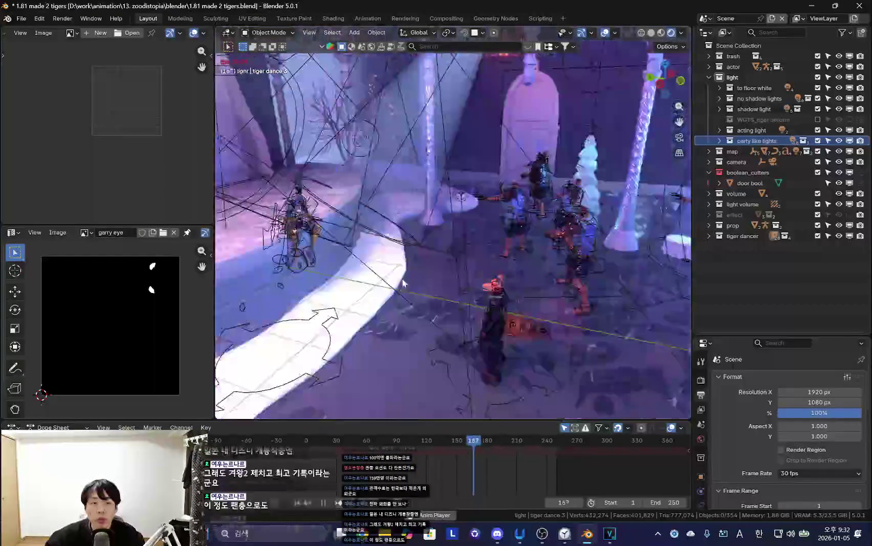
{"action": "key", "text": "shift+alt+z"}
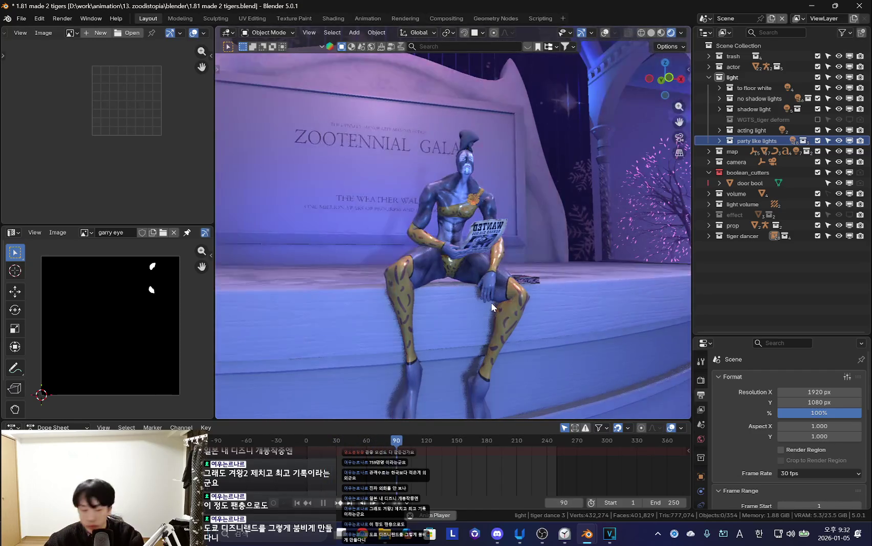
{"action": "key", "text": "space"}
Inspect the fox and dancers up close, then switch to the 'tigers' scene.
{"action": "mouse_move", "coordinate": [490, 302]}
{"action": "middle_mouse_down"}
{"action": "mouse_move", "coordinate": [509, 307]}
{"action": "mouse_move", "coordinate": [481, 265]}
{"action": "mouse_move", "coordinate": [542, 270]}
{"action": "middle_mouse_up"}
{"action": "key", "text": "shift+alt+z"}
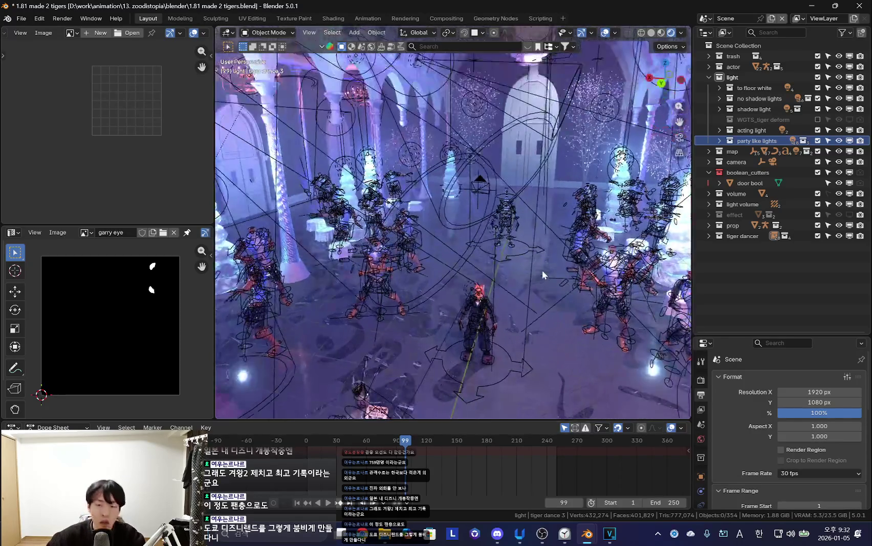
{"action": "key", "text": "shift+alt+z"}
{"action": "mouse_move", "coordinate": [541, 269]}
{"action": "middle_mouse_down"}
{"action": "mouse_move", "coordinate": [511, 334]}
{"action": "mouse_move", "coordinate": [430, 292]}
{"action": "mouse_move", "coordinate": [561, 309]}
{"action": "mouse_move", "coordinate": [404, 276]}
{"action": "mouse_move", "coordinate": [345, 284]}
{"action": "mouse_move", "coordinate": [505, 356]}
{"action": "mouse_move", "coordinate": [437, 303]}
{"action": "mouse_move", "coordinate": [453, 222]}
{"action": "mouse_move", "coordinate": [521, 311]}
{"action": "mouse_move", "coordinate": [519, 320]}
{"action": "mouse_move", "coordinate": [501, 292]}
{"action": "mouse_move", "coordinate": [514, 341]}
{"action": "mouse_move", "coordinate": [507, 307]}
{"action": "mouse_move", "coordinate": [479, 303]}
{"action": "mouse_move", "coordinate": [510, 321]}
{"action": "mouse_move", "coordinate": [501, 285]}
{"action": "middle_mouse_up"}
{"action": "key", "text": "shift+alt+z"}
{"action": "key", "text": "shift+alt+z"}
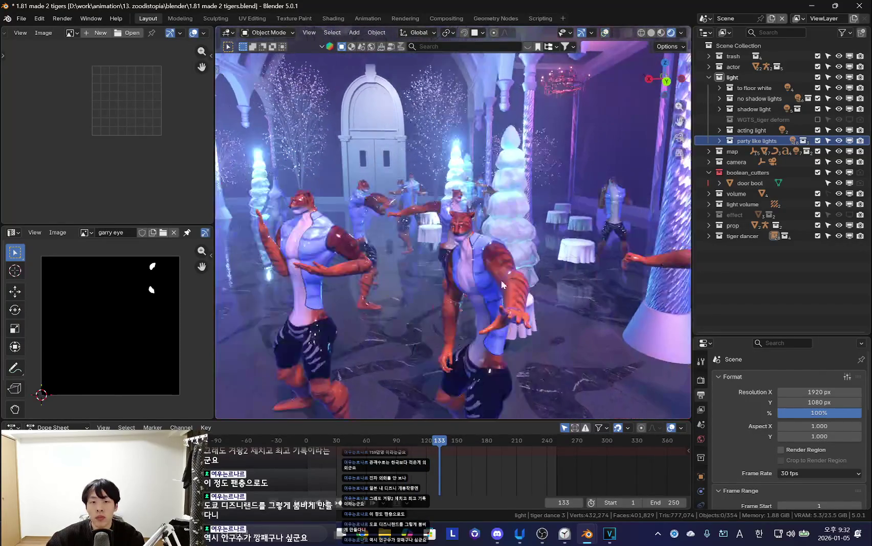
{"action": "left_click", "coordinate": [707, 19]}
{"action": "left_click", "coordinate": [724, 48]}
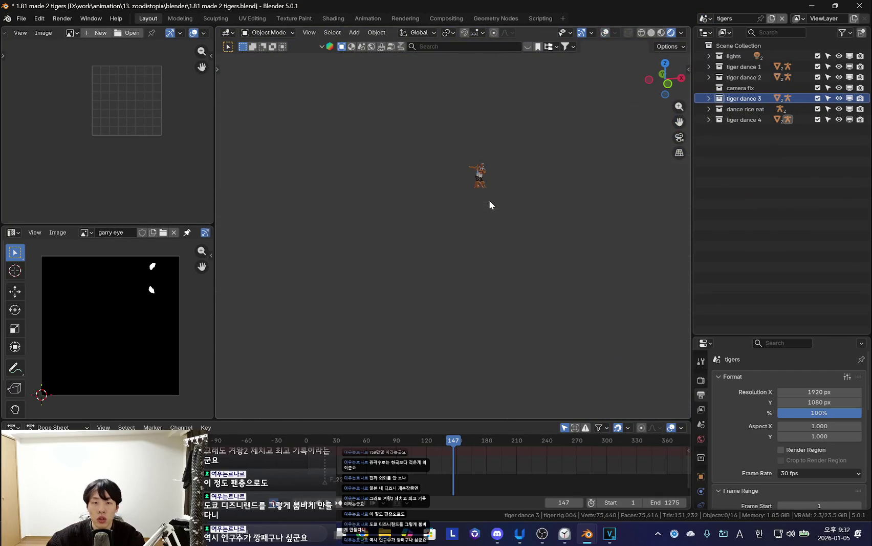
Select and frame the tiger rig in the tigers scene.
{"action": "left_click", "coordinate": [479, 165]}
{"action": "key", "text": "KP_Decimal"}
{"action": "scroll", "coordinate": [609, 134], "scroll_direction": "up", "scroll_amount": 3}
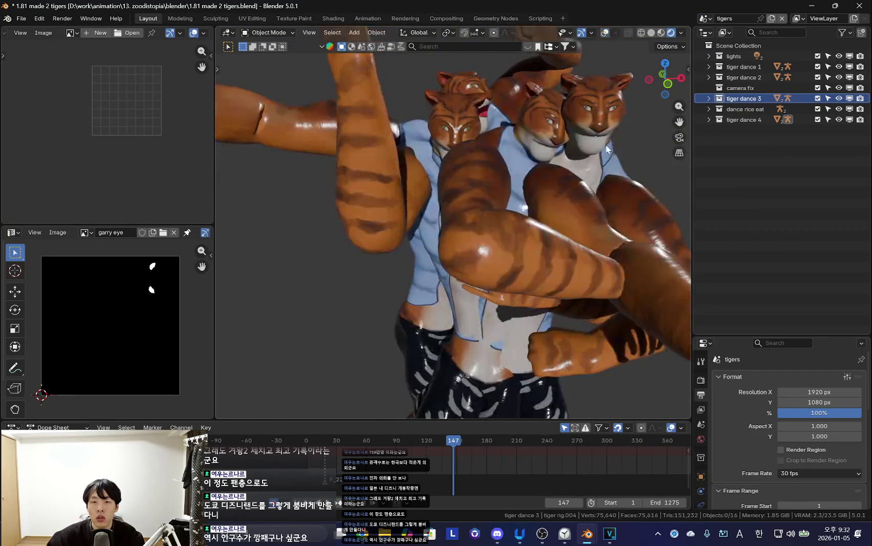
{"action": "key", "text": "ctrl+Tab"}
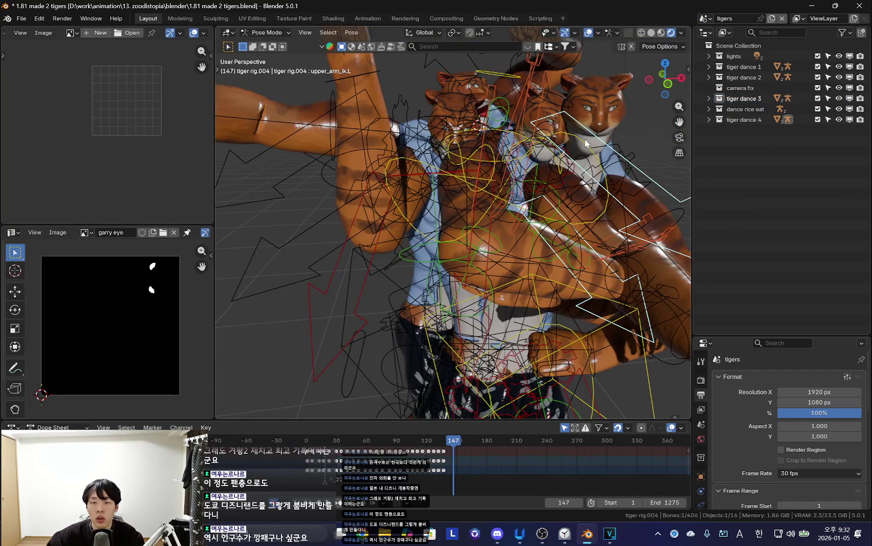
{"action": "key", "text": "ctrl+Tab"}
Hide all collections except tiger dance 1 and lights, and select tiger rig.001.
{"action": "left_click_drag", "start_coordinate": [850, 120], "coordinate": [850, 110]}
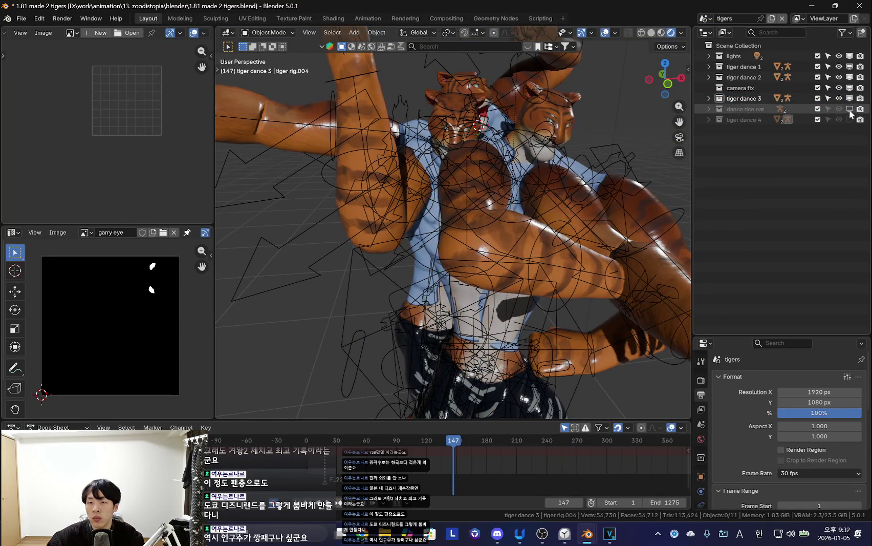
{"action": "left_click_drag", "start_coordinate": [850, 78], "coordinate": [850, 98]}
{"action": "left_click", "coordinate": [850, 66]}
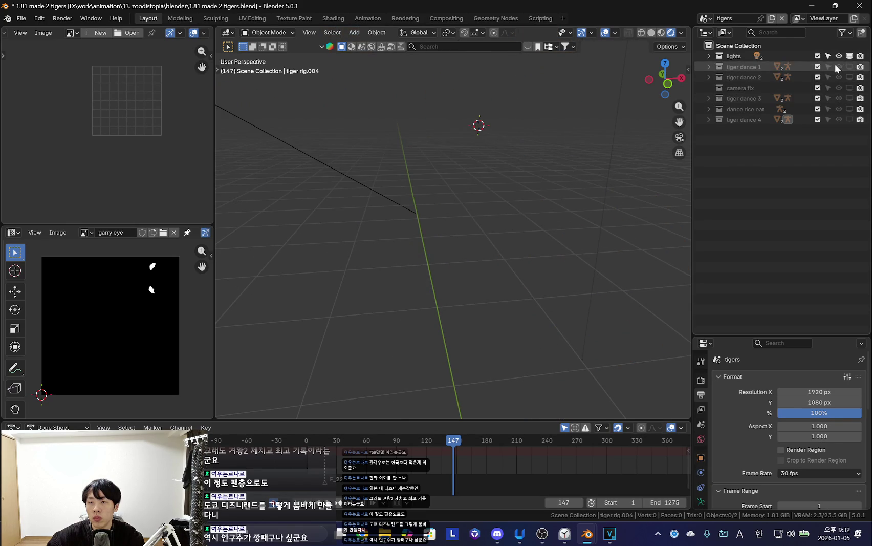
{"action": "left_click", "coordinate": [850, 67]}
{"action": "left_click", "coordinate": [850, 55]}
{"action": "left_click", "coordinate": [850, 55]}
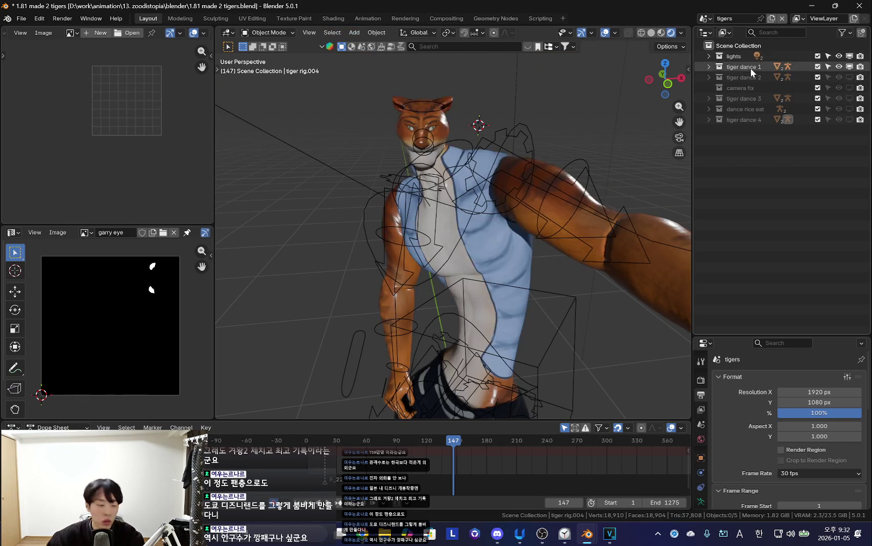
{"action": "left_click", "coordinate": [751, 67]}
{"action": "left_click", "coordinate": [710, 67]}
{"action": "left_click", "coordinate": [750, 77]}
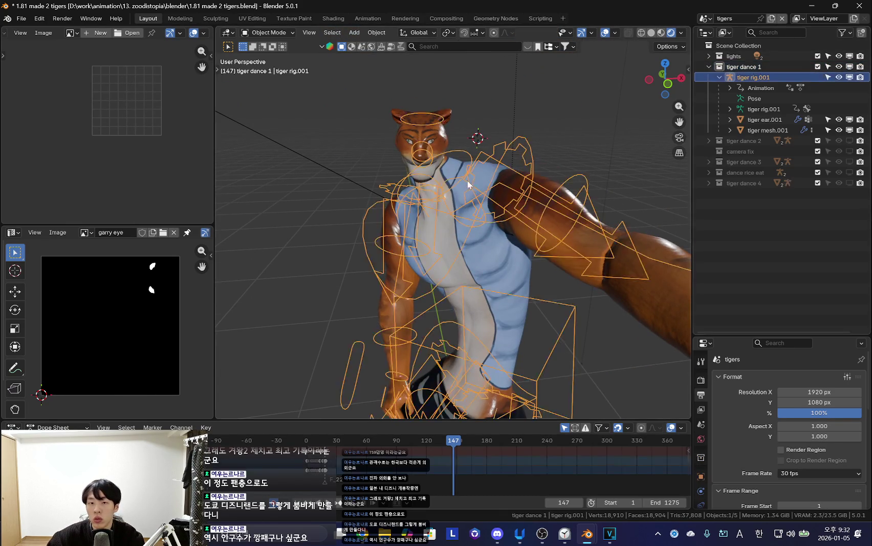
In Pose Mode, rotate the tiger's head bone at frame 1 into an open-mouthed pose.
{"action": "key", "text": "ctrl+Tab"}
{"action": "left_click_drag", "start_coordinate": [385, 457], "coordinate": [350, 451]}
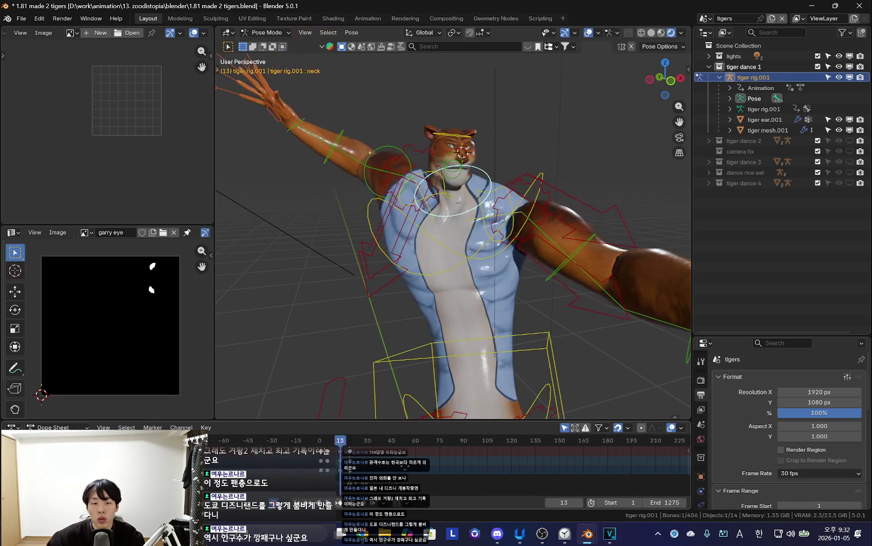
{"action": "mouse_move", "coordinate": [525, 279]}
{"action": "middle_mouse_down"}
{"action": "mouse_move", "coordinate": [494, 269]}
{"action": "mouse_move", "coordinate": [487, 223]}
{"action": "middle_mouse_up"}
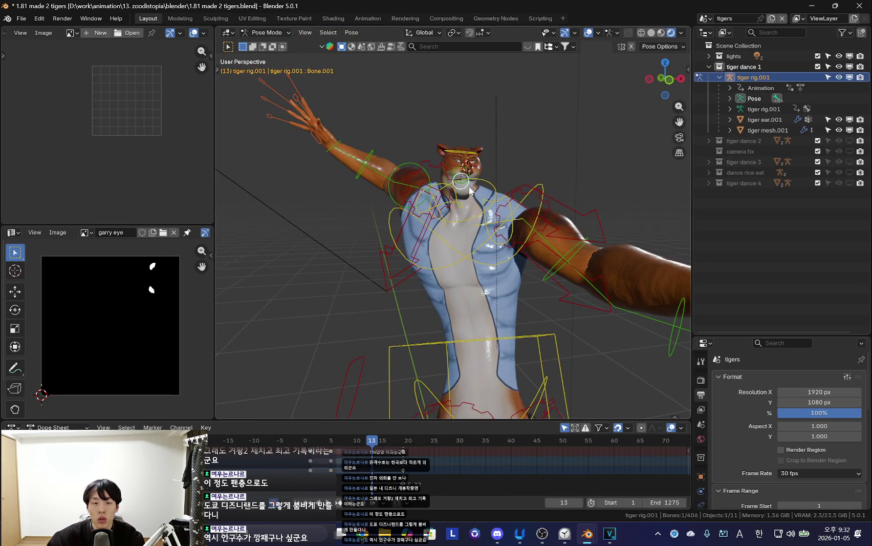
{"action": "key", "text": "shift+alt+z"}
{"action": "key", "text": "shift+Left"}
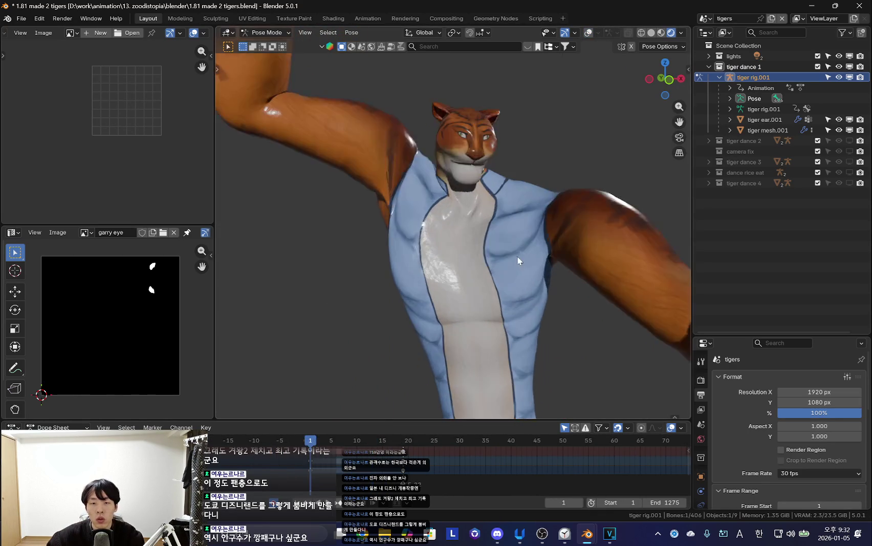
{"action": "key", "text": "r"}
{"action": "key", "text": "r"}
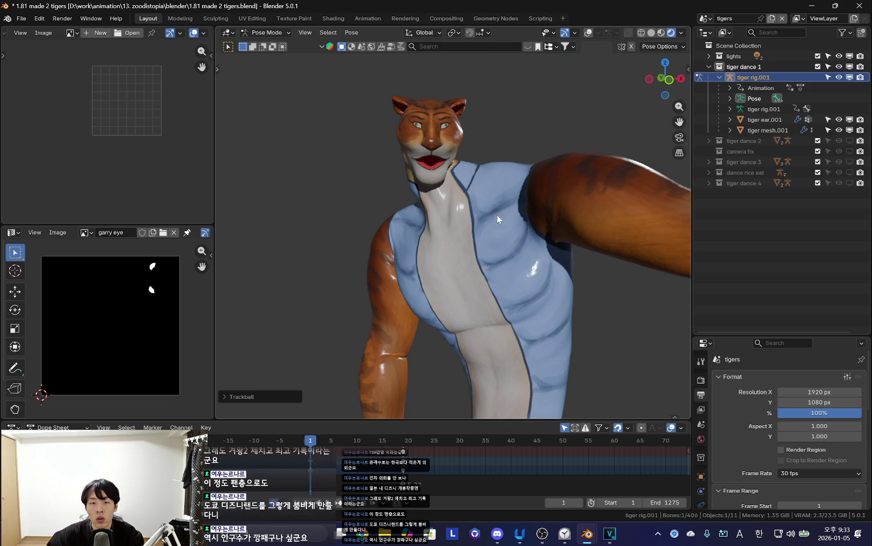
Shift the existing keyframes later and play back to check the new opening pose.
{"action": "left_click_drag", "start_coordinate": [304, 457], "coordinate": [410, 474]}
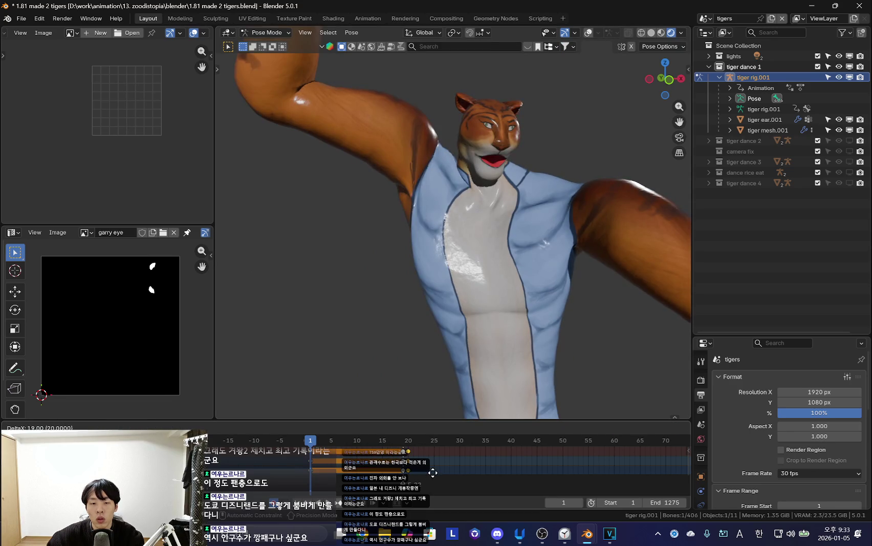
{"action": "key", "text": "space"}
{"action": "key", "text": "space"}
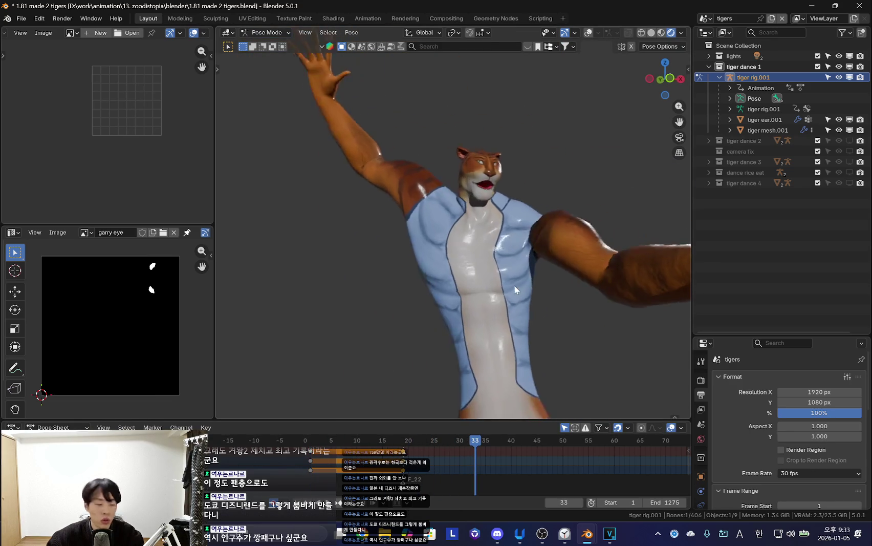
{"action": "key", "text": "shift+alt+z"}
{"action": "key", "text": "ctrl+Tab"}
{"action": "key", "text": "shift+alt+z"}
{"action": "left_click", "coordinate": [719, 77]}
Hide tiger dance 1, show tiger dance 2, and put its rig in Pose Mode.
{"action": "left_click", "coordinate": [709, 66]}
{"action": "left_click", "coordinate": [849, 66]}
{"action": "left_click", "coordinate": [850, 76]}
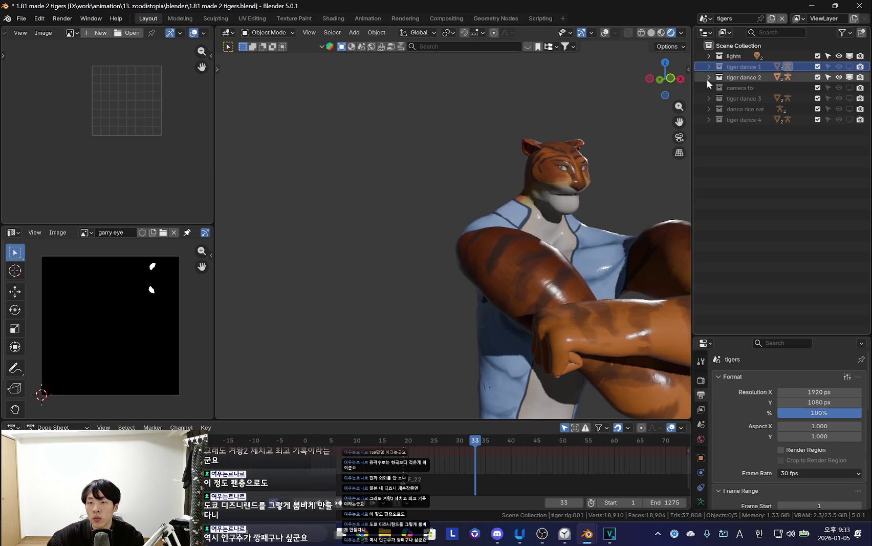
{"action": "key", "text": "shift+alt+z"}
{"action": "left_click", "coordinate": [559, 182]}
{"action": "key", "text": "ctrl+Tab"}
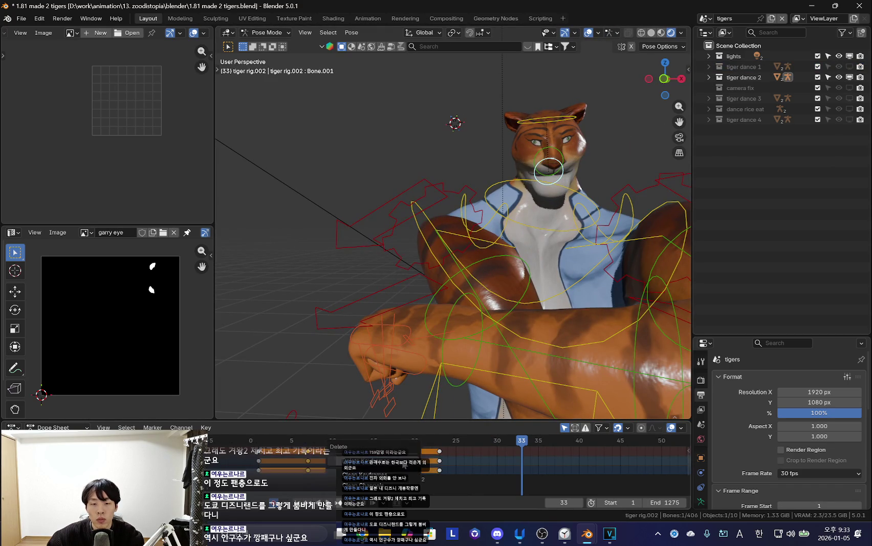
Delete the middle keyframes of the tiger dance 2 rig in the Dope Sheet.
{"action": "key", "text": "Down"}
{"action": "key", "text": "shift+alt+z"}
{"action": "key", "text": "Up"}
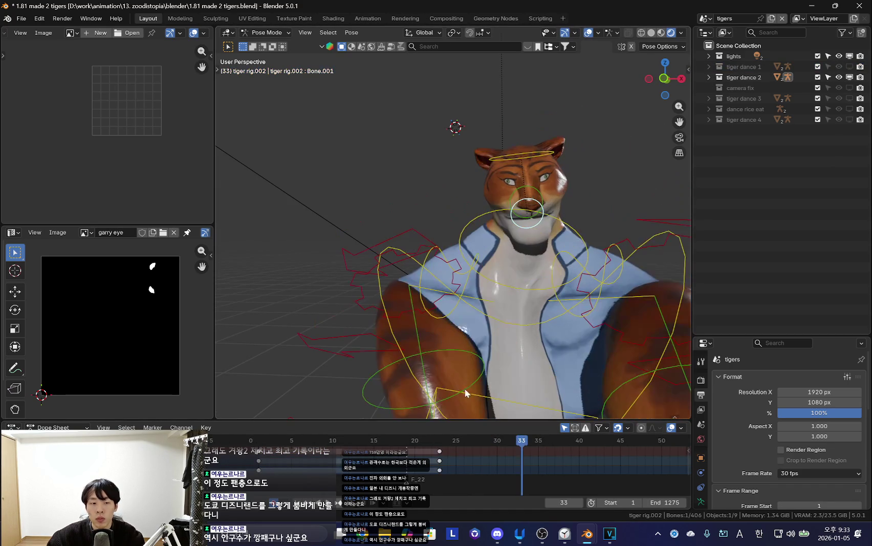
{"action": "left_click_drag", "start_coordinate": [471, 421], "coordinate": [470, 347]}
{"action": "mouse_move", "coordinate": [470, 410]}
{"action": "left_mouse_down"}
{"action": "mouse_move", "coordinate": [352, 408]}
{"action": "mouse_move", "coordinate": [411, 402]}
{"action": "left_mouse_up"}
{"action": "key", "text": "Delete"}
Rotate the head bone at frame 1 into an open-mouthed pose.
{"action": "key", "text": "shift+Left"}
{"action": "scroll", "coordinate": [533, 235], "scroll_direction": "up", "scroll_amount": 4}
{"action": "key", "text": "r"}
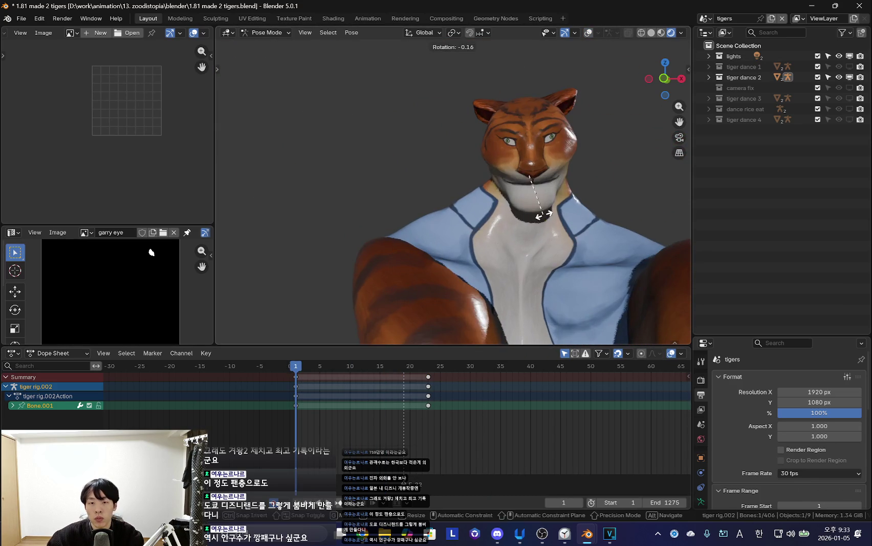
{"action": "left_click", "coordinate": [545, 228]}
{"action": "middle_click_drag", "start_coordinate": [546, 229], "coordinate": [451, 244], "text": "shift"}
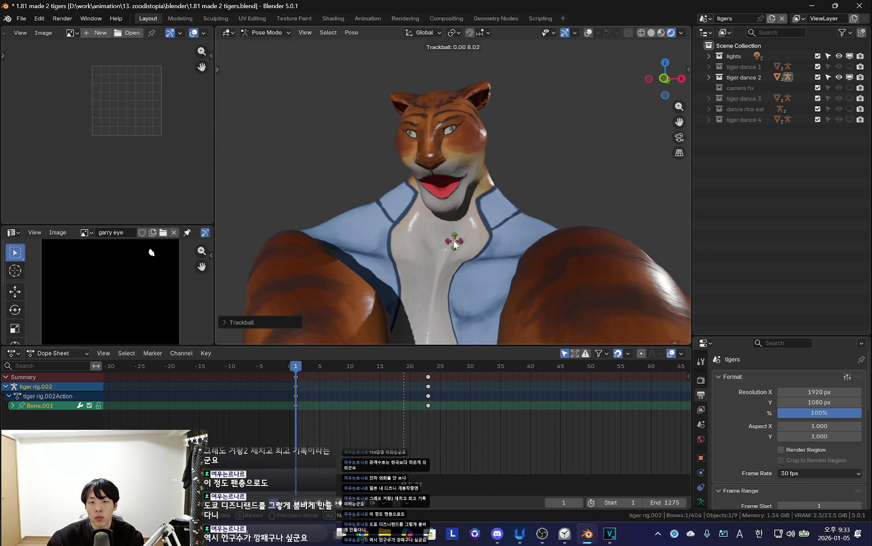
{"action": "middle_click_drag", "start_coordinate": [530, 233], "coordinate": [513, 216]}
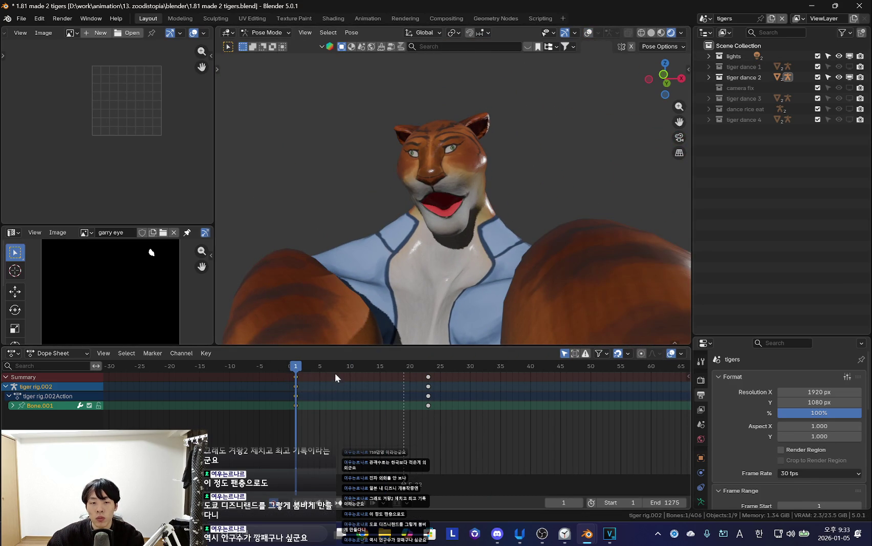
Duplicate the opening pose keys later to hold it, then hide tiger dance 2 and show tiger dance 3.
{"action": "key", "text": "shift+d"}
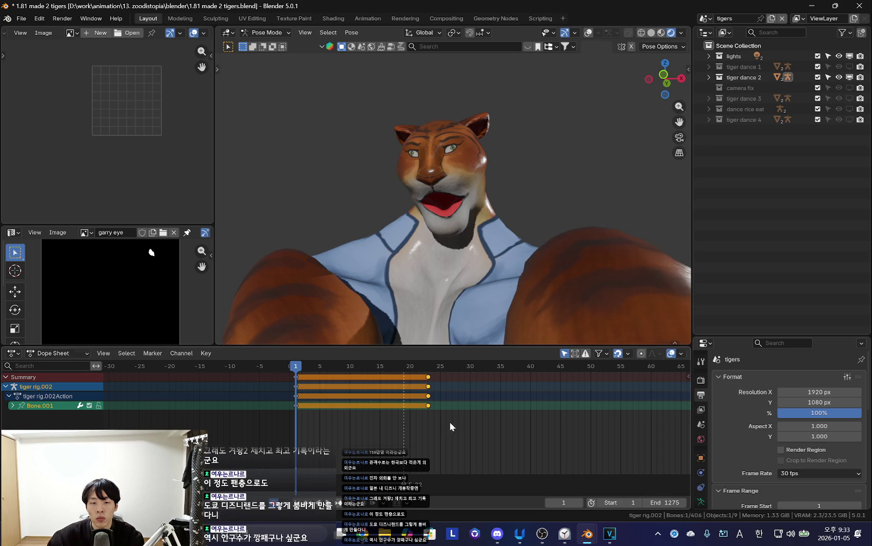
{"action": "key", "text": "space"}
{"action": "key", "text": "space"}
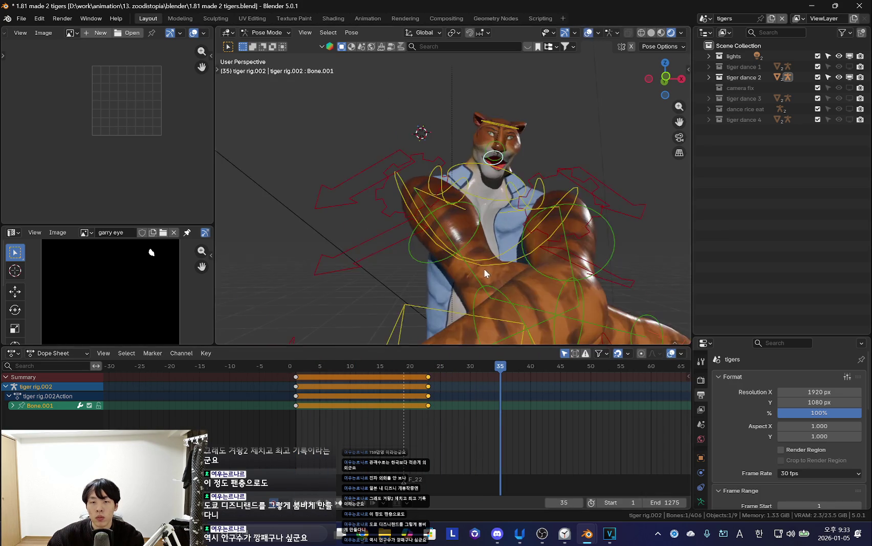
{"action": "key", "text": "ctrl+Tab"}
{"action": "left_click", "coordinate": [848, 77]}
{"action": "left_click", "coordinate": [849, 98]}
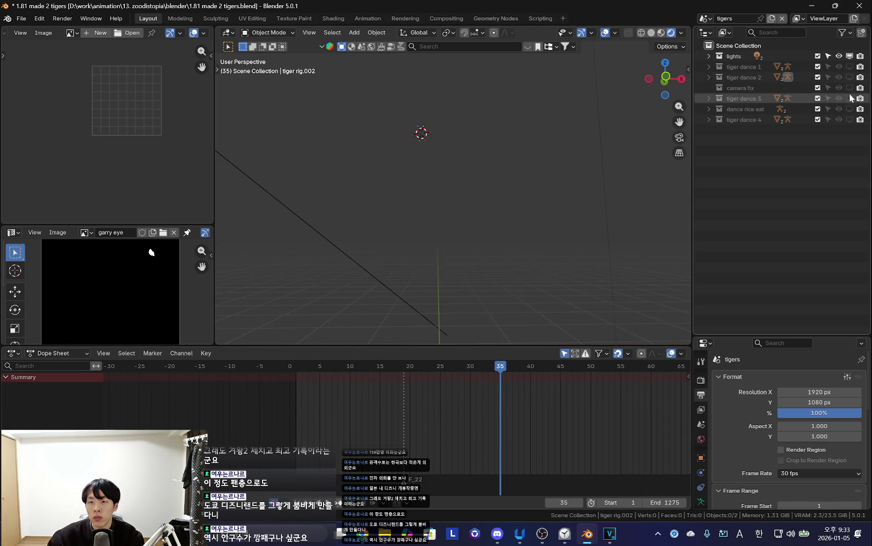
Preview tiger dance 3, then hide it and show the fourth tiger dance.
{"action": "key", "text": "space"}
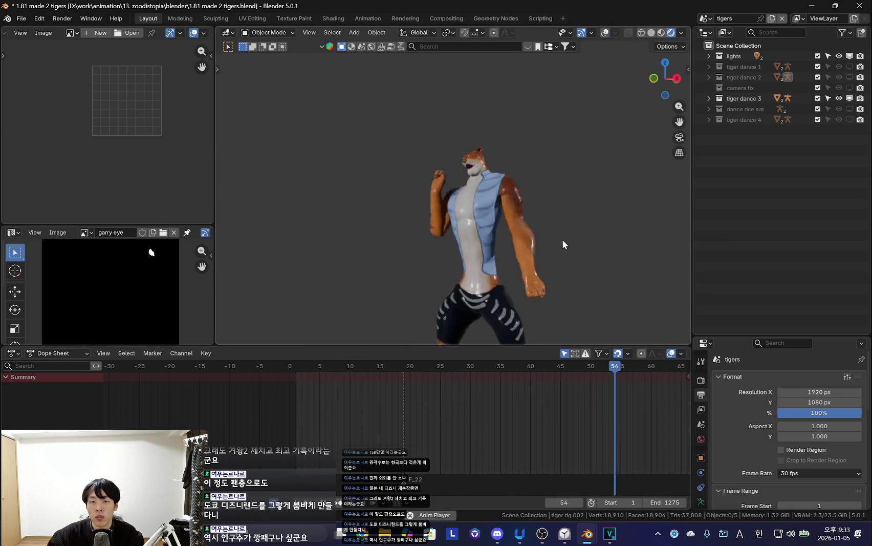
{"action": "middle_click_drag", "start_coordinate": [505, 260], "coordinate": [577, 223]}
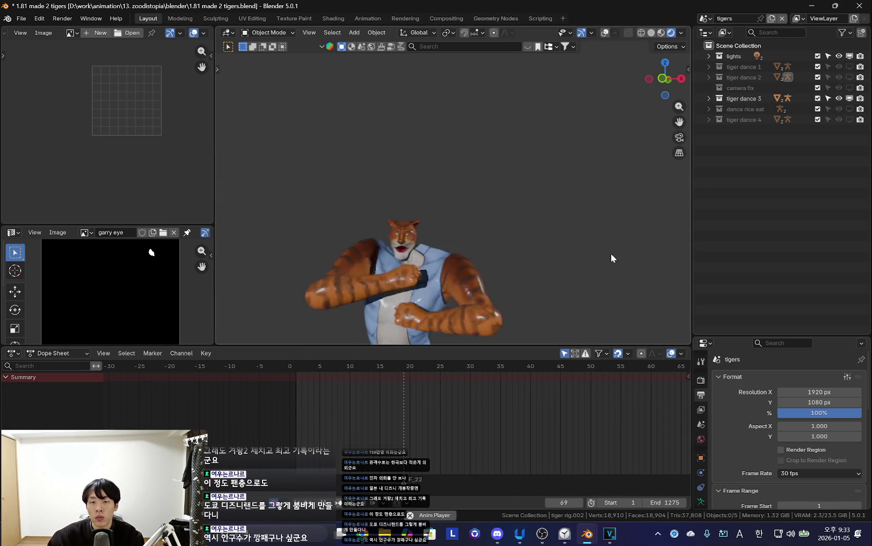
{"action": "left_click", "coordinate": [849, 100]}
{"action": "left_click", "coordinate": [850, 120]}
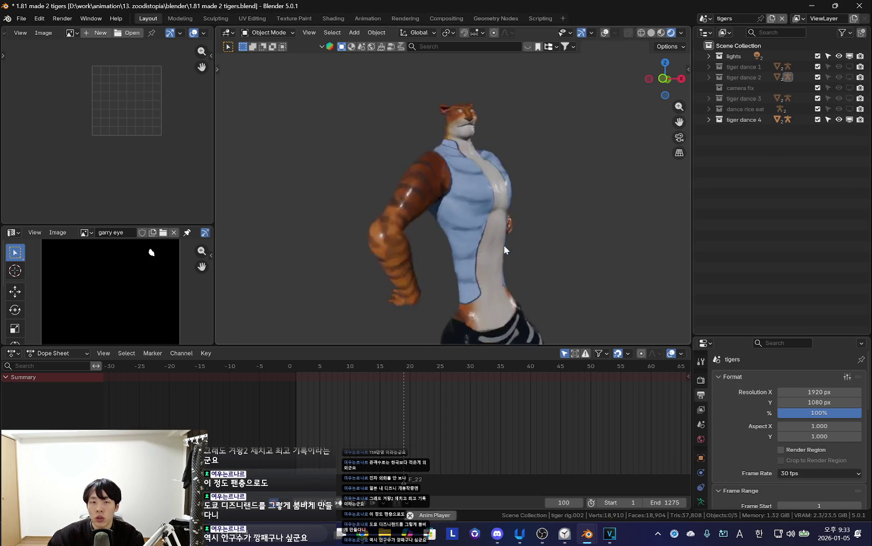
{"action": "key", "text": "space"}
Put the fourth tiger's rig (tiger rig.004) in Pose Mode and pick its head bone.
{"action": "left_click", "coordinate": [473, 164]}
{"action": "key", "text": "ctrl+Tab"}
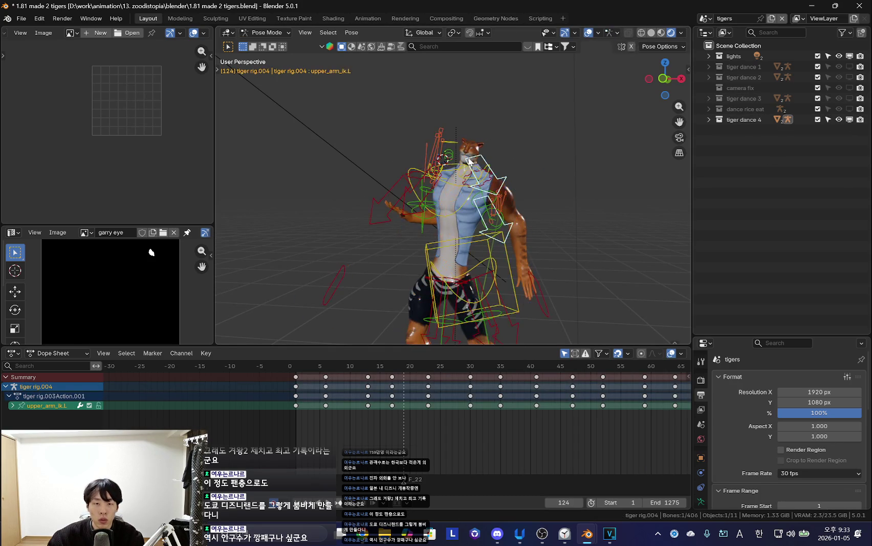
{"action": "key", "text": "ctrl+Tab"}
{"action": "key", "text": "ctrl+Tab"}
{"action": "middle_click_drag", "start_coordinate": [473, 160], "coordinate": [505, 258]}
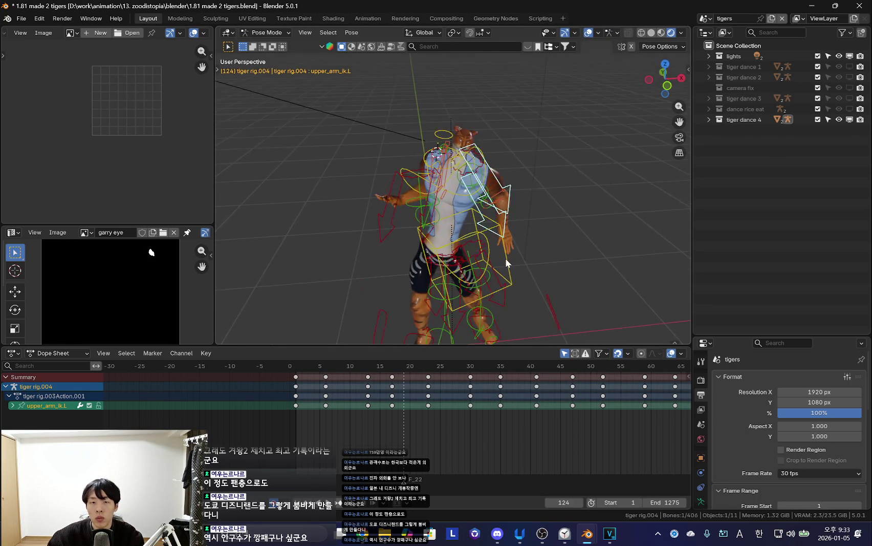
{"action": "key", "text": "ctrl+Tab"}
{"action": "left_click", "coordinate": [764, 149]}
{"action": "left_click", "coordinate": [515, 190]}
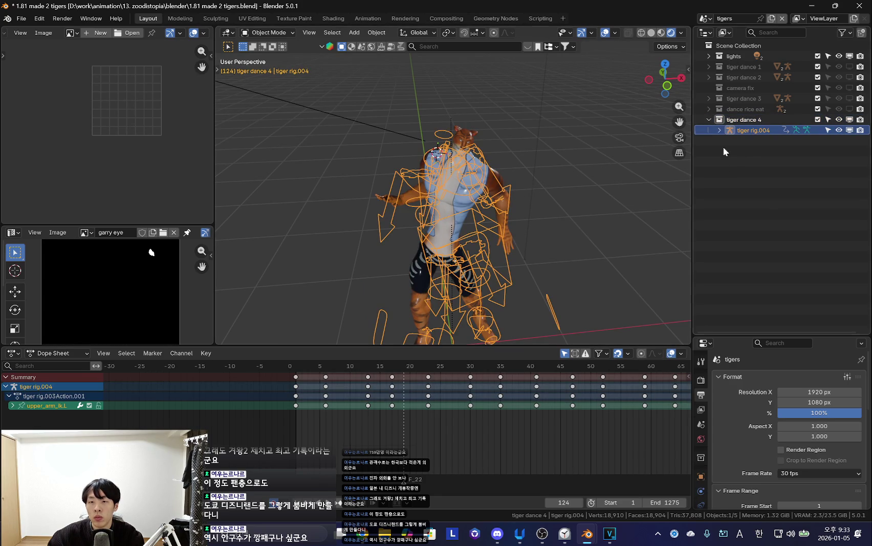
{"action": "key", "text": "ctrl+Tab"}
{"action": "mouse_move", "coordinate": [528, 198]}
{"action": "middle_mouse_down"}
{"action": "mouse_move", "coordinate": [484, 163]}
{"action": "mouse_move", "coordinate": [491, 153]}
{"action": "middle_mouse_up"}
{"action": "scroll", "coordinate": [484, 163], "scroll_direction": "up", "scroll_amount": 4}
{"action": "left_click", "coordinate": [499, 109]}
Delete the in-between dance keyframes in the Dope Sheet.
{"action": "key", "text": "Left"}
{"action": "key", "text": "Left"}
{"action": "mouse_move", "coordinate": [499, 108]}
{"action": "middle_mouse_down"}
{"action": "mouse_move", "coordinate": [510, 265]}
{"action": "mouse_move", "coordinate": [481, 241]}
{"action": "middle_mouse_up"}
{"action": "scroll", "coordinate": [462, 424], "scroll_direction": "down", "scroll_amount": 5}
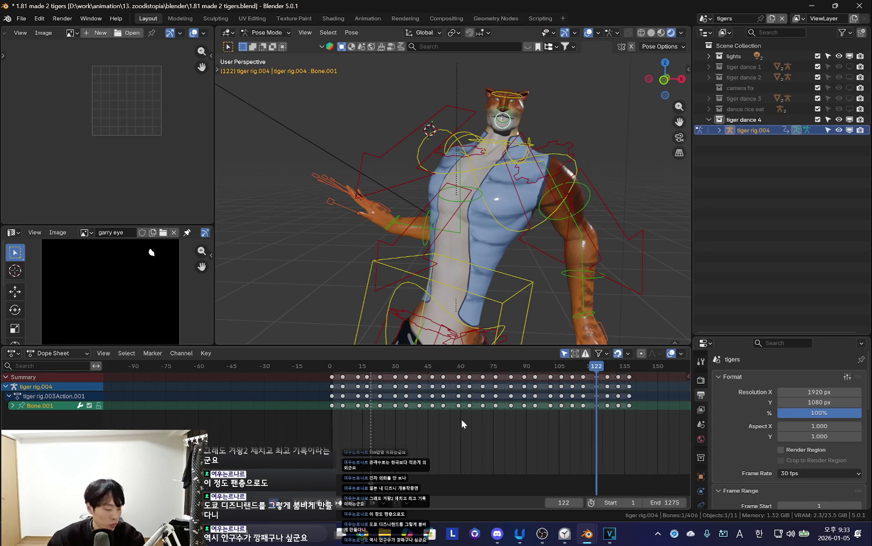
{"action": "scroll", "coordinate": [461, 424], "scroll_direction": "down", "scroll_amount": 2}
{"action": "left_click_drag", "start_coordinate": [337, 415], "coordinate": [443, 381]}
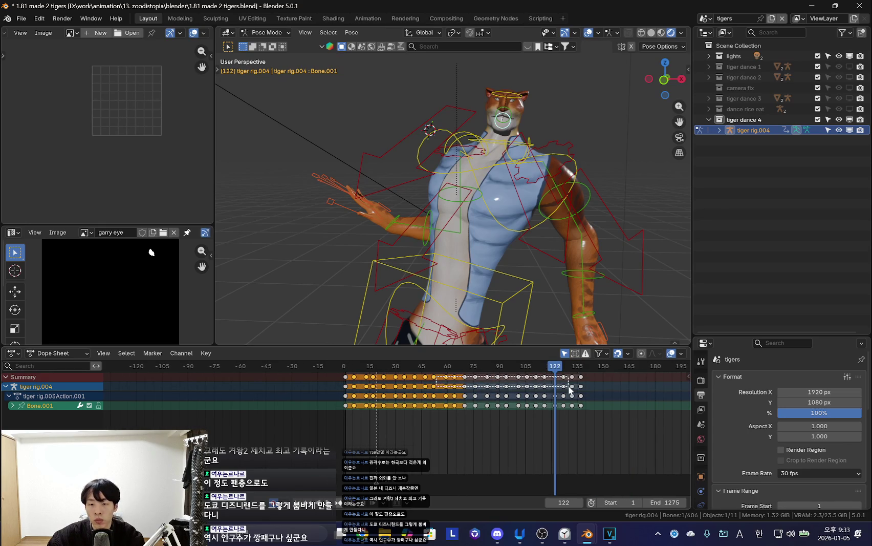
{"action": "key", "text": "Delete"}
Set and keyframe the tiger's start pose at frame 1.
{"action": "key", "text": "shift+Left"}
{"action": "key", "text": "shift+alt+z"}
{"action": "key", "text": "KP_0"}
{"action": "mouse_move", "coordinate": [542, 204]}
{"action": "middle_mouse_down"}
{"action": "mouse_move", "coordinate": [366, 261]}
{"action": "mouse_move", "coordinate": [462, 248]}
{"action": "middle_mouse_up"}
{"action": "left_click", "coordinate": [419, 249]}
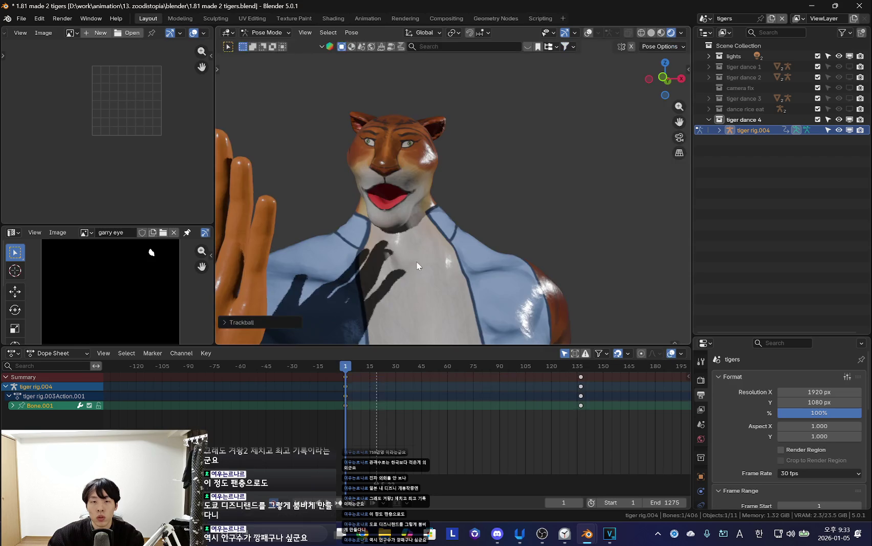
{"action": "key", "text": "Up"}
Pose the tiger at frame 137 as the dance's end pose.
{"action": "key", "text": "r"}
{"action": "key", "text": "r"}
{"action": "left_click", "coordinate": [422, 242]}
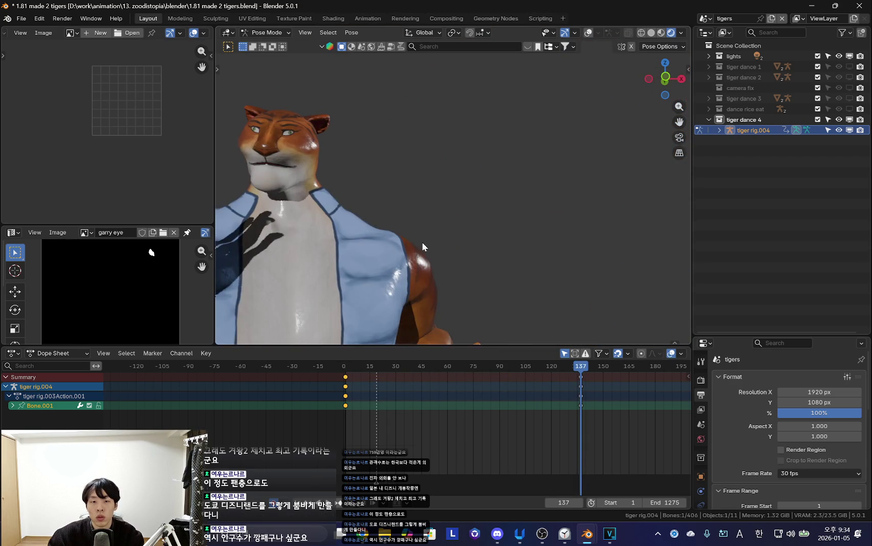
{"action": "key", "text": "Down"}
{"action": "left_click", "coordinate": [374, 403]}
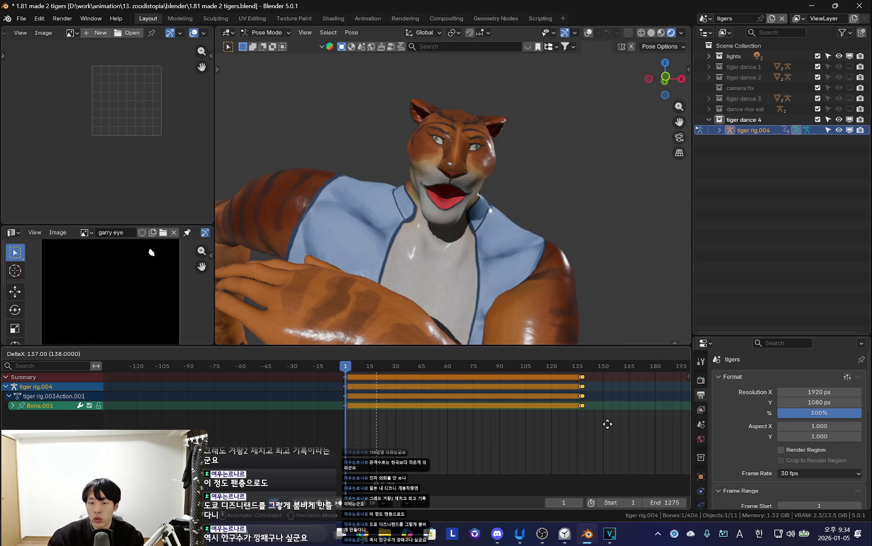
{"action": "key", "text": "Up"}
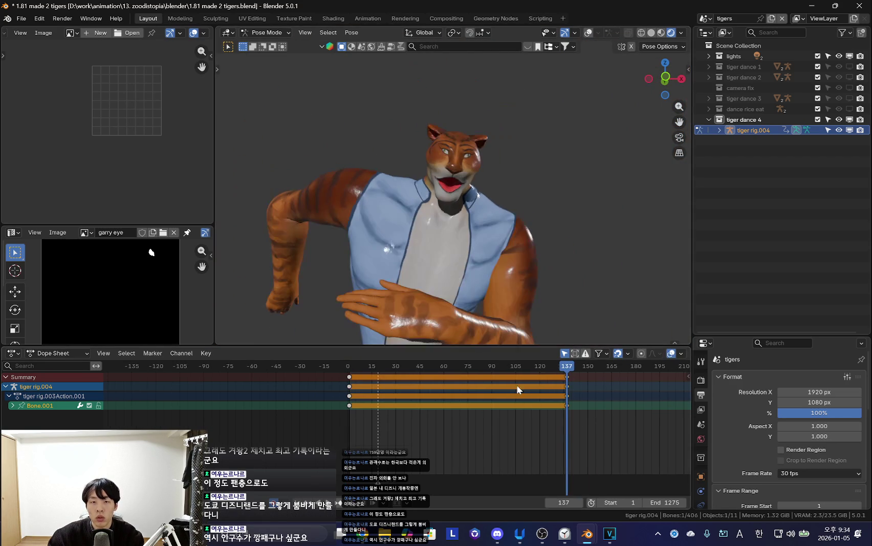
Play back the trimmed dance in Object Mode and show tiger dance 2 again.
{"action": "key", "text": "ctrl+Tab"}
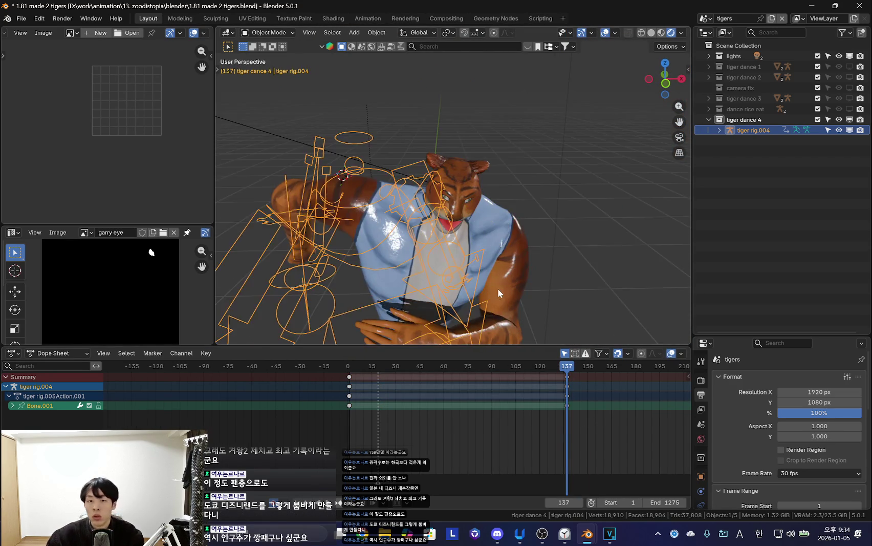
{"action": "key", "text": "space"}
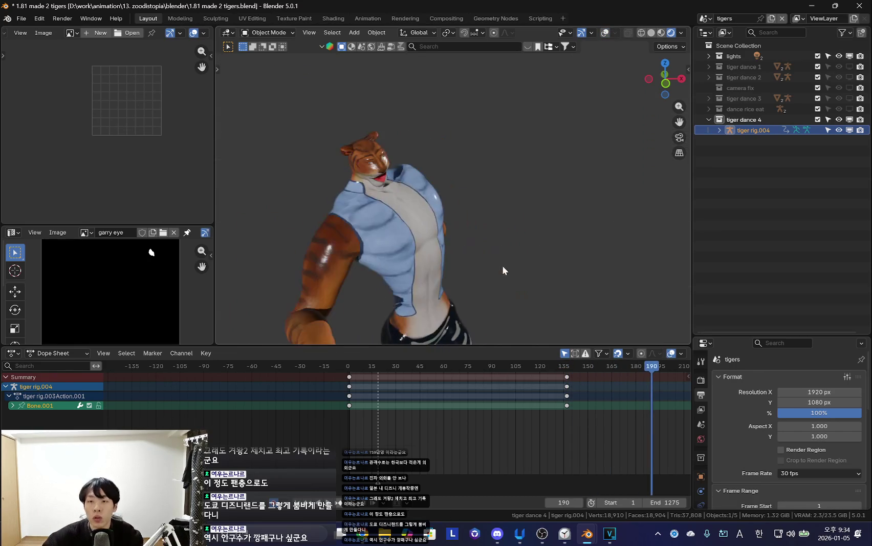
{"action": "left_click", "coordinate": [849, 77]}
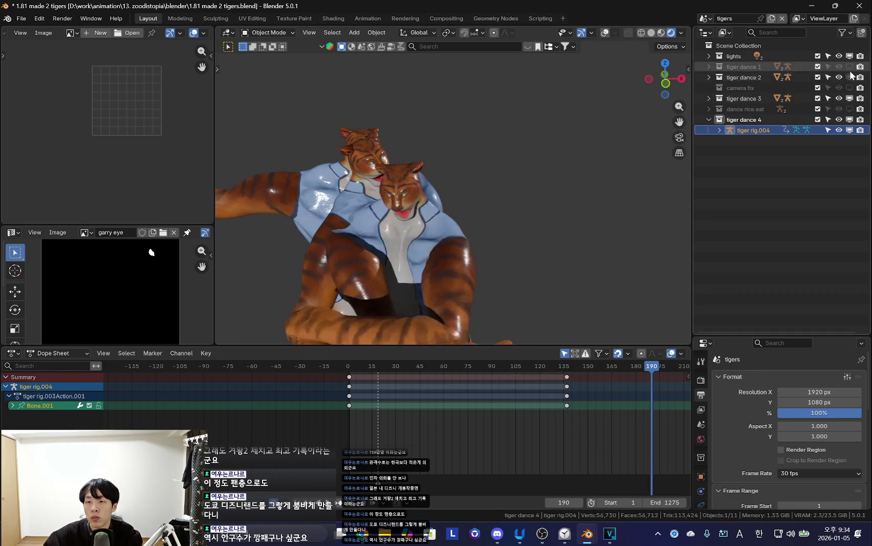
{"action": "left_click", "coordinate": [850, 77]}
Switch to the main 'Scene' and play the ballroom animation with overlays hidden.
{"action": "left_click", "coordinate": [706, 18]}
{"action": "left_click", "coordinate": [717, 41]}
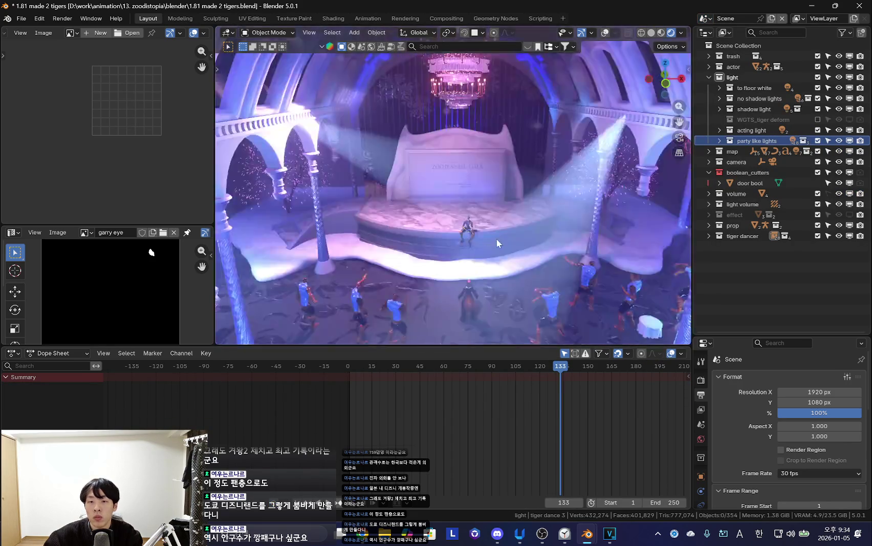
{"action": "key", "text": "space"}
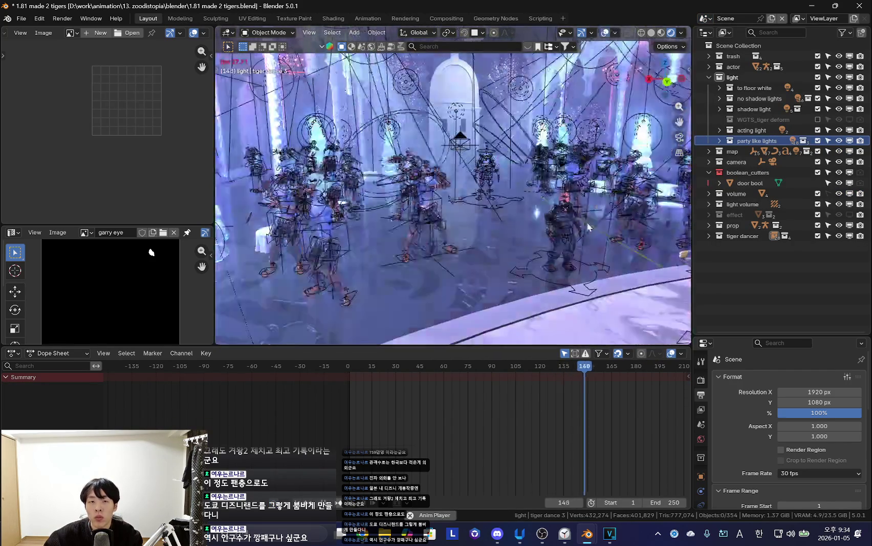
{"action": "key", "text": "shift+alt+z"}
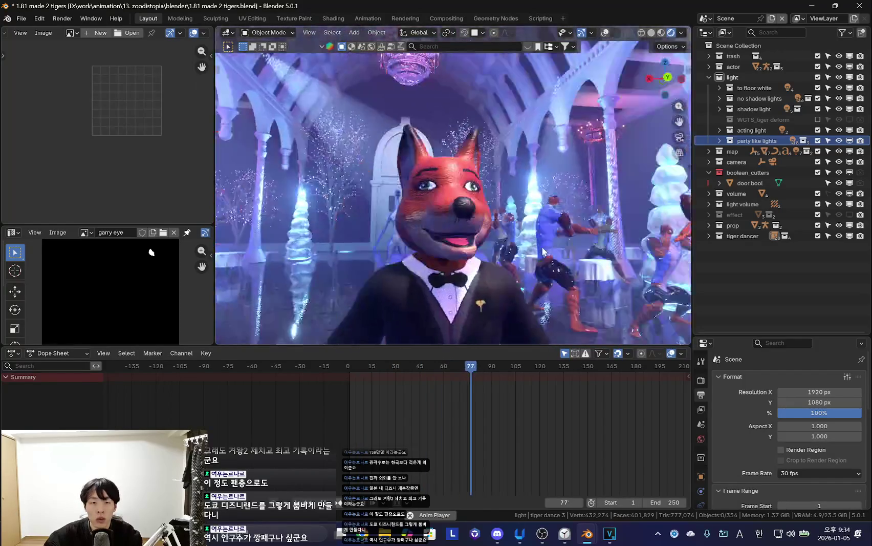
Enlarge the 3D viewport, watch the tigers dance, and select the fox.
{"action": "mouse_move", "coordinate": [215, 220]}
{"action": "left_mouse_down"}
{"action": "mouse_move", "coordinate": [144, 220]}
{"action": "mouse_move", "coordinate": [145, 190]}
{"action": "left_mouse_up"}
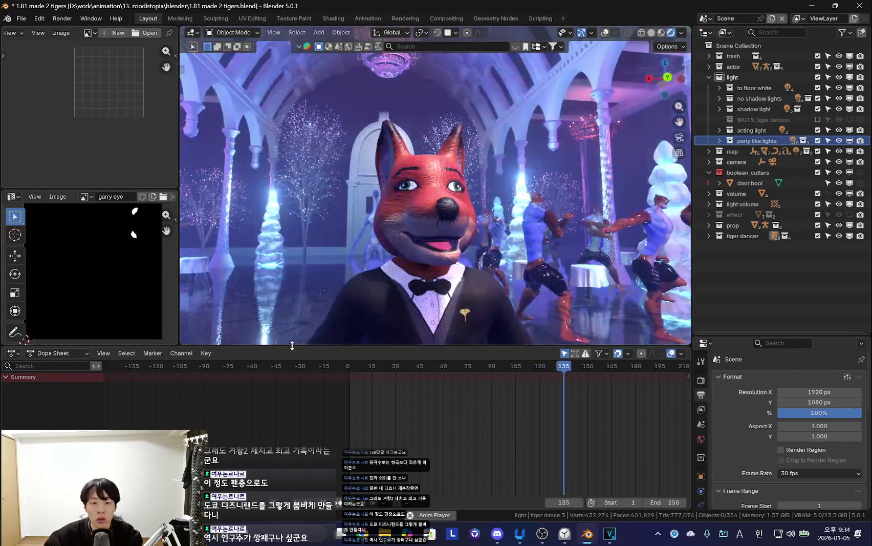
{"action": "left_click_drag", "start_coordinate": [528, 347], "coordinate": [528, 415]}
{"action": "key", "text": "shift+alt+z"}
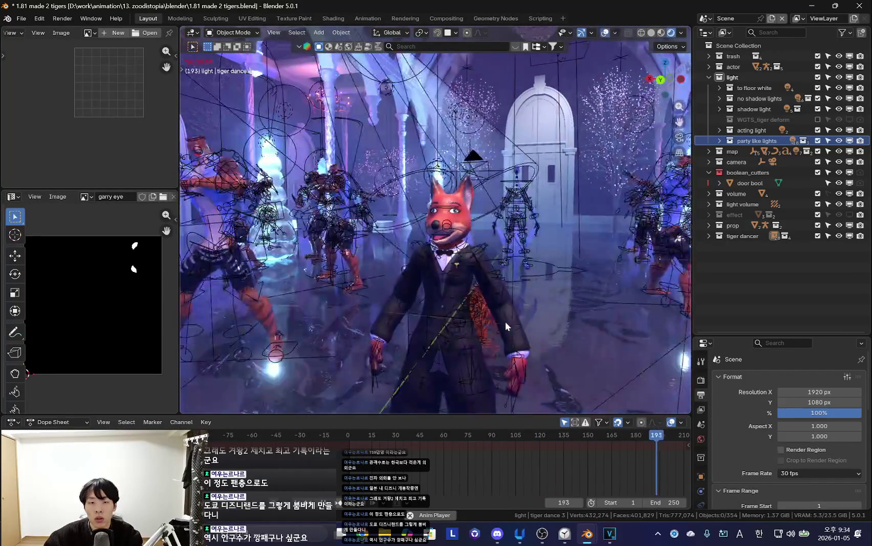
{"action": "key", "text": "shift+alt+z"}
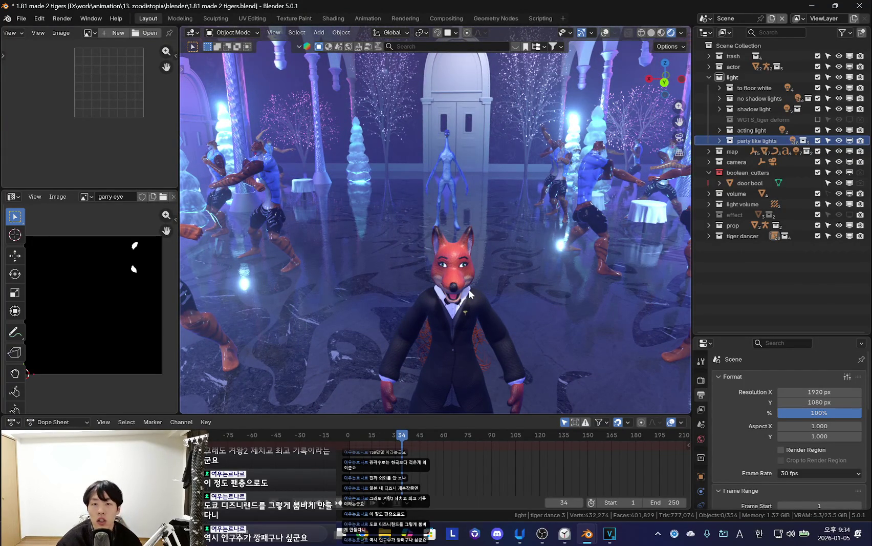
{"action": "middle_click_drag", "start_coordinate": [468, 289], "coordinate": [479, 339]}
{"action": "left_click", "coordinate": [474, 307]}
{"action": "key", "text": "shift+alt+z"}
Raise the fox rig's root along Z at frame 1 so it stands on the ledge.
{"action": "left_click", "coordinate": [479, 338]}
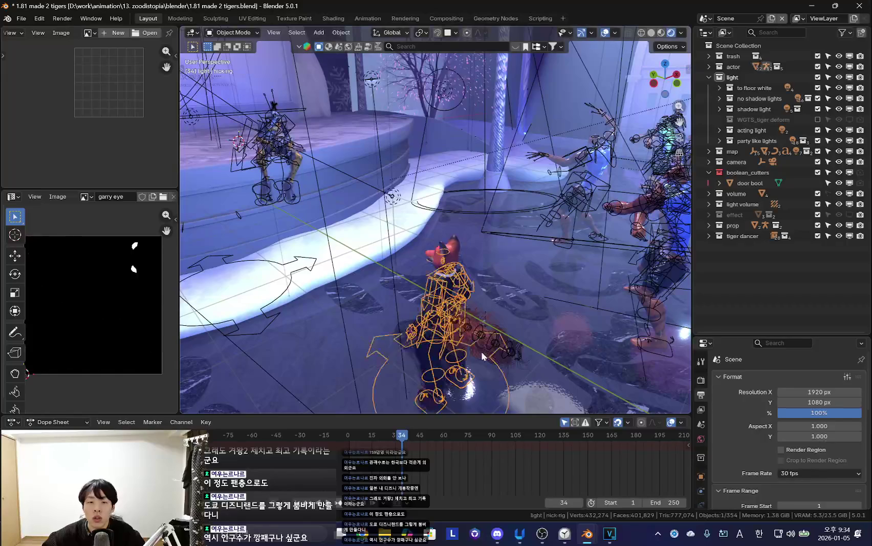
{"action": "key", "text": "ctrl+Tab"}
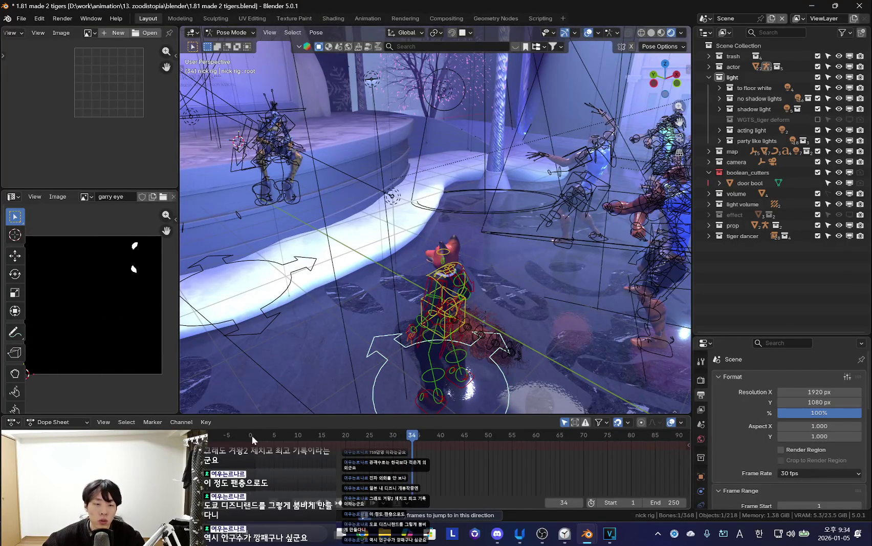
{"action": "left_click", "coordinate": [252, 434]}
{"action": "mouse_move", "coordinate": [305, 394]}
{"action": "middle_mouse_down"}
{"action": "mouse_move", "coordinate": [525, 333]}
{"action": "mouse_move", "coordinate": [559, 362]}
{"action": "mouse_move", "coordinate": [556, 296]}
{"action": "mouse_move", "coordinate": [512, 256]}
{"action": "middle_mouse_up"}
{"action": "key", "text": "shift+alt+z"}
{"action": "key", "text": "g"}
{"action": "key", "text": "z"}
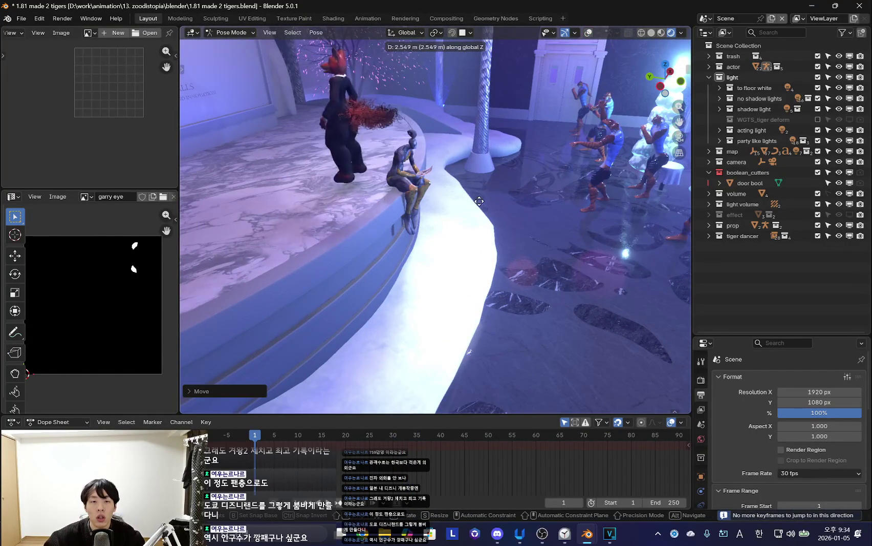
{"action": "left_click", "coordinate": [478, 210]}
{"action": "key", "text": "shift+alt+z"}
{"action": "mouse_move", "coordinate": [478, 209]}
{"action": "middle_mouse_down"}
{"action": "mouse_move", "coordinate": [585, 222]}
{"action": "mouse_move", "coordinate": [597, 200]}
{"action": "mouse_move", "coordinate": [472, 312]}
{"action": "mouse_move", "coordinate": [535, 267]}
{"action": "mouse_move", "coordinate": [448, 284]}
{"action": "middle_mouse_up"}
{"action": "key", "text": "shift+alt+z"}
{"action": "key", "text": "shift+alt+z"}
{"action": "key", "text": "shift+alt+z"}
Open the sidebar's Item tab to show the root bone's location values.
{"action": "key", "text": "n"}
{"action": "scroll", "coordinate": [597, 215], "scroll_direction": "up", "scroll_amount": 3}
{"action": "middle_click_drag", "start_coordinate": [512, 205], "coordinate": [563, 154]}
{"action": "scroll", "coordinate": [689, 66], "scroll_direction": "down", "scroll_amount": 1}
{"action": "scroll", "coordinate": [688, 67], "scroll_direction": "down", "scroll_amount": 1}
{"action": "left_click", "coordinate": [686, 64]}
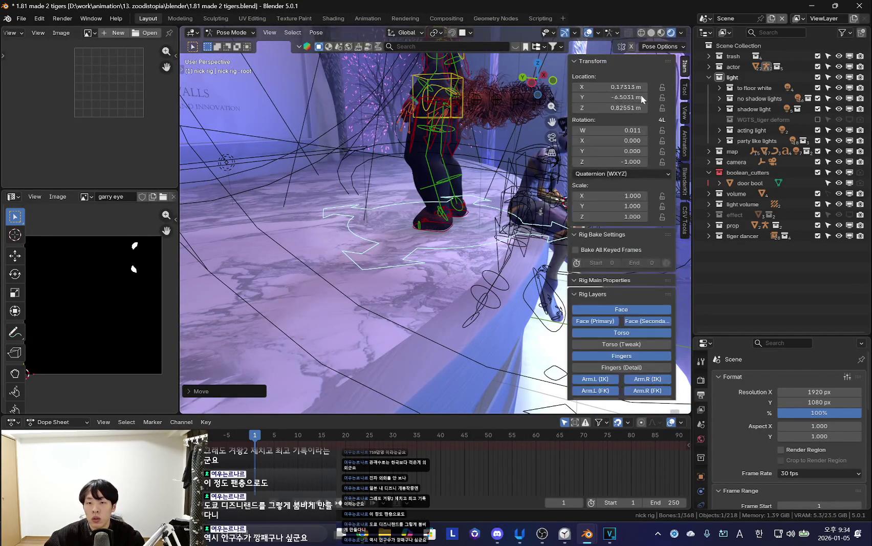
Try clearing the fox root bone's location, undo it, and orbit onto the characters.
{"action": "key", "text": "alt+g"}
{"action": "middle_click_drag", "start_coordinate": [452, 266], "coordinate": [367, 276]}
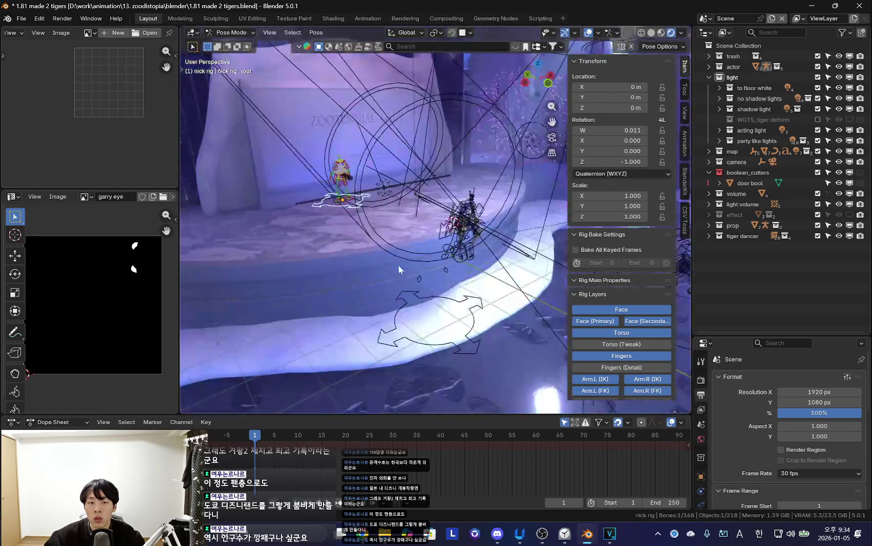
{"action": "key", "text": "ctrl+z"}
{"action": "scroll", "coordinate": [425, 280], "scroll_direction": "up", "scroll_amount": 3}
{"action": "mouse_move", "coordinate": [425, 280]}
{"action": "middle_mouse_down"}
{"action": "mouse_move", "coordinate": [467, 340]}
{"action": "mouse_move", "coordinate": [487, 334]}
{"action": "middle_mouse_up"}
Shift the fox rig to the left on the stage, checking it with overlays.
{"action": "key", "text": "g"}
{"action": "left_click", "coordinate": [435, 335]}
{"action": "key", "text": "shift+alt+z"}
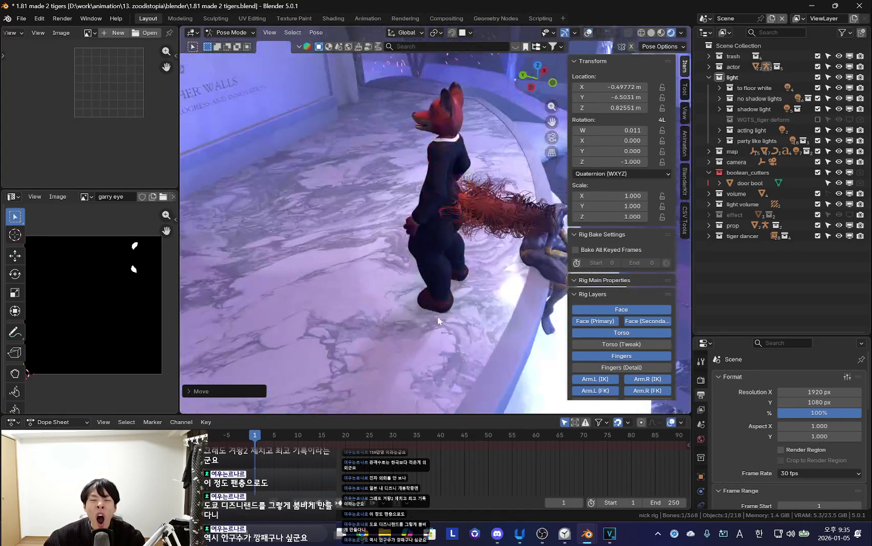
{"action": "scroll", "coordinate": [487, 331], "scroll_direction": "up", "scroll_amount": 3}
{"action": "key", "text": "shift+alt+z"}
{"action": "scroll", "coordinate": [481, 318], "scroll_direction": "up", "scroll_amount": 3}
{"action": "key", "text": "shift+alt+z"}
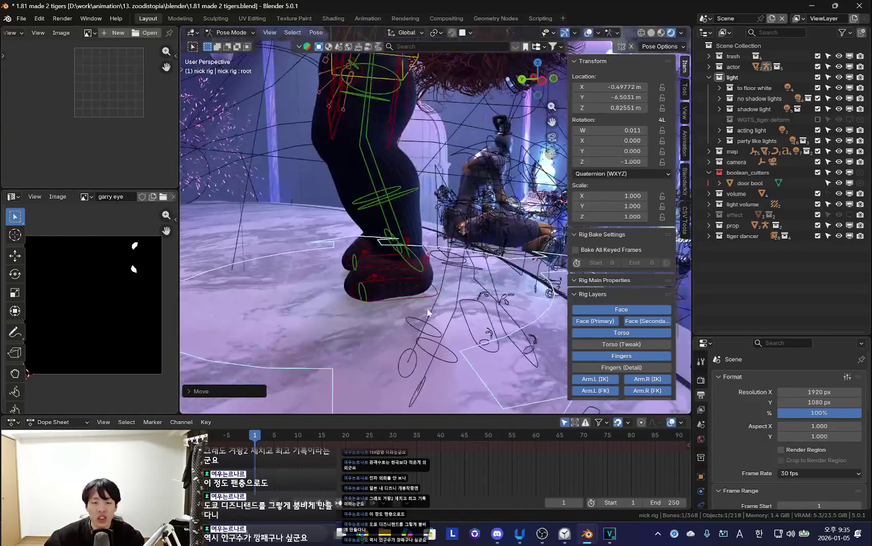
{"action": "key", "text": "shift+alt+z"}
Adjust the fox rig's height along the Z axis beside the sitting tiger.
{"action": "middle_click_drag", "start_coordinate": [474, 294], "coordinate": [441, 293]}
{"action": "key", "text": "g"}
{"action": "key", "text": "z"}
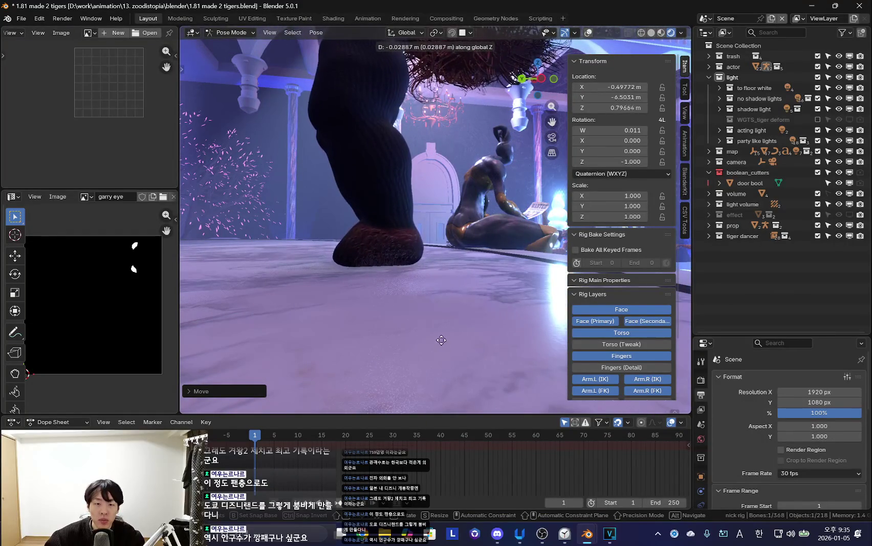
{"action": "scroll", "coordinate": [441, 307], "scroll_direction": "up", "scroll_amount": 3, "text": "alt"}
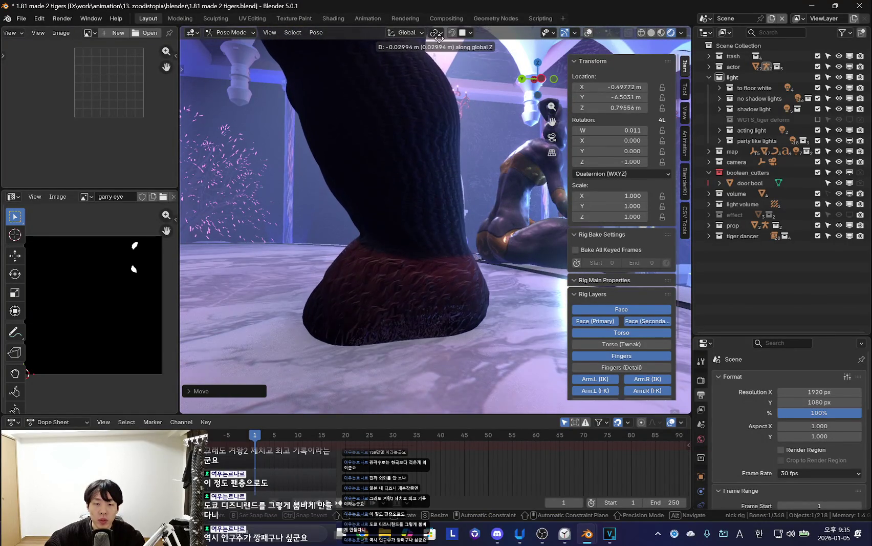
{"action": "left_click", "coordinate": [433, 402]}
{"action": "key", "text": "shift+alt+z"}
{"action": "scroll", "coordinate": [450, 328], "scroll_direction": "down", "scroll_amount": 3}
{"action": "scroll", "coordinate": [458, 317], "scroll_direction": "down", "scroll_amount": 2}
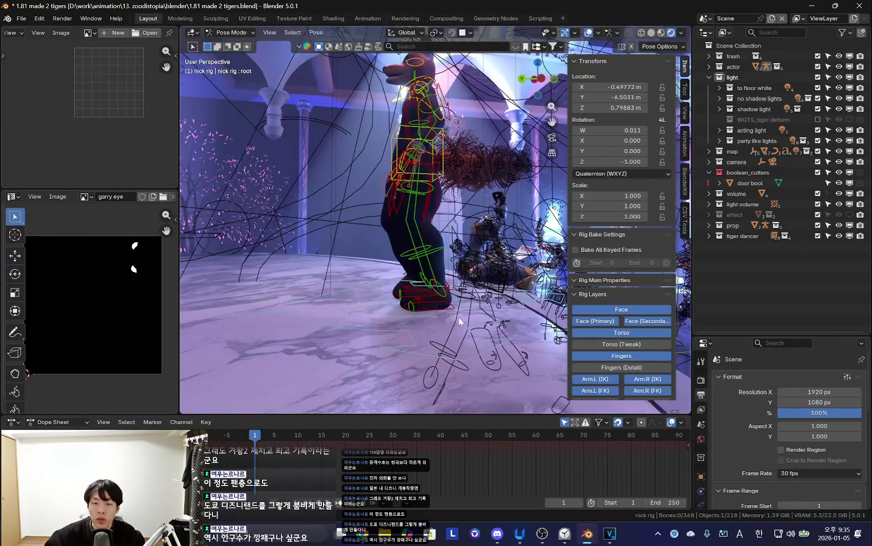
Select the fox's left foot control and torso bone, and close the side panel.
{"action": "left_click", "coordinate": [470, 333]}
{"action": "middle_click_drag", "start_coordinate": [469, 334], "coordinate": [435, 322]}
{"action": "left_click", "coordinate": [449, 160]}
{"action": "mouse_move", "coordinate": [449, 160]}
{"action": "middle_mouse_down"}
{"action": "mouse_move", "coordinate": [437, 195]}
{"action": "mouse_move", "coordinate": [525, 304]}
{"action": "middle_mouse_up"}
{"action": "key", "text": "n"}
{"action": "scroll", "coordinate": [436, 189], "scroll_direction": "down", "scroll_amount": 3}
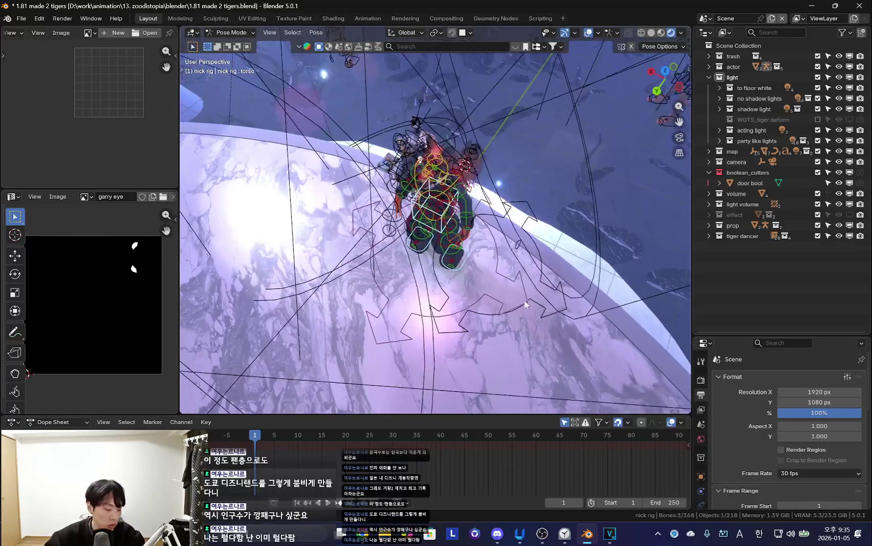
{"action": "key", "text": "shift+alt+z"}
{"action": "scroll", "coordinate": [526, 304], "scroll_direction": "up", "scroll_amount": 2}
Rotate the fox rig about 153° around Z and check it from the camera view.
{"action": "key", "text": "r"}
{"action": "key", "text": "z"}
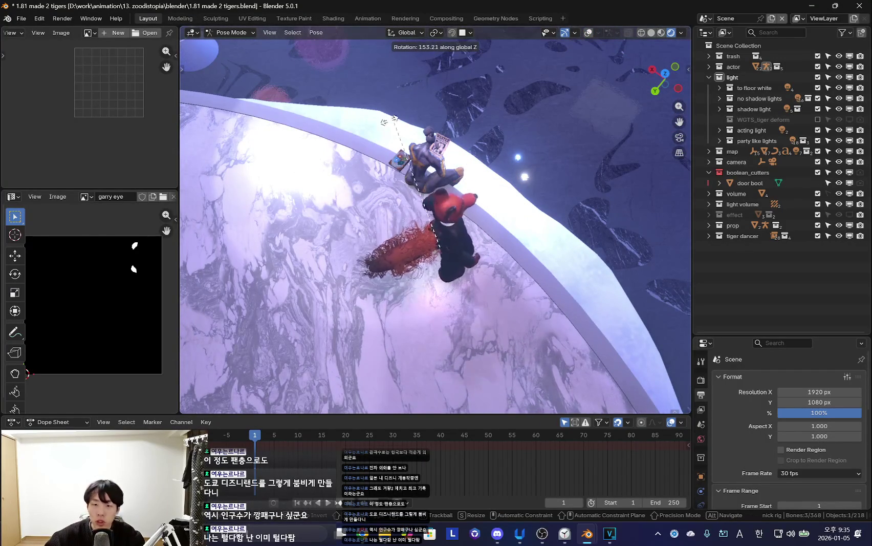
{"action": "left_click", "coordinate": [349, 163]}
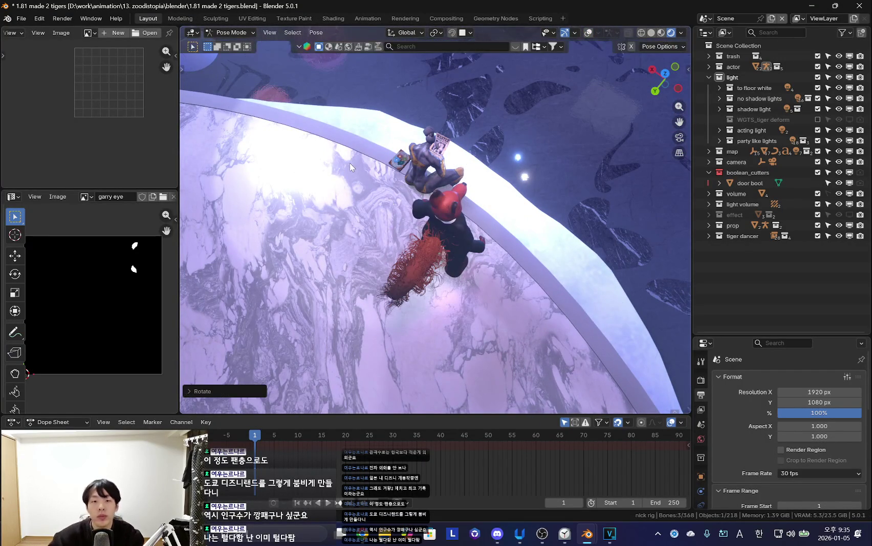
{"action": "key", "text": "KP_0"}
{"action": "mouse_move", "coordinate": [495, 265]}
{"action": "middle_mouse_down"}
{"action": "mouse_move", "coordinate": [432, 274]}
{"action": "mouse_move", "coordinate": [486, 301]}
{"action": "mouse_move", "coordinate": [480, 332]}
{"action": "middle_mouse_up"}
{"action": "key", "text": "shift+alt+z"}
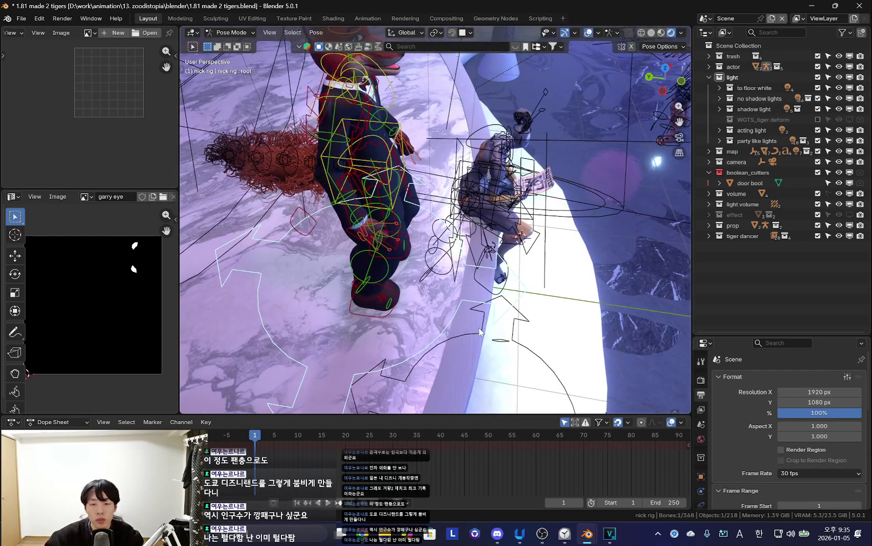
{"action": "key", "text": "period"}
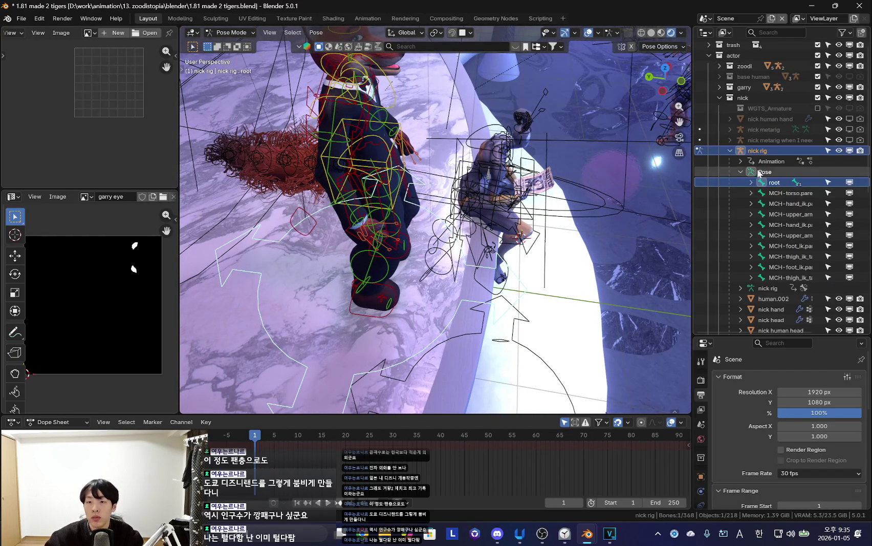
{"action": "middle_click_drag", "start_coordinate": [480, 280], "coordinate": [479, 339]}
{"action": "key", "text": "n"}
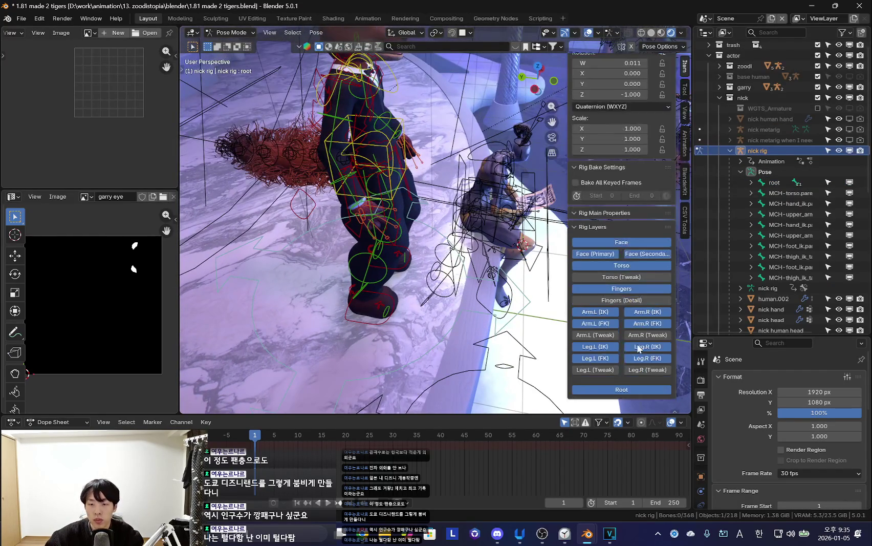
{"action": "left_click", "coordinate": [646, 394]}
{"action": "middle_click_drag", "start_coordinate": [646, 393], "coordinate": [470, 351]}
{"action": "left_click", "coordinate": [382, 337]}
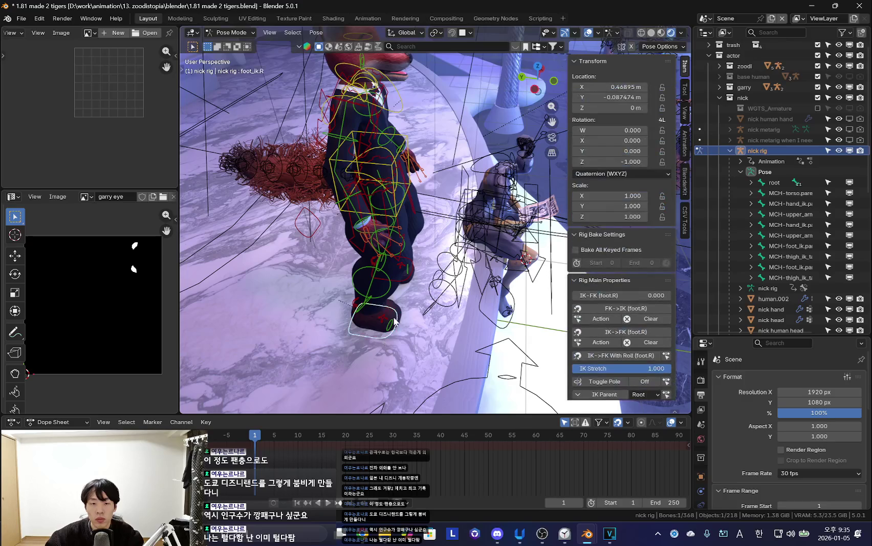
{"action": "mouse_move", "coordinate": [404, 280]}
{"action": "middle_mouse_down"}
{"action": "mouse_move", "coordinate": [423, 200]}
{"action": "mouse_move", "coordinate": [466, 169]}
{"action": "mouse_move", "coordinate": [434, 276]}
{"action": "middle_mouse_up"}
{"action": "key", "text": "shift+alt+z"}
{"action": "key", "text": "n"}
{"action": "key", "text": "shift+alt+z"}
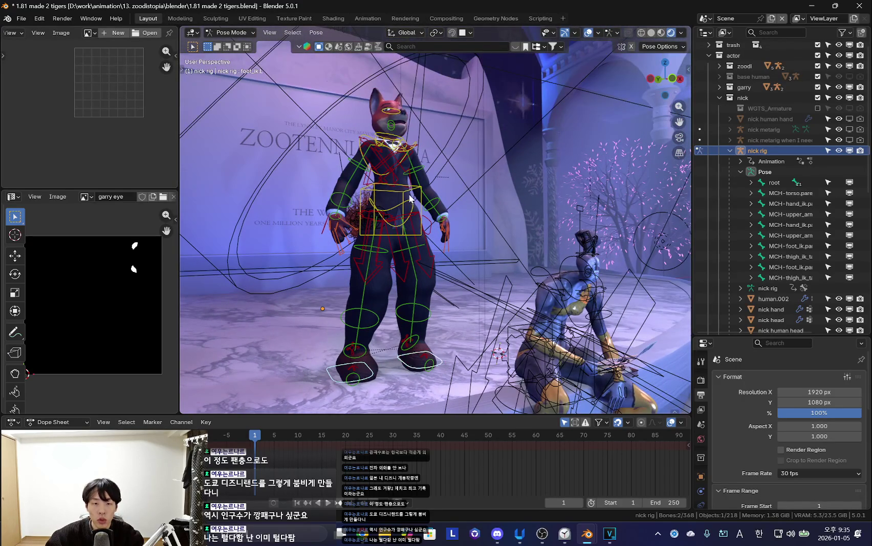
{"action": "key", "text": "shift+alt+z"}
{"action": "middle_click_drag", "start_coordinate": [391, 205], "coordinate": [433, 249]}
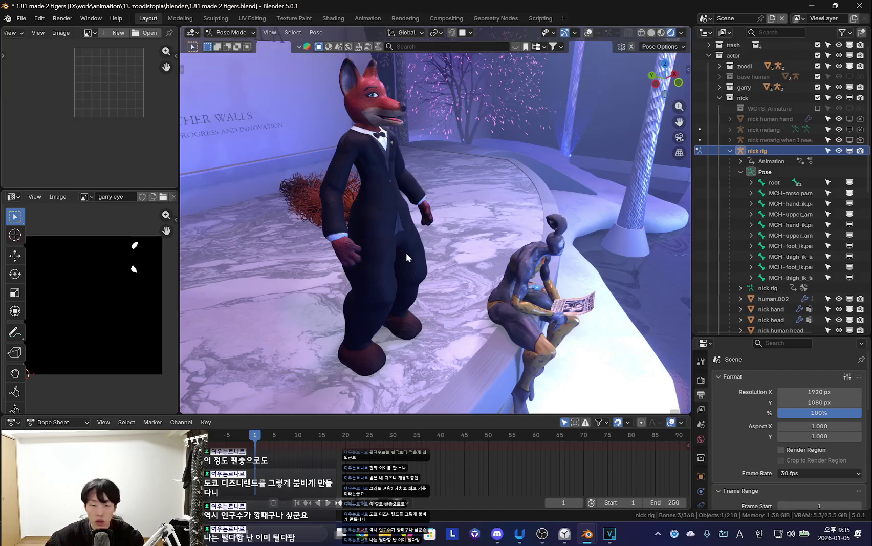
Nudge the fox's selected control along Y and X beside the seated character.
{"action": "key", "text": "g"}
{"action": "left_click", "coordinate": [444, 316]}
{"action": "mouse_move", "coordinate": [444, 316]}
{"action": "middle_mouse_down"}
{"action": "mouse_move", "coordinate": [487, 306]}
{"action": "mouse_move", "coordinate": [410, 361]}
{"action": "middle_mouse_up"}
{"action": "key", "text": "shift+alt+z"}
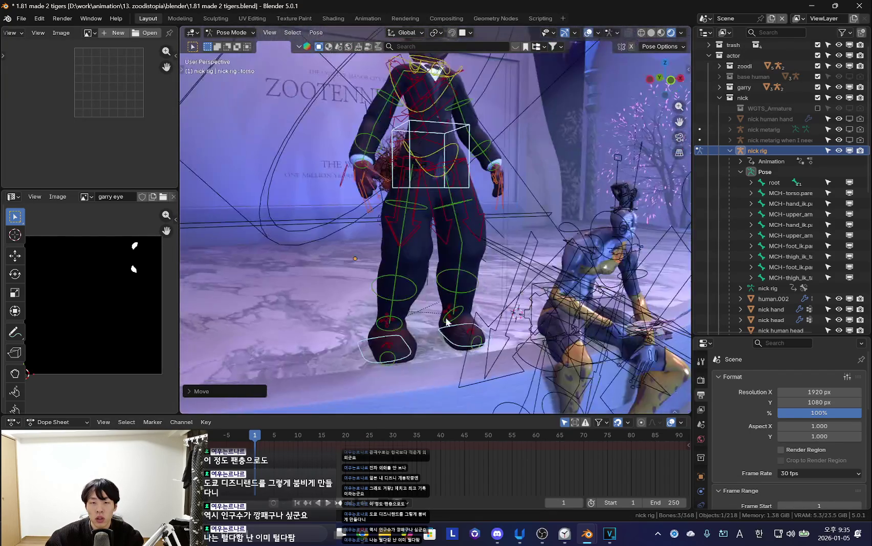
{"action": "key", "text": "shift+alt+z"}
{"action": "left_click", "coordinate": [419, 362]}
{"action": "key", "text": "shift+alt+z"}
Rotate the fox's right upper arm outward from a front close-up.
{"action": "mouse_move", "coordinate": [458, 339]}
{"action": "middle_mouse_down"}
{"action": "mouse_move", "coordinate": [459, 353]}
{"action": "mouse_move", "coordinate": [442, 211]}
{"action": "mouse_move", "coordinate": [544, 227]}
{"action": "middle_mouse_up"}
{"action": "key", "text": "shift+alt+z"}
{"action": "key", "text": "shift+alt+z"}
{"action": "key", "text": "shift+alt+z"}
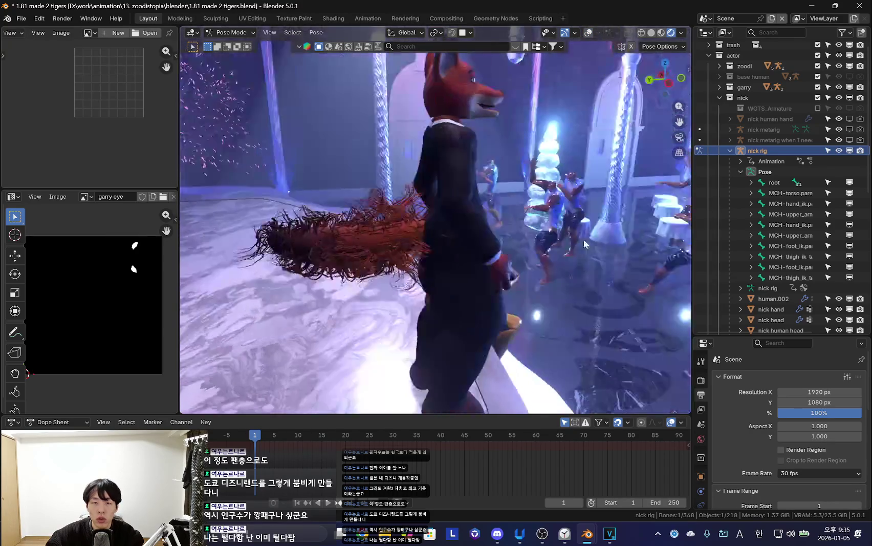
{"action": "mouse_move", "coordinate": [580, 252]}
{"action": "middle_mouse_down"}
{"action": "mouse_move", "coordinate": [473, 264]}
{"action": "mouse_move", "coordinate": [365, 259]}
{"action": "middle_mouse_up"}
{"action": "key", "text": "shift+alt+z"}
{"action": "key", "text": "shift+alt+z"}
{"action": "key", "text": "r"}
{"action": "key", "text": "r"}
{"action": "key", "text": "shift+alt+z"}
{"action": "key", "text": "r"}
{"action": "left_click", "coordinate": [373, 225]}
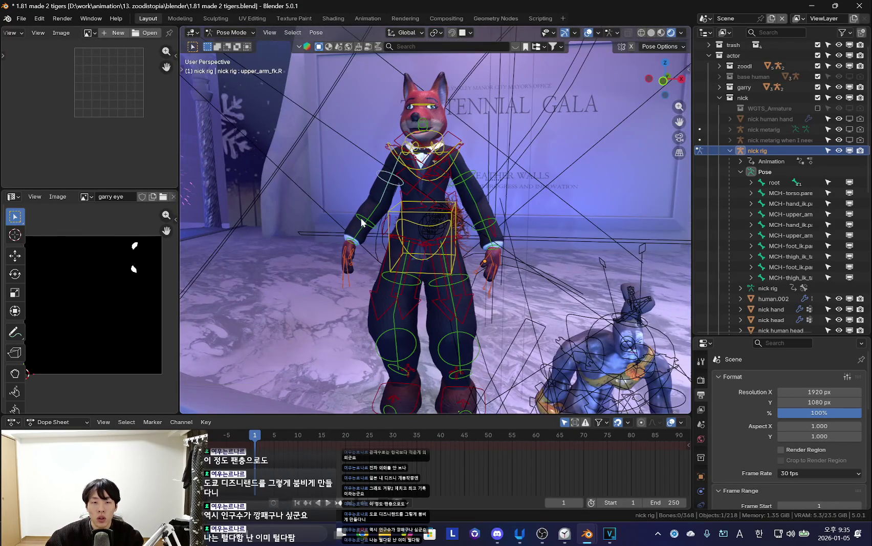
Rotate the right arm bone around the X axis from a side view.
{"action": "key", "text": "shift+alt+z"}
{"action": "middle_click_drag", "start_coordinate": [362, 222], "coordinate": [522, 233]}
{"action": "key", "text": "r"}
{"action": "key", "text": "x"}
{"action": "left_click", "coordinate": [512, 276]}
{"action": "key", "text": "shift+alt+z"}
{"action": "mouse_move", "coordinate": [512, 276]}
{"action": "middle_mouse_down"}
{"action": "mouse_move", "coordinate": [438, 188]}
{"action": "mouse_move", "coordinate": [536, 244]}
{"action": "middle_mouse_up"}
{"action": "key", "text": "shift+alt+z"}
{"action": "key", "text": "shift+alt+z"}
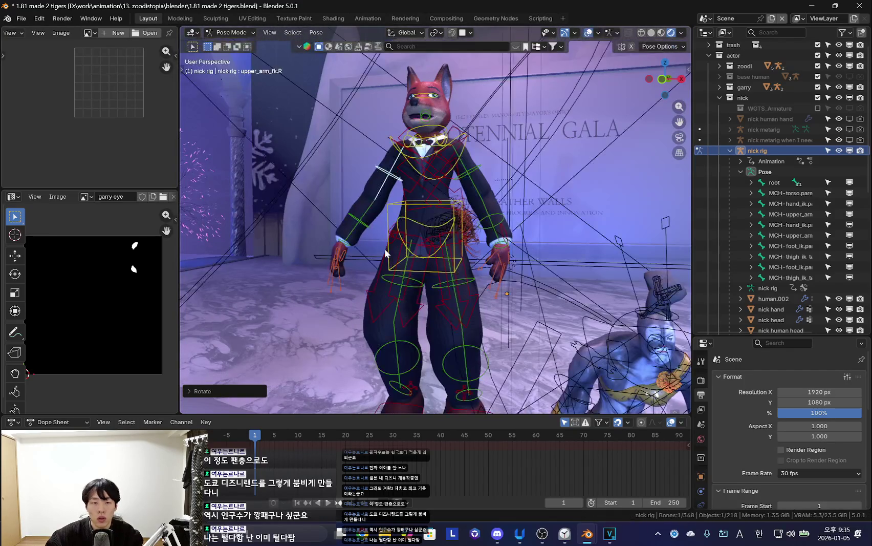
Rotate the fox's right hand bone and select the right hand IK control.
{"action": "key", "text": "shift+alt+z"}
{"action": "key", "text": "r"}
{"action": "left_click", "coordinate": [457, 302]}
{"action": "middle_click_drag", "start_coordinate": [458, 302], "coordinate": [487, 193]}
{"action": "key", "text": "shift+alt+z"}
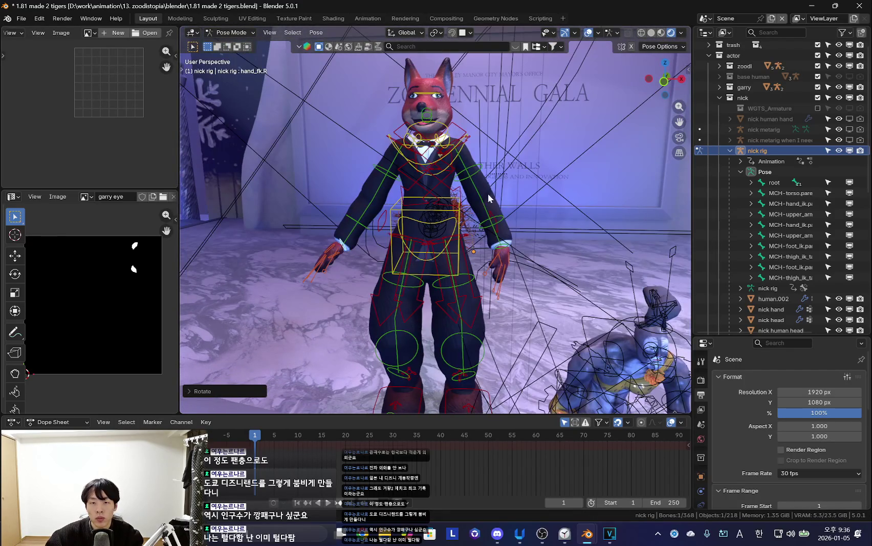
{"action": "left_click", "coordinate": [500, 228]}
{"action": "mouse_move", "coordinate": [500, 228]}
{"action": "middle_mouse_down"}
{"action": "mouse_move", "coordinate": [481, 231]}
{"action": "mouse_move", "coordinate": [562, 285]}
{"action": "mouse_move", "coordinate": [532, 288]}
{"action": "mouse_move", "coordinate": [484, 227]}
{"action": "middle_mouse_up"}
{"action": "key", "text": "shift+alt+z"}
{"action": "key", "text": "r"}
Rotate the fox's left upper arm outward and the left hand FK bone by about -33°.
{"action": "key", "text": "shift+alt+z"}
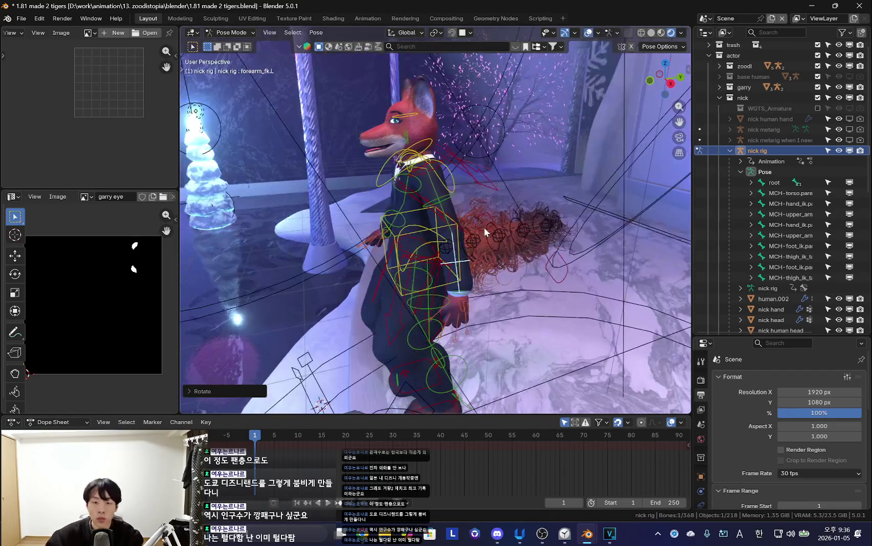
{"action": "left_click", "coordinate": [448, 197]}
{"action": "mouse_move", "coordinate": [448, 197]}
{"action": "middle_mouse_down"}
{"action": "mouse_move", "coordinate": [458, 238]}
{"action": "mouse_move", "coordinate": [541, 280]}
{"action": "mouse_move", "coordinate": [586, 328]}
{"action": "mouse_move", "coordinate": [467, 329]}
{"action": "mouse_move", "coordinate": [462, 312]}
{"action": "mouse_move", "coordinate": [530, 326]}
{"action": "middle_mouse_up"}
{"action": "key", "text": "shift+alt+z"}
{"action": "key", "text": "shift+alt+z"}
{"action": "key", "text": "shift+alt+z"}
{"action": "key", "text": "r"}
{"action": "left_click", "coordinate": [541, 340]}
{"action": "key", "text": "shift+alt+z"}
{"action": "key", "text": "shift+alt+z"}
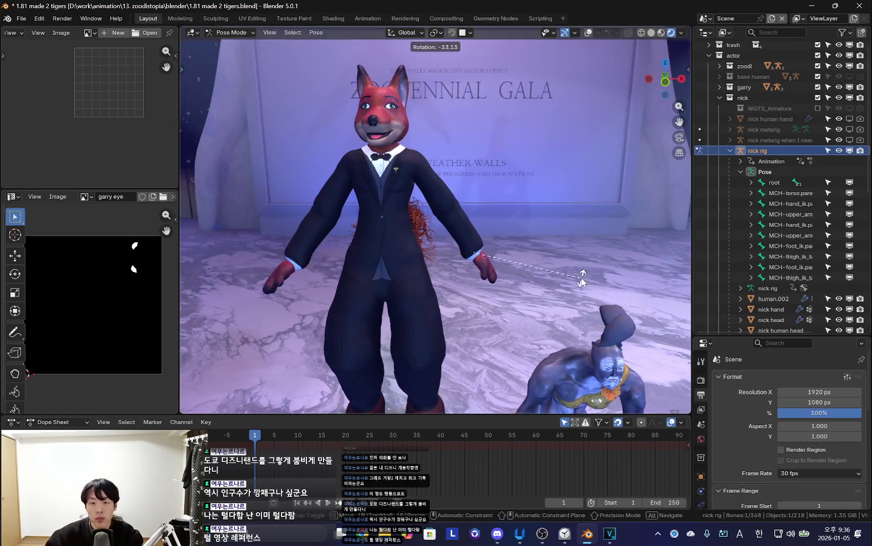
{"action": "middle_click_drag", "start_coordinate": [580, 278], "coordinate": [541, 278]}
{"action": "key", "text": "r"}
{"action": "mouse_move", "coordinate": [489, 264]}
{"action": "middle_mouse_down"}
{"action": "mouse_move", "coordinate": [524, 256]}
{"action": "mouse_move", "coordinate": [348, 165]}
{"action": "mouse_move", "coordinate": [527, 240]}
{"action": "mouse_move", "coordinate": [510, 236]}
{"action": "mouse_move", "coordinate": [580, 249]}
{"action": "mouse_move", "coordinate": [530, 248]}
{"action": "mouse_move", "coordinate": [555, 225]}
{"action": "mouse_move", "coordinate": [462, 224]}
{"action": "mouse_move", "coordinate": [507, 285]}
{"action": "mouse_move", "coordinate": [551, 245]}
{"action": "middle_mouse_up"}
{"action": "key", "text": "shift+alt+z"}
{"action": "key", "text": "shift+alt+z"}
{"action": "key", "text": "shift+alt+z"}
{"action": "key", "text": "shift+alt+z"}
{"action": "key", "text": "shift+alt+z"}
{"action": "key", "text": "shift+alt+z"}
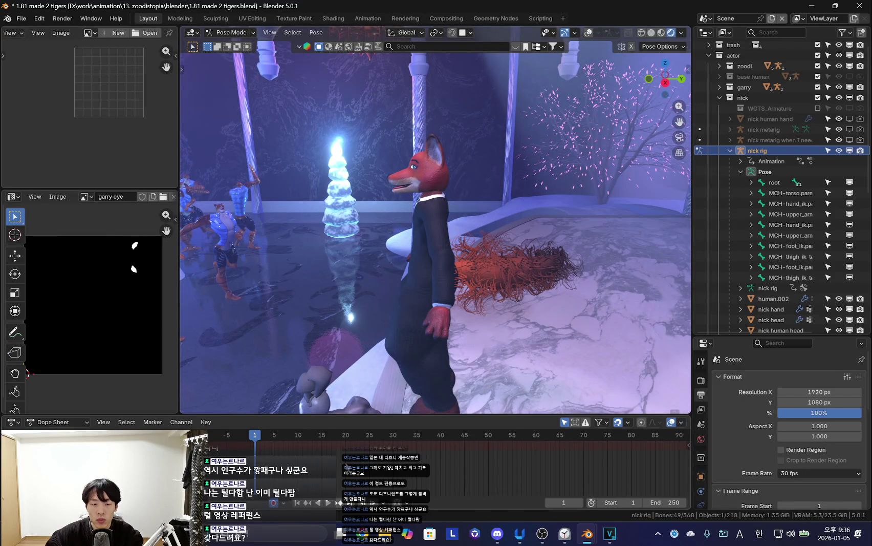
{"action": "key", "text": "shift+alt+z"}
Select the fox's left upper arm IK bone and cancel a trial rotation.
{"action": "middle_click_drag", "start_coordinate": [389, 287], "coordinate": [443, 236]}
{"action": "left_click", "coordinate": [444, 236]}
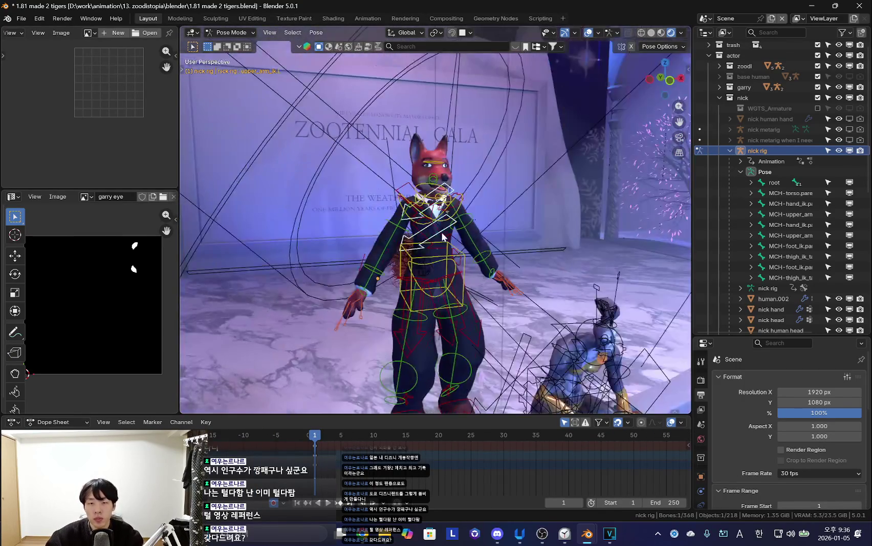
{"action": "key", "text": "shift+alt+z"}
{"action": "mouse_move", "coordinate": [454, 299]}
{"action": "middle_mouse_down"}
{"action": "mouse_move", "coordinate": [521, 293]}
{"action": "mouse_move", "coordinate": [447, 280]}
{"action": "mouse_move", "coordinate": [551, 263]}
{"action": "mouse_move", "coordinate": [573, 272]}
{"action": "mouse_move", "coordinate": [554, 255]}
{"action": "mouse_move", "coordinate": [542, 259]}
{"action": "mouse_move", "coordinate": [524, 325]}
{"action": "mouse_move", "coordinate": [519, 297]}
{"action": "mouse_move", "coordinate": [531, 284]}
{"action": "mouse_move", "coordinate": [509, 323]}
{"action": "mouse_move", "coordinate": [527, 307]}
{"action": "mouse_move", "coordinate": [527, 271]}
{"action": "middle_mouse_up"}
{"action": "key", "text": "r"}
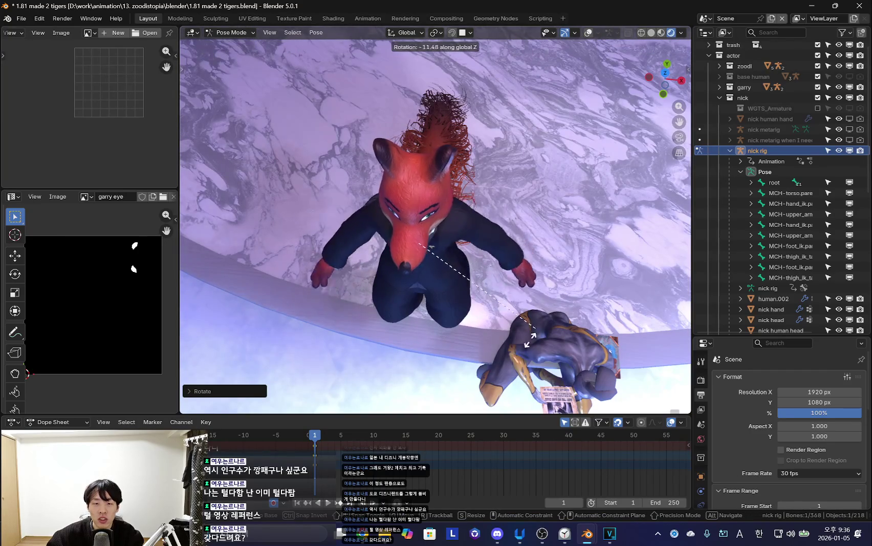
{"action": "key", "text": "Escape"}
Play and stop the animation to preview the fox's pose.
{"action": "key", "text": "space"}
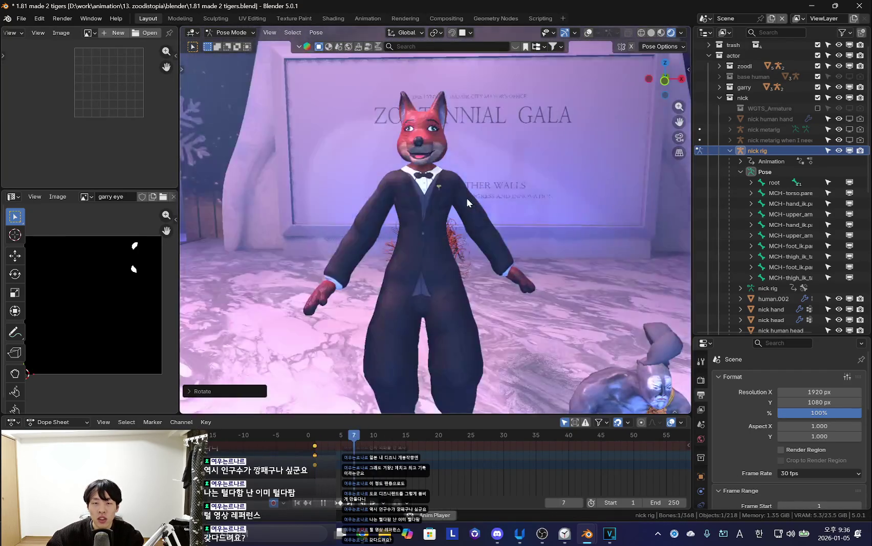
{"action": "key", "text": "shift+alt+z"}
{"action": "key", "text": "space"}
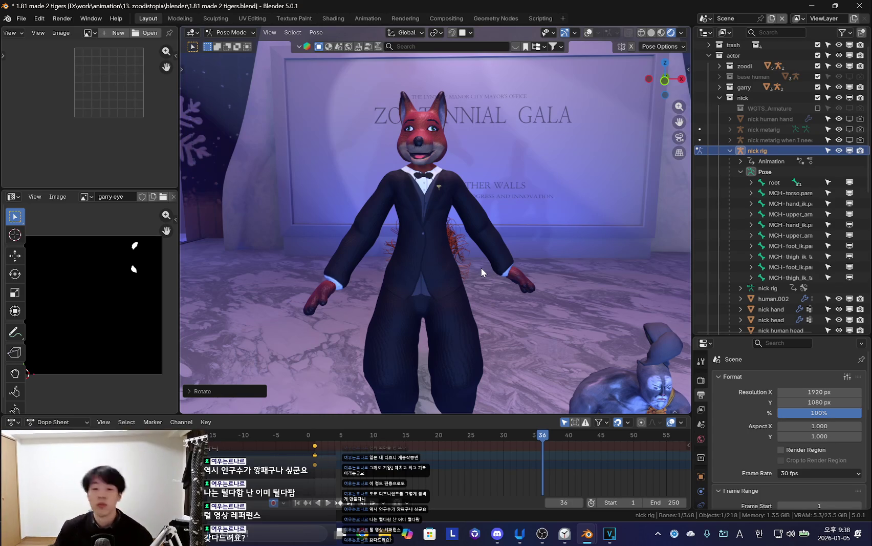
Switch to Object Mode and select the Area.009 light above the pedestal.
{"action": "mouse_move", "coordinate": [481, 267]}
{"action": "middle_mouse_down"}
{"action": "mouse_move", "coordinate": [567, 268]}
{"action": "mouse_move", "coordinate": [468, 295]}
{"action": "mouse_move", "coordinate": [518, 303]}
{"action": "mouse_move", "coordinate": [461, 307]}
{"action": "mouse_move", "coordinate": [467, 142]}
{"action": "middle_mouse_up"}
{"action": "key", "text": "shift+alt+z"}
{"action": "key", "text": "ctrl+Tab"}
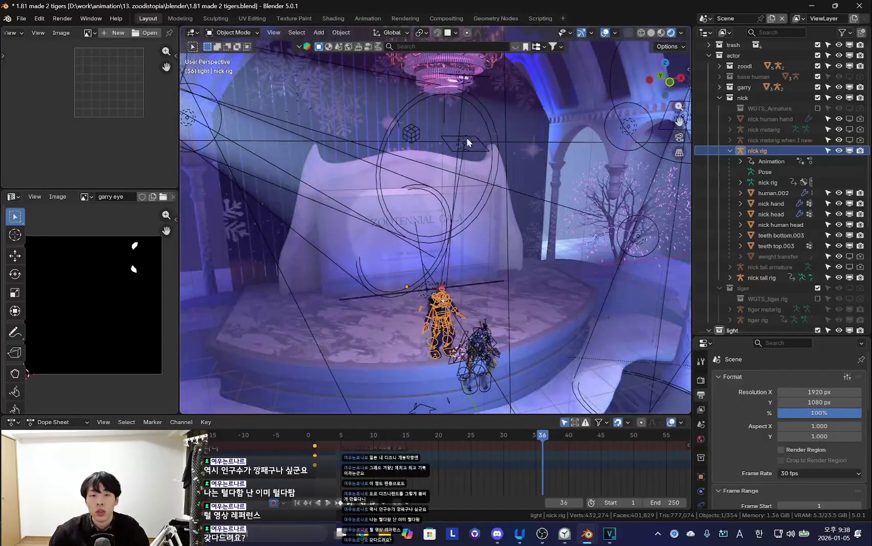
{"action": "left_click", "coordinate": [467, 143]}
{"action": "key", "text": "period"}
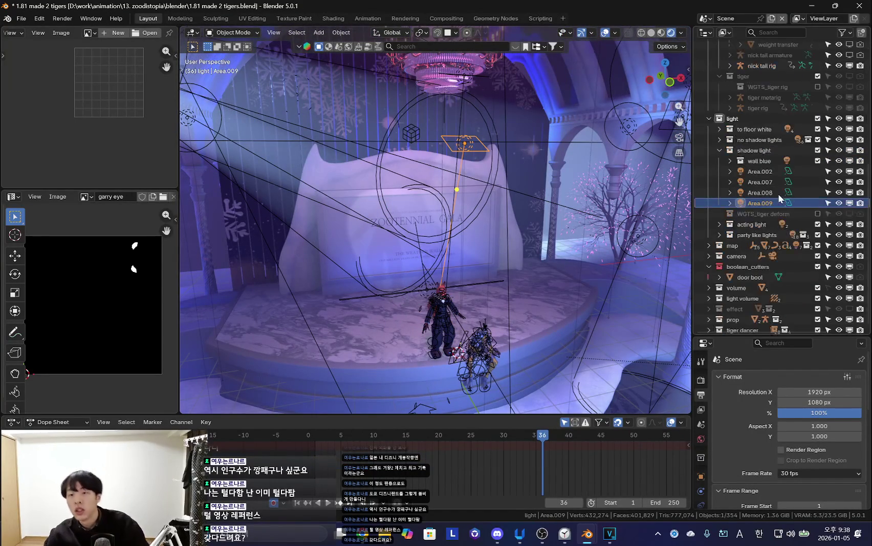
Hide the selected area light and zoom out to a wider view of the hall.
{"action": "mouse_move", "coordinate": [463, 302]}
{"action": "middle_mouse_down"}
{"action": "mouse_move", "coordinate": [464, 261]}
{"action": "mouse_move", "coordinate": [440, 207]}
{"action": "middle_mouse_up"}
{"action": "key", "text": "g"}
{"action": "key", "text": "Escape"}
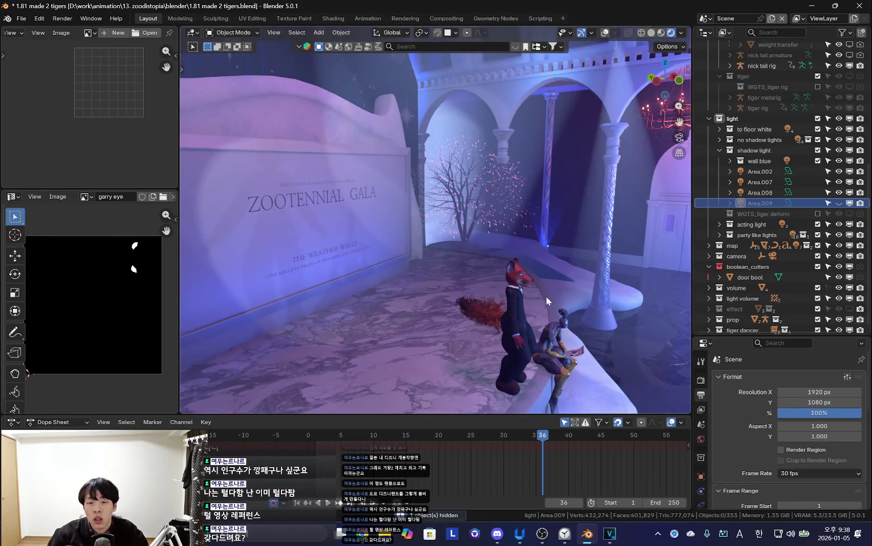
{"action": "key", "text": "h"}
{"action": "key", "text": "shift+alt+z"}
{"action": "scroll", "coordinate": [487, 253], "scroll_direction": "down", "scroll_amount": 5}
{"action": "middle_click_drag", "start_coordinate": [487, 254], "coordinate": [490, 246]}
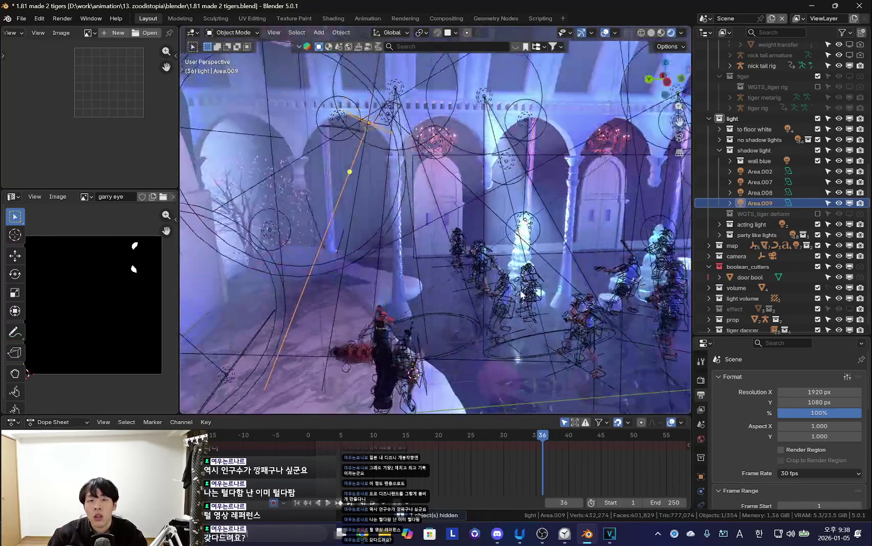
Toggle the shadow light collection, expand acting light, and select Area and Area.014.
{"action": "left_click", "coordinate": [849, 150]}
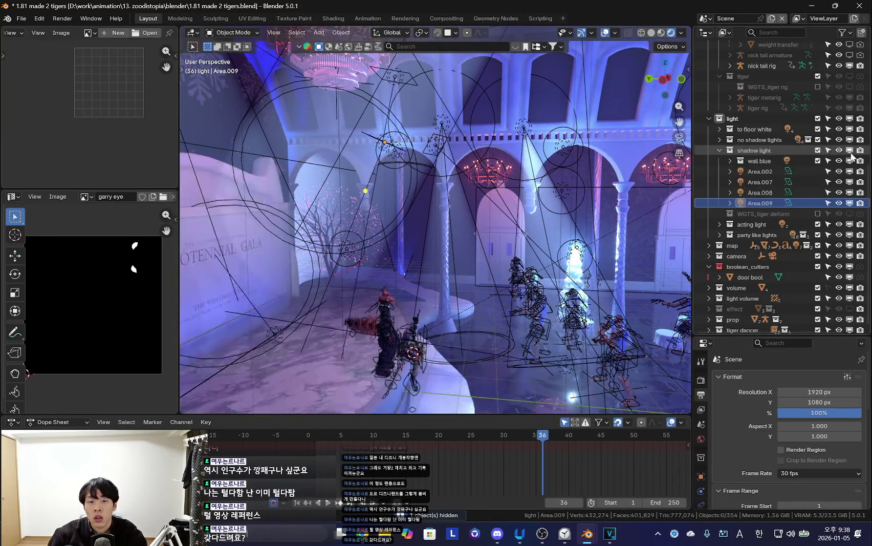
{"action": "left_click", "coordinate": [849, 149]}
{"action": "left_click", "coordinate": [757, 224]}
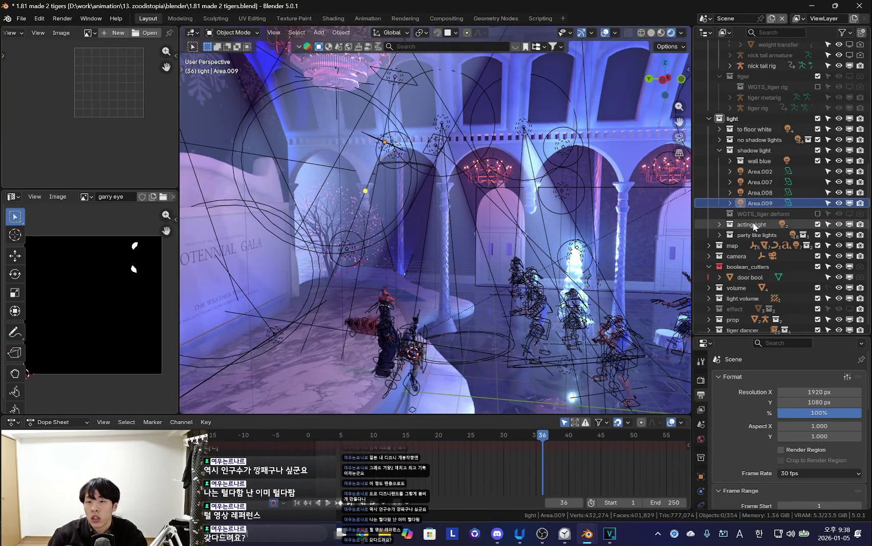
{"action": "left_click", "coordinate": [754, 234]}
{"action": "left_click", "coordinate": [757, 246]}
{"action": "key", "text": "KP_Decimal"}
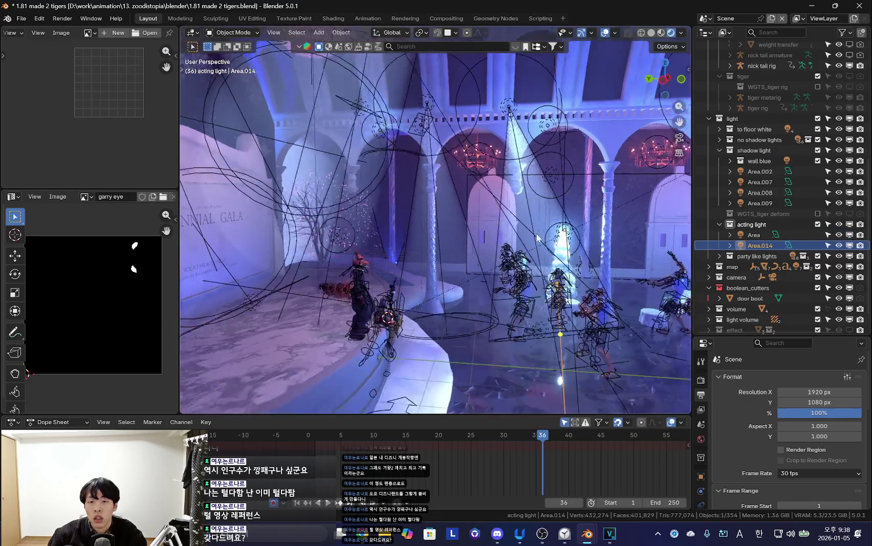
Move the Area.014 light and preview the lighting on the fox with overlays hidden.
{"action": "key", "text": "g"}
{"action": "left_click", "coordinate": [550, 219]}
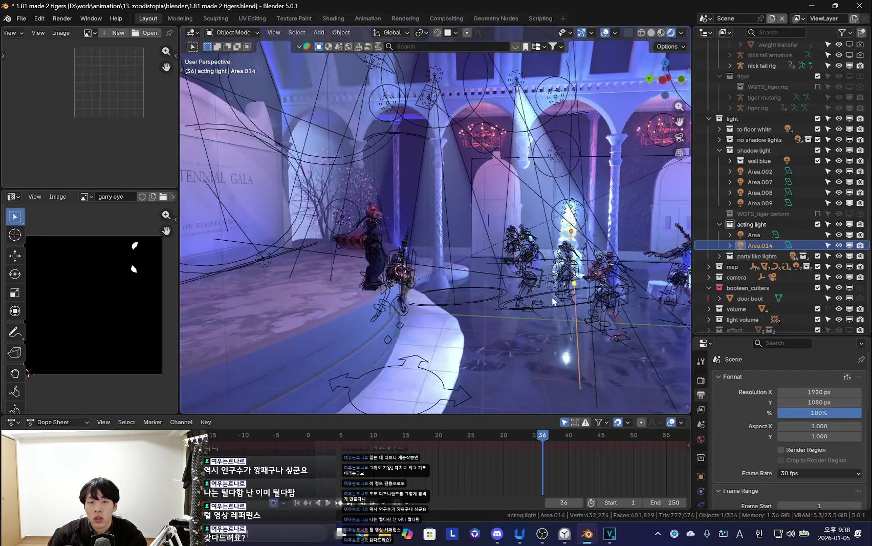
{"action": "key", "text": "shift+alt+z"}
{"action": "mouse_move", "coordinate": [550, 219]}
{"action": "middle_mouse_down"}
{"action": "mouse_move", "coordinate": [424, 265]}
{"action": "mouse_move", "coordinate": [515, 263]}
{"action": "mouse_move", "coordinate": [418, 264]}
{"action": "mouse_move", "coordinate": [505, 294]}
{"action": "mouse_move", "coordinate": [601, 295]}
{"action": "mouse_move", "coordinate": [495, 265]}
{"action": "middle_mouse_up"}
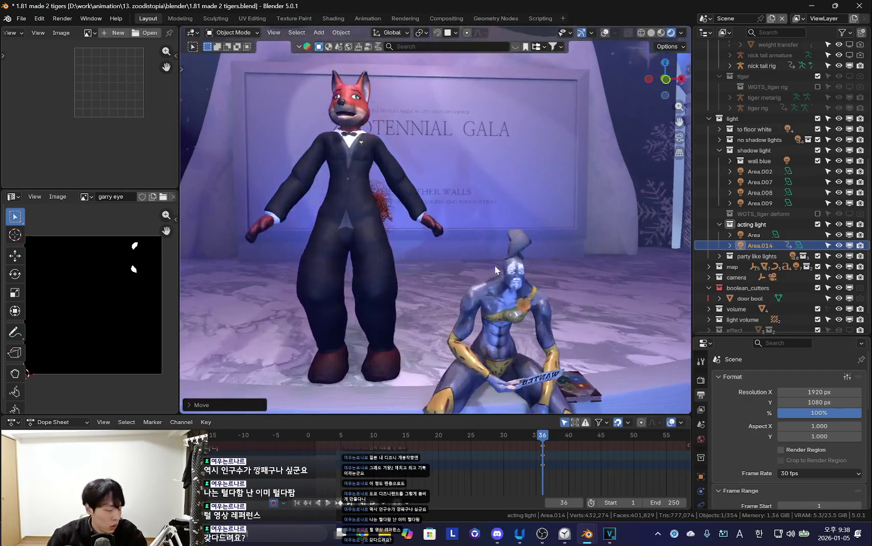
{"action": "key", "text": "space"}
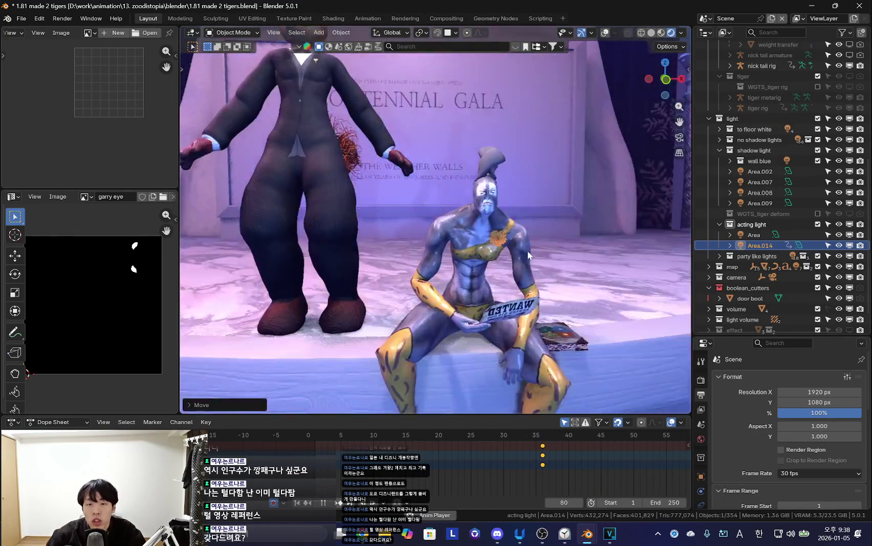
{"action": "key", "text": "Escape"}
{"action": "key", "text": "shift+alt+z"}
{"action": "mouse_move", "coordinate": [529, 254]}
{"action": "middle_mouse_down"}
{"action": "mouse_move", "coordinate": [461, 230]}
{"action": "mouse_move", "coordinate": [460, 215]}
{"action": "middle_mouse_up"}
Zoom and tilt the view onto the seated figure's WANTED poster.
{"action": "key", "text": "shift+alt+z"}
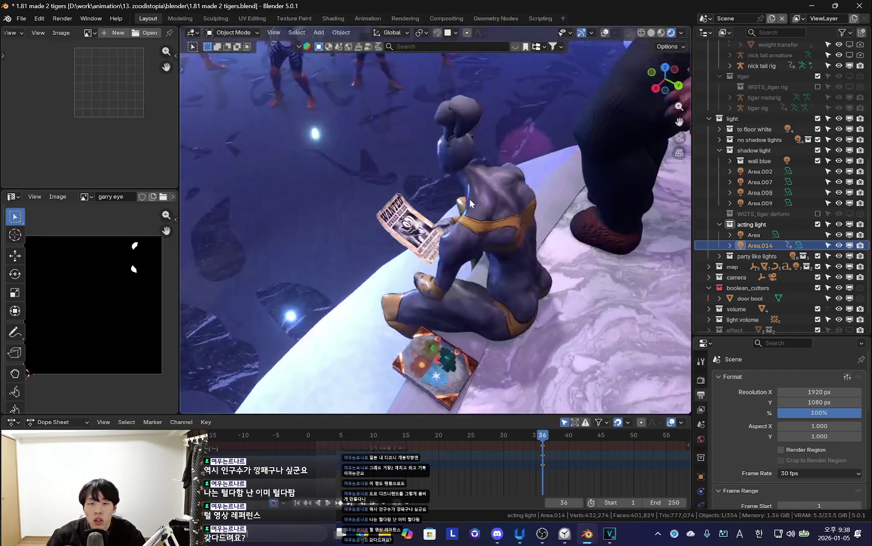
{"action": "scroll", "coordinate": [461, 194], "scroll_direction": "up", "scroll_amount": 5}
{"action": "scroll", "coordinate": [460, 195], "scroll_direction": "down", "scroll_amount": 2}
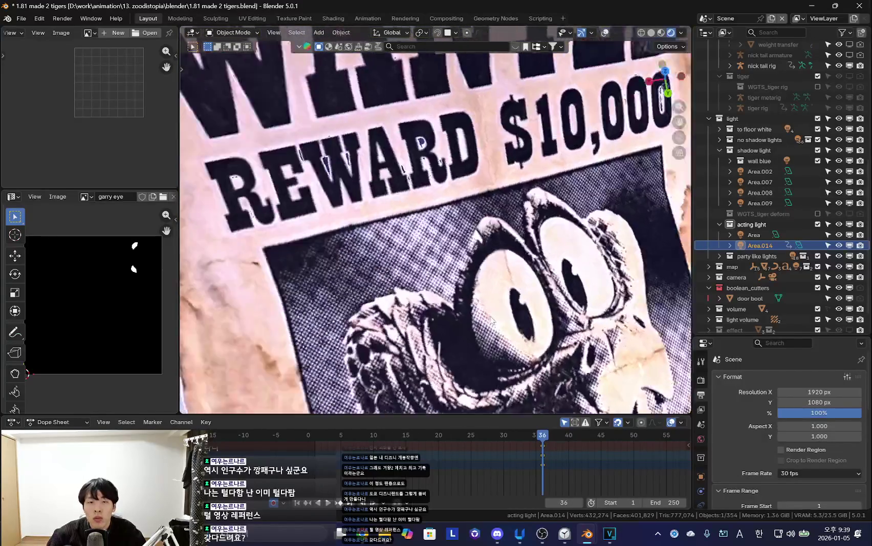
{"action": "scroll", "coordinate": [460, 195], "scroll_direction": "down", "scroll_amount": 2}
{"action": "scroll", "coordinate": [460, 194], "scroll_direction": "up", "scroll_amount": 1}
{"action": "middle_click_drag", "start_coordinate": [491, 287], "coordinate": [527, 329]}
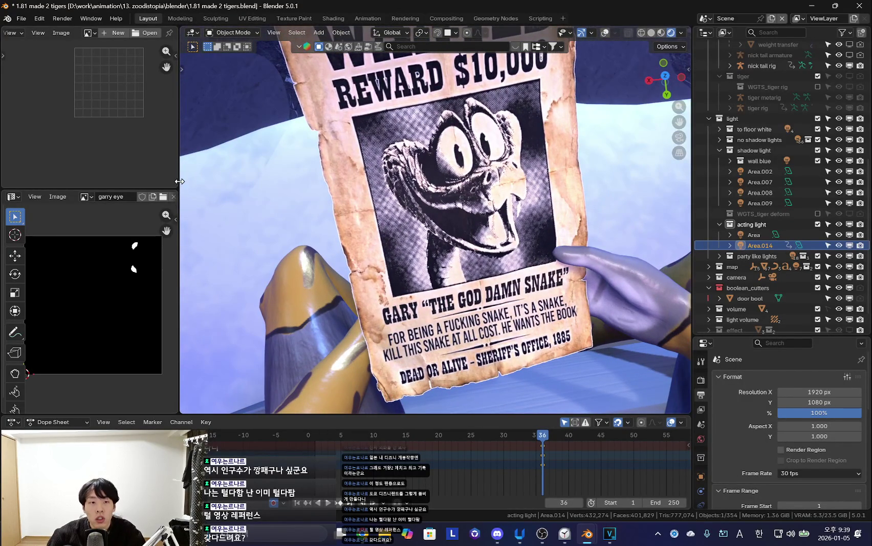
Widen the left-side editors and select the poster plane Plane.001 with overlays on.
{"action": "left_click_drag", "start_coordinate": [180, 182], "coordinate": [273, 181]}
{"action": "middle_click_drag", "start_coordinate": [430, 231], "coordinate": [429, 270]}
{"action": "key", "text": "shift+alt+z"}
{"action": "left_click", "coordinate": [429, 270]}
{"action": "key", "text": "shift+alt+z"}
{"action": "key", "text": "shift+alt+z"}
{"action": "scroll", "coordinate": [435, 245], "scroll_direction": "up", "scroll_amount": 2}
{"action": "scroll", "coordinate": [448, 218], "scroll_direction": "up", "scroll_amount": 3}
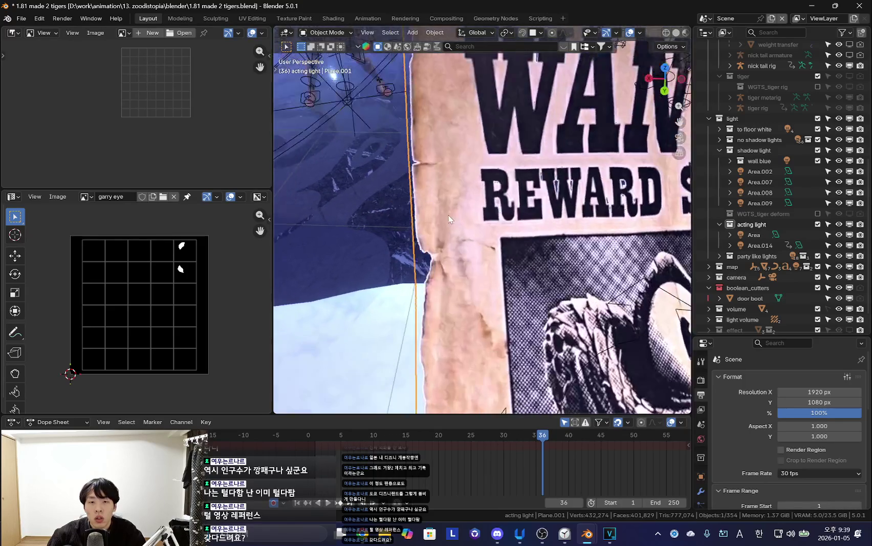
Pan and zoom across the poster to bring the WANTED and REWARD text into view.
{"action": "scroll", "coordinate": [449, 214], "scroll_direction": "up", "scroll_amount": 3}
{"action": "mouse_move", "coordinate": [467, 226]}
{"action": "middle_mouse_down", "text": "shift"}
{"action": "mouse_move", "coordinate": [356, 189]}
{"action": "mouse_move", "coordinate": [424, 212]}
{"action": "middle_mouse_up", "text": "shift"}
{"action": "scroll", "coordinate": [457, 242], "scroll_direction": "down", "scroll_amount": 2}
{"action": "scroll", "coordinate": [470, 261], "scroll_direction": "down", "scroll_amount": 2}
{"action": "scroll", "coordinate": [522, 307], "scroll_direction": "down", "scroll_amount": 2}
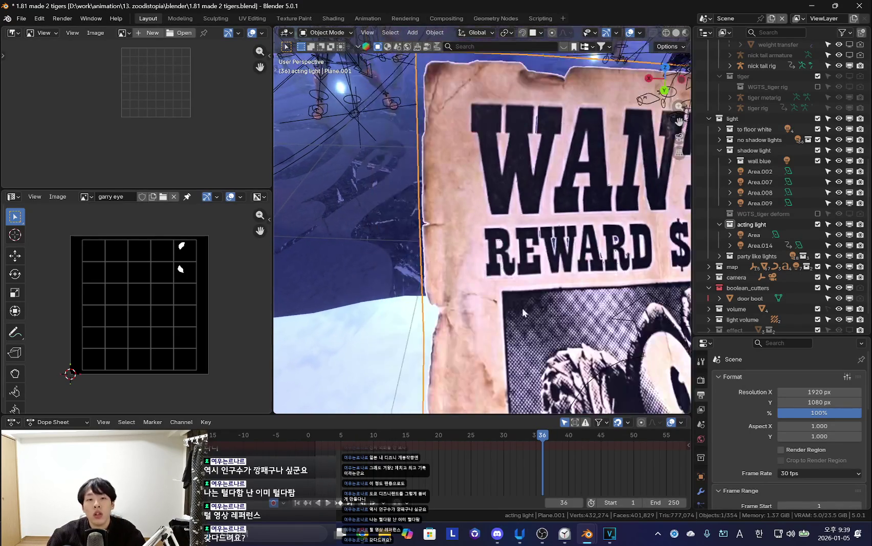
{"action": "middle_click_drag", "start_coordinate": [522, 307], "coordinate": [436, 299], "text": "shift"}
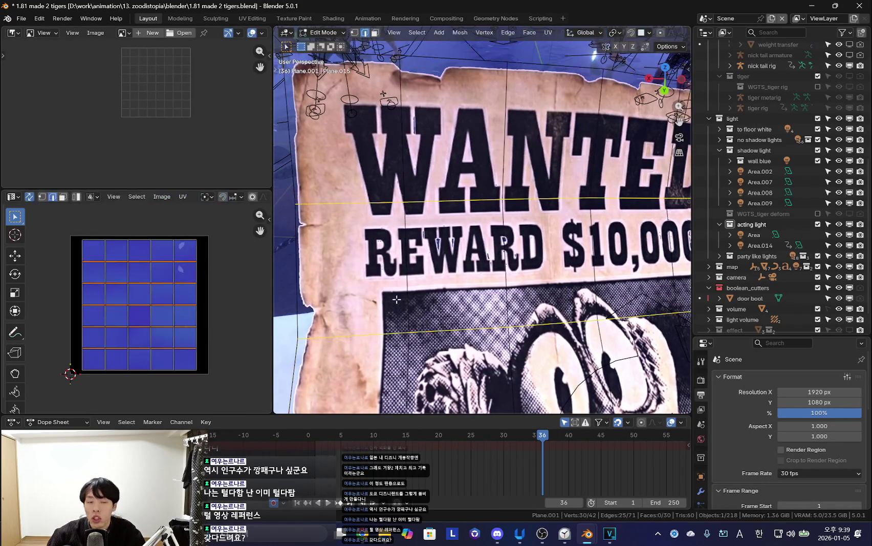
Switch the top-left Image Editor to the Shader Editor showing the poster's node tree.
{"action": "left_click", "coordinate": [12, 33]}
{"action": "left_click", "coordinate": [39, 116]}
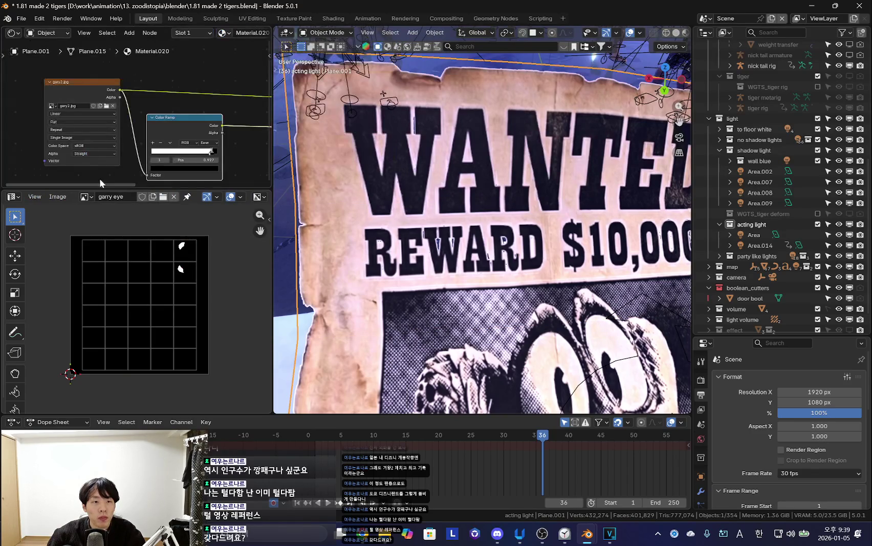
{"action": "left_click_drag", "start_coordinate": [102, 189], "coordinate": [102, 236]}
{"action": "scroll", "coordinate": [144, 112], "scroll_direction": "down", "scroll_amount": 3}
Search 'blur' and place a Subsurface Scattering node in the poster material.
{"action": "key", "text": "shift+a"}
{"action": "type", "text": "blur"}
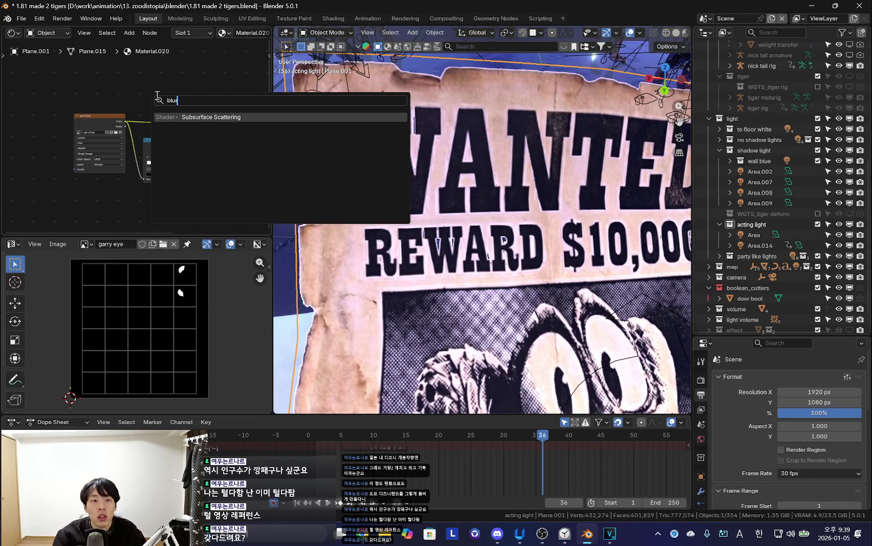
{"action": "key", "text": "Return"}
{"action": "left_click", "coordinate": [169, 123]}
{"action": "scroll", "coordinate": [192, 133], "scroll_direction": "up", "scroll_amount": 3}
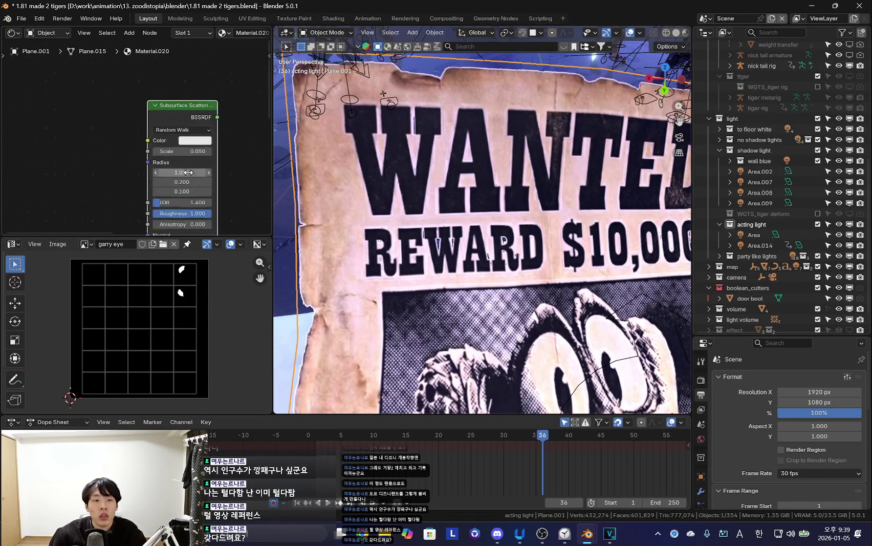
{"action": "key", "text": "Home"}
Enlarge and re-frame the node area, then delete the Subsurface Scattering node again.
{"action": "left_click_drag", "start_coordinate": [187, 237], "coordinate": [179, 298]}
{"action": "key", "text": "Home"}
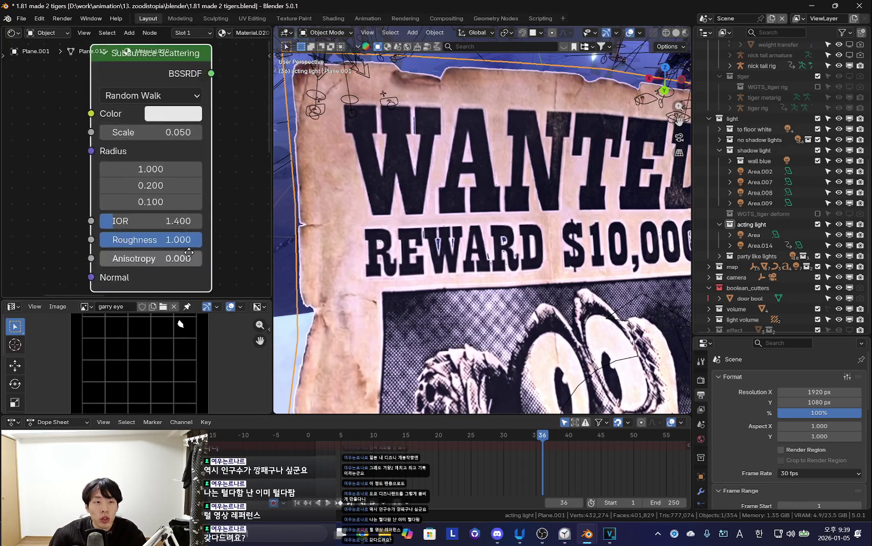
{"action": "scroll", "coordinate": [157, 127], "scroll_direction": "down", "scroll_amount": 2}
{"action": "key", "text": "Delete"}
{"action": "middle_click_drag", "start_coordinate": [358, 230], "coordinate": [398, 272]}
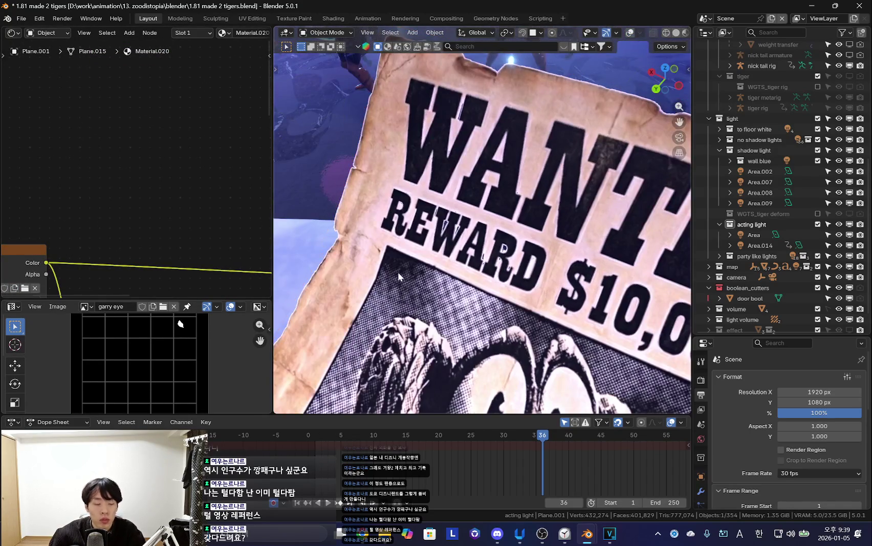
Orbit and zoom around the poster lettering, then return to the full scene view.
{"action": "scroll", "coordinate": [481, 302], "scroll_direction": "down", "scroll_amount": 4}
{"action": "scroll", "coordinate": [480, 303], "scroll_direction": "up", "scroll_amount": 3}
{"action": "scroll", "coordinate": [480, 303], "scroll_direction": "up", "scroll_amount": 3}
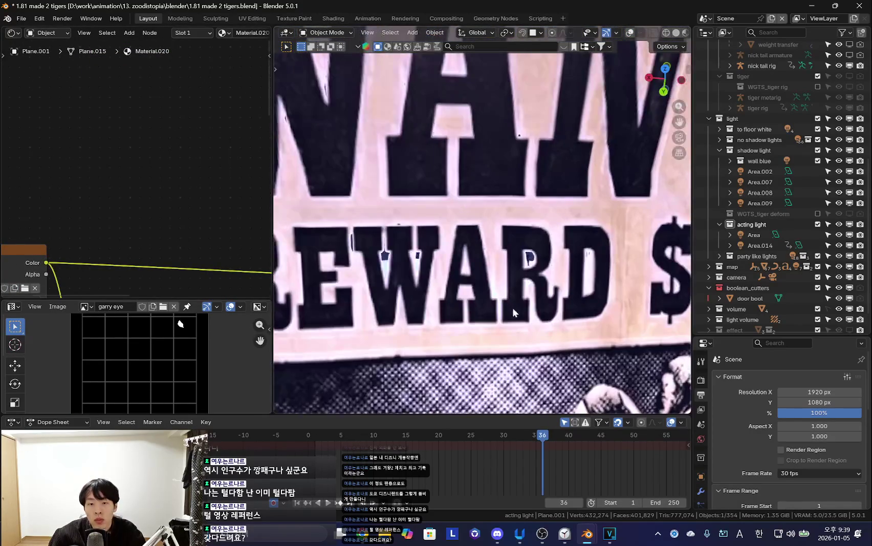
{"action": "middle_click_drag", "start_coordinate": [466, 294], "coordinate": [448, 283]}
{"action": "scroll", "coordinate": [466, 286], "scroll_direction": "up", "scroll_amount": 2}
{"action": "scroll", "coordinate": [487, 290], "scroll_direction": "up", "scroll_amount": 2}
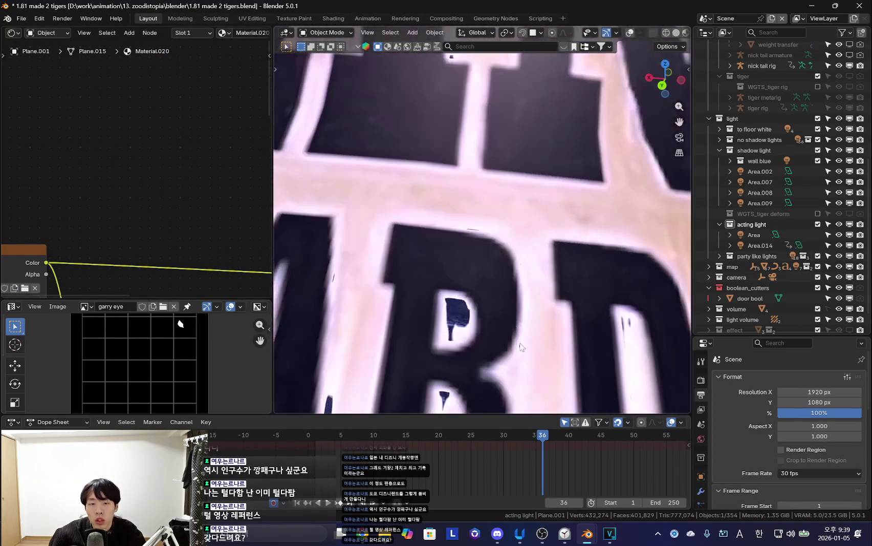
{"action": "scroll", "coordinate": [494, 276], "scroll_direction": "up", "scroll_amount": 2}
{"action": "scroll", "coordinate": [498, 265], "scroll_direction": "up", "scroll_amount": 2}
{"action": "scroll", "coordinate": [520, 256], "scroll_direction": "down", "scroll_amount": 2}
{"action": "scroll", "coordinate": [512, 246], "scroll_direction": "down", "scroll_amount": 2}
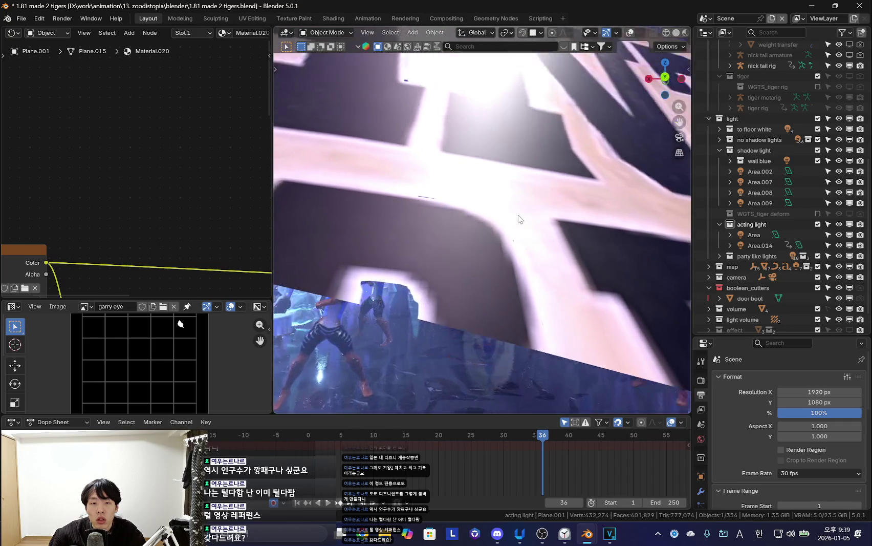
{"action": "scroll", "coordinate": [502, 236], "scroll_direction": "down", "scroll_amount": 2}
{"action": "middle_click_drag", "start_coordinate": [492, 225], "coordinate": [476, 213]}
{"action": "scroll", "coordinate": [474, 212], "scroll_direction": "down", "scroll_amount": 3}
{"action": "key", "text": "KP_0"}
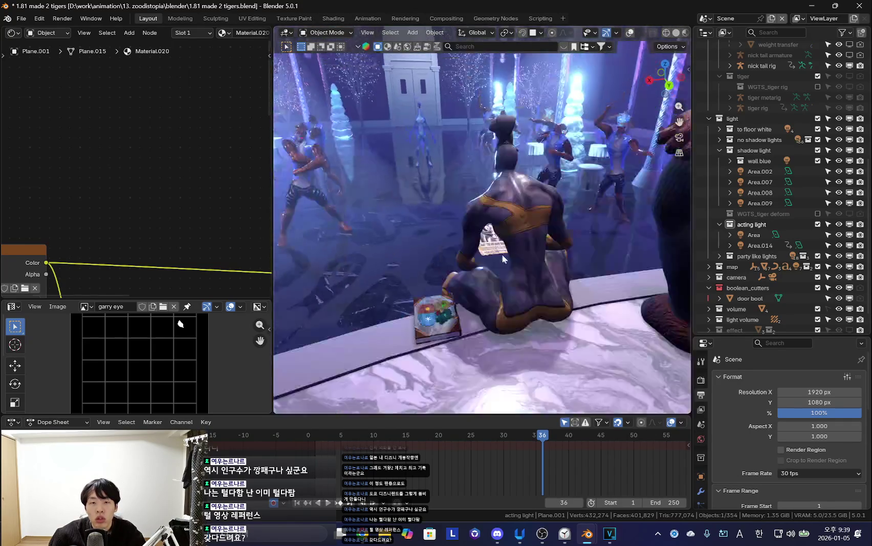
Play the dance animation with viewport overlays hidden, then stop it.
{"action": "key", "text": "space"}
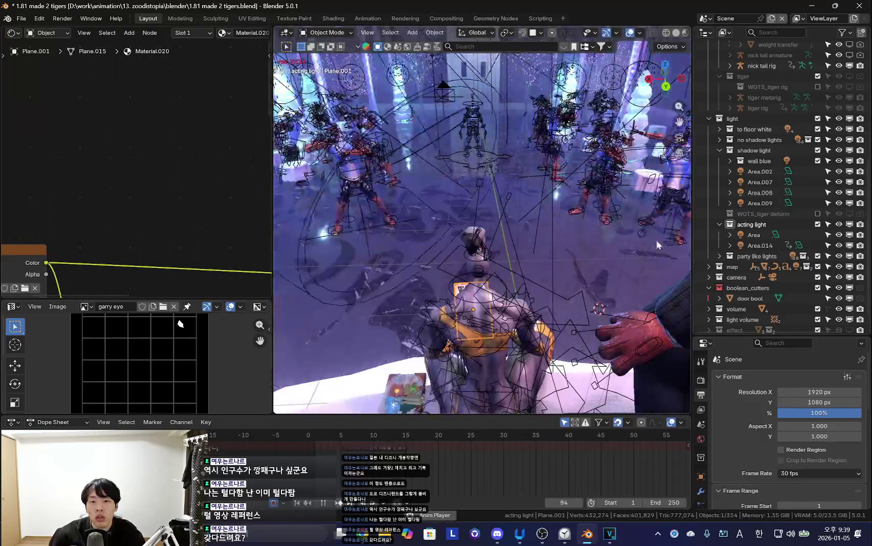
{"action": "left_click_drag", "start_coordinate": [693, 247], "coordinate": [731, 247]}
{"action": "key", "text": "shift+alt+z"}
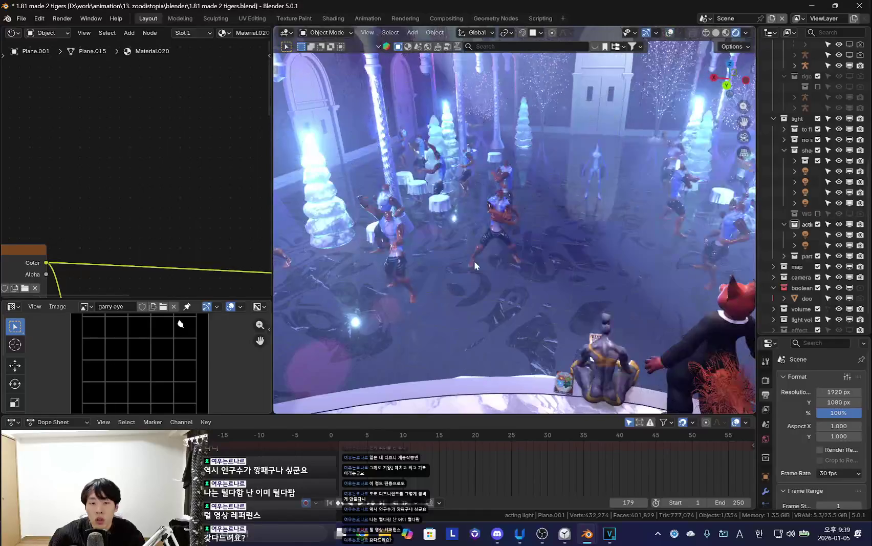
{"action": "key", "text": "space"}
{"action": "key", "text": "shift+alt+z"}
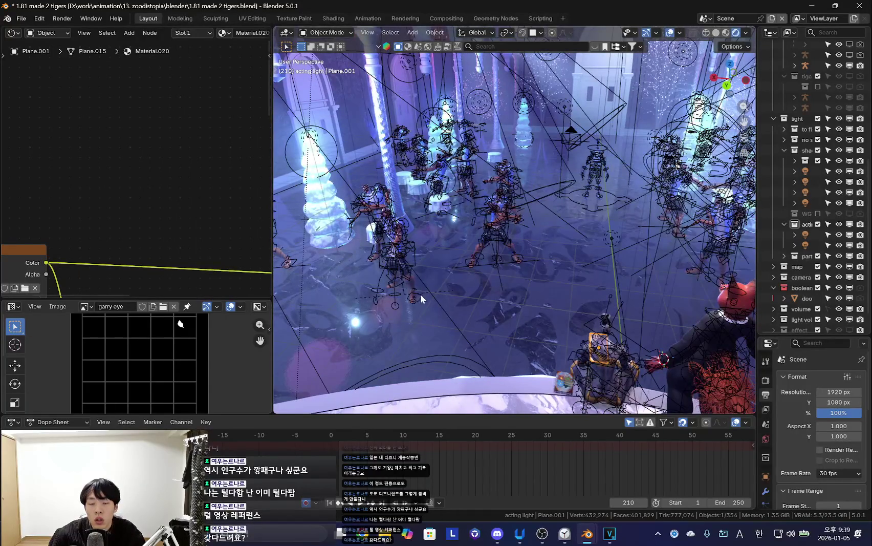
Move one dancing tiger to a new spot in the crowd and resume playback.
{"action": "left_click", "coordinate": [417, 292]}
{"action": "key", "text": "shift+alt+z"}
{"action": "key", "text": "r"}
{"action": "key", "text": "g"}
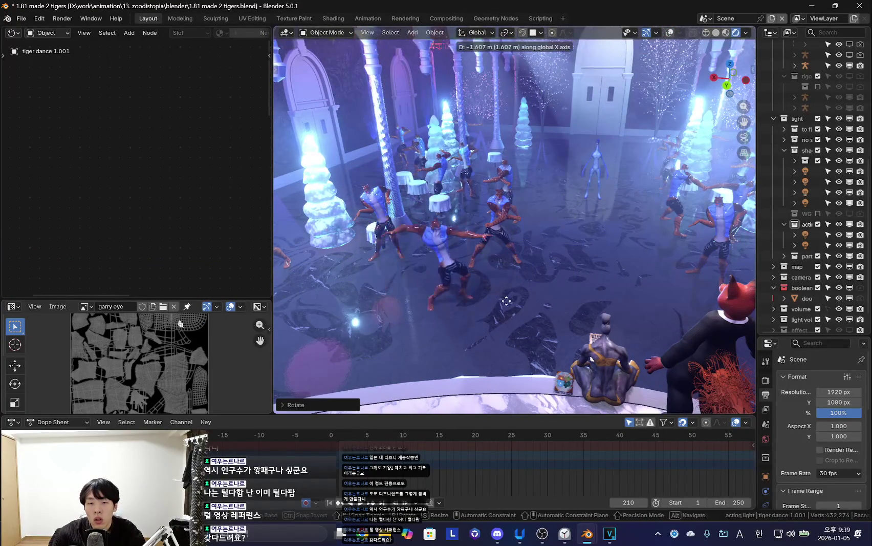
{"action": "left_click", "coordinate": [502, 294]}
{"action": "key", "text": "space"}
Select tiger dance 2.006, then tiger dance 4.004, and widen the side panels.
{"action": "key", "text": "shift+alt+z"}
{"action": "left_click", "coordinate": [498, 199]}
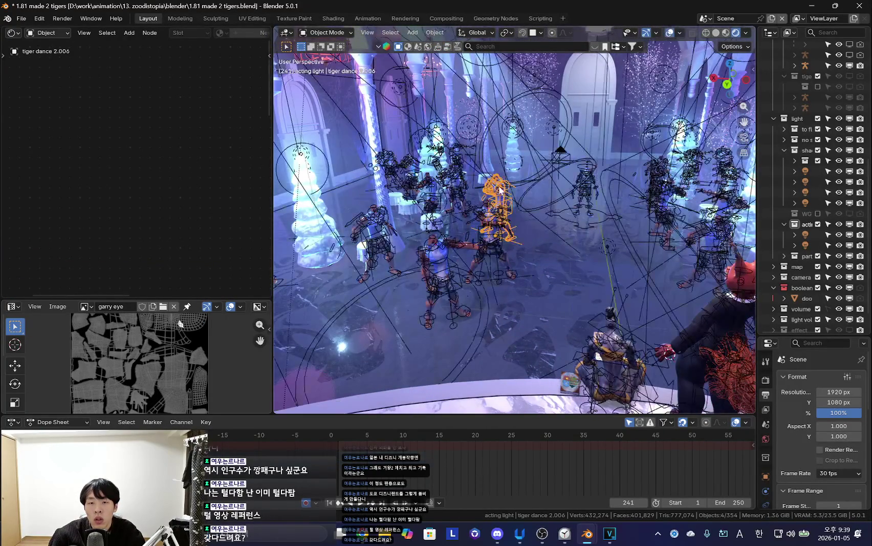
{"action": "key", "text": "shift+alt+z"}
{"action": "key", "text": "shift+alt+z"}
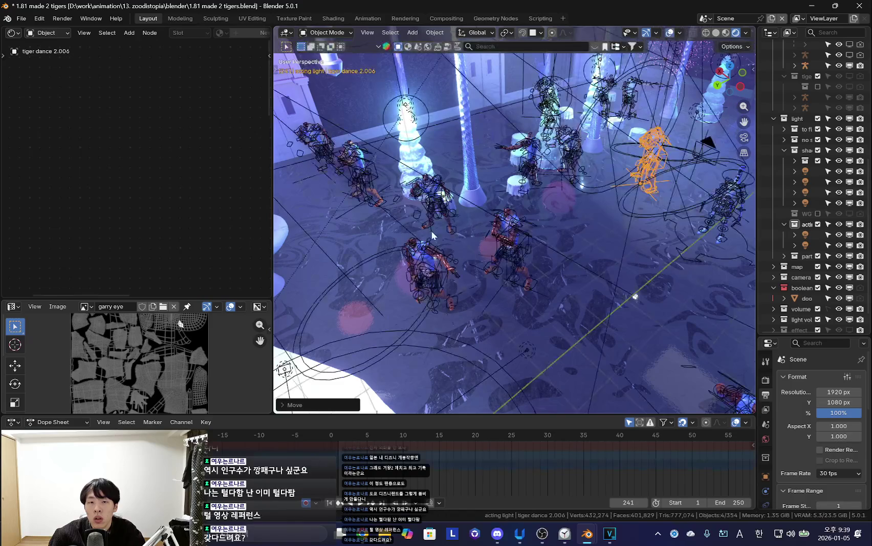
{"action": "left_click", "coordinate": [430, 191]}
{"action": "key", "text": "shift+alt+z"}
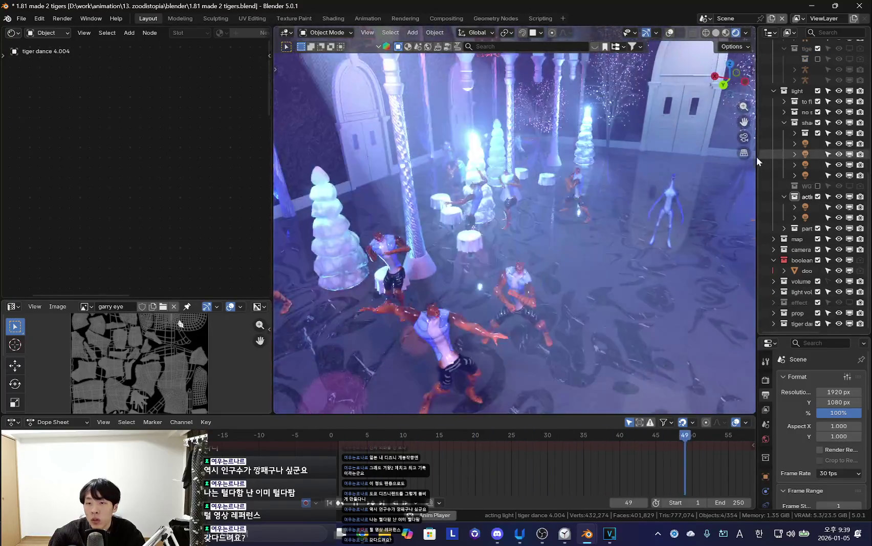
{"action": "left_click_drag", "start_coordinate": [757, 157], "coordinate": [640, 249]}
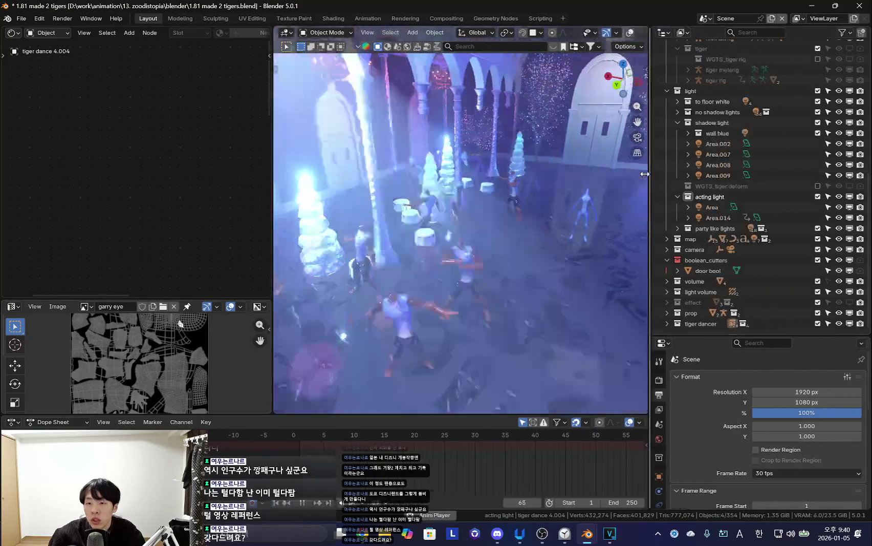
Stop playback, expand the tiger dancer collection and select tiger dance 4.003.
{"action": "key", "text": "space"}
{"action": "scroll", "coordinate": [701, 204], "scroll_direction": "down", "scroll_amount": 3}
{"action": "scroll", "coordinate": [763, 162], "scroll_direction": "down", "scroll_amount": 2}
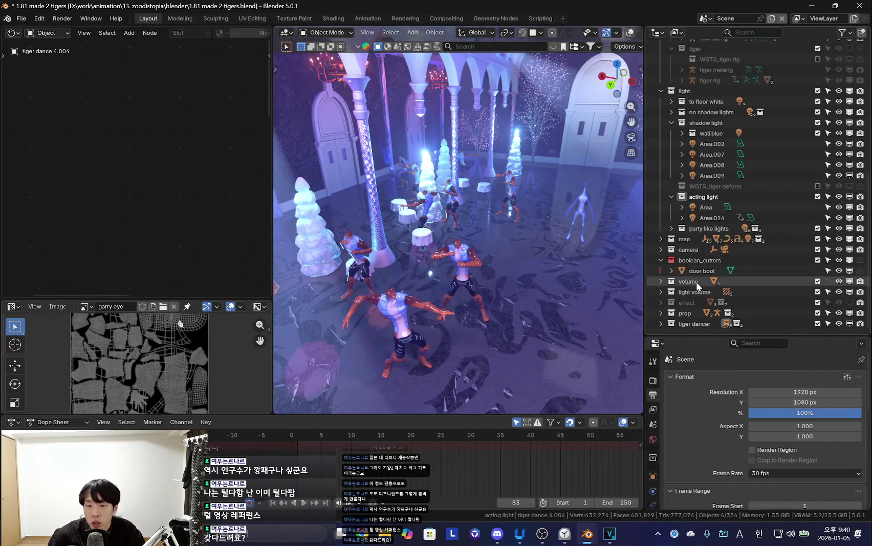
{"action": "left_click", "coordinate": [688, 324]}
{"action": "left_click", "coordinate": [660, 324]}
{"action": "scroll", "coordinate": [732, 297], "scroll_direction": "down", "scroll_amount": 5}
{"action": "scroll", "coordinate": [740, 261], "scroll_direction": "down", "scroll_amount": 5}
{"action": "scroll", "coordinate": [727, 266], "scroll_direction": "down", "scroll_amount": 2}
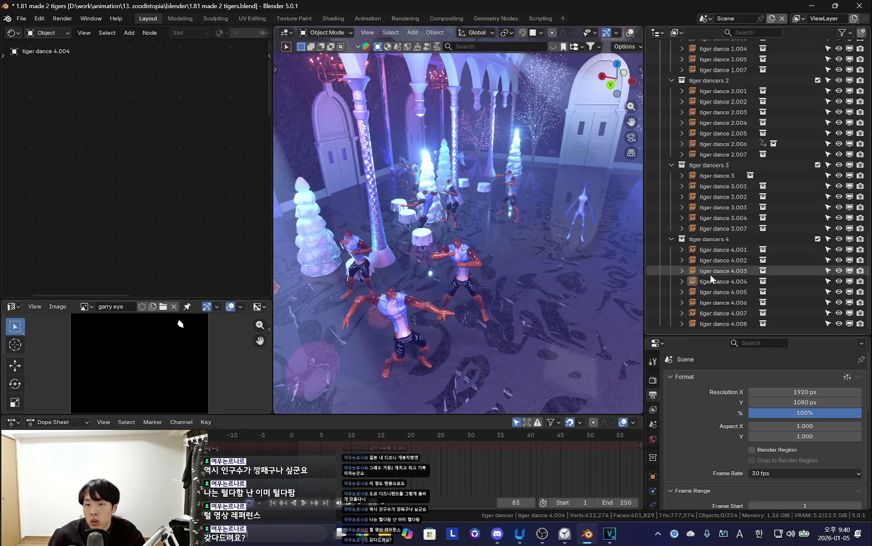
{"action": "left_click", "coordinate": [717, 270]}
{"action": "key", "text": "KP_0"}
{"action": "middle_click_drag", "start_coordinate": [587, 265], "coordinate": [440, 274]}
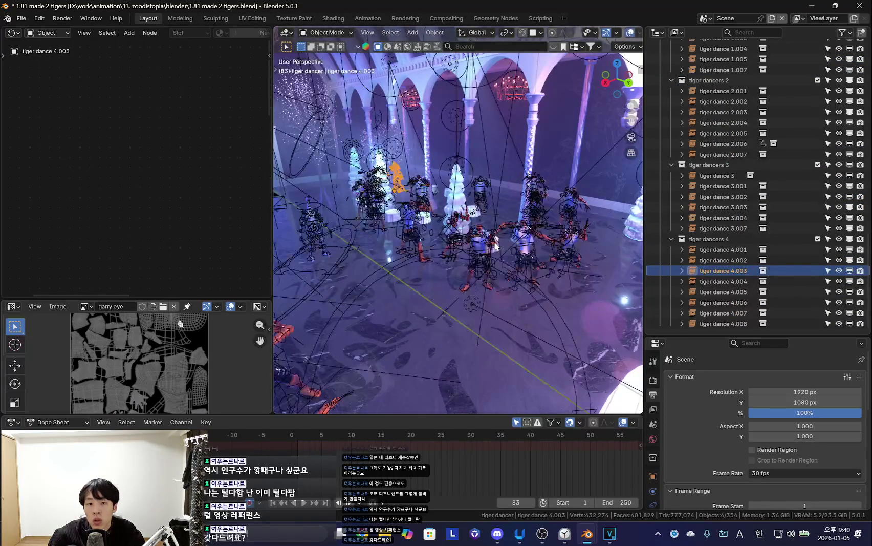
Select tiger dance 4.001–4.008, then tiger dance 3–3.007, using X-ray to see the rigs.
{"action": "left_click", "coordinate": [721, 250]}
{"action": "left_click", "coordinate": [731, 323], "text": "shift"}
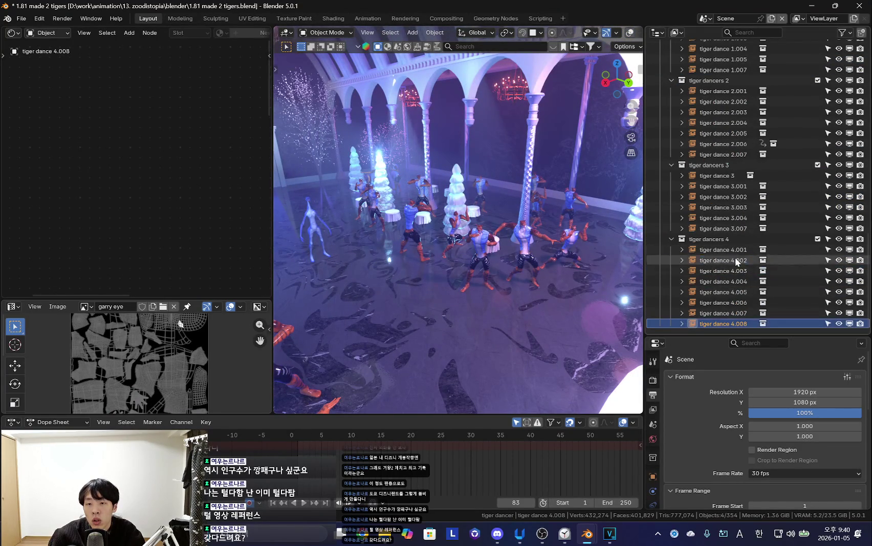
{"action": "key", "text": "alt+z"}
{"action": "mouse_move", "coordinate": [557, 298]}
{"action": "middle_mouse_down"}
{"action": "mouse_move", "coordinate": [414, 294]}
{"action": "mouse_move", "coordinate": [553, 293]}
{"action": "mouse_move", "coordinate": [478, 328]}
{"action": "middle_mouse_up"}
{"action": "key", "text": "space"}
{"action": "left_click", "coordinate": [723, 229]}
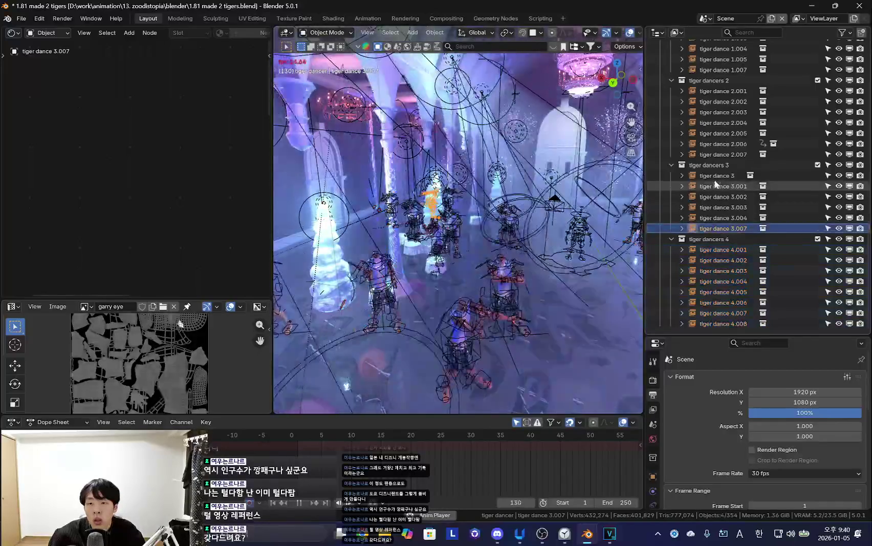
{"action": "left_click", "coordinate": [717, 176], "text": "shift"}
{"action": "key", "text": "alt+z"}
{"action": "mouse_move", "coordinate": [484, 293]}
{"action": "middle_mouse_down"}
{"action": "mouse_move", "coordinate": [543, 297]}
{"action": "mouse_move", "coordinate": [431, 292]}
{"action": "mouse_move", "coordinate": [470, 304]}
{"action": "mouse_move", "coordinate": [408, 303]}
{"action": "mouse_move", "coordinate": [486, 312]}
{"action": "mouse_move", "coordinate": [320, 326]}
{"action": "middle_mouse_up"}
{"action": "key", "text": "alt+z"}
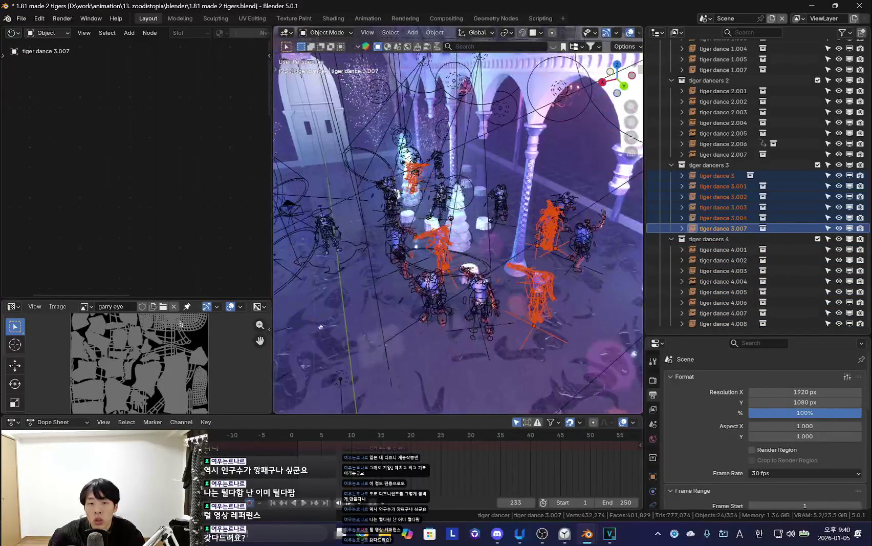
Shift tiger dance 3.003 along X and turn it to a new rotation.
{"action": "left_click", "coordinate": [419, 171]}
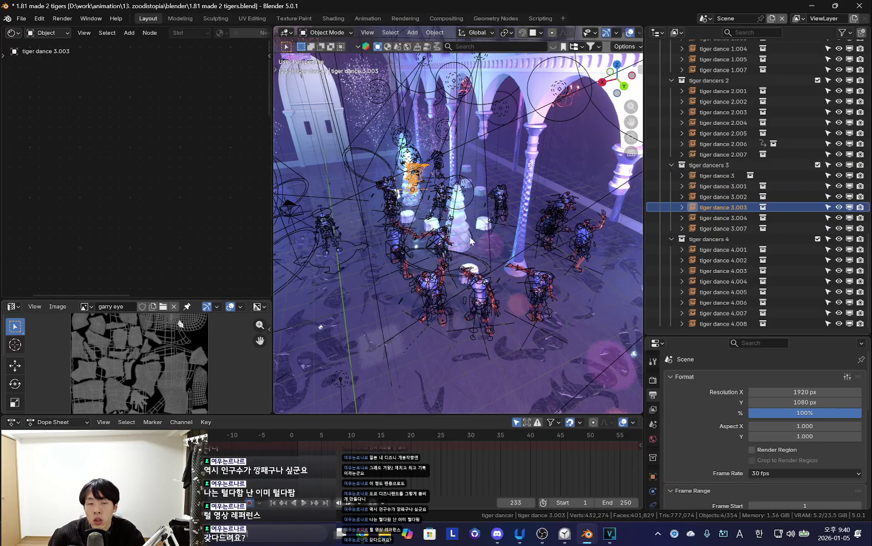
{"action": "middle_click_drag", "start_coordinate": [469, 236], "coordinate": [461, 221]}
{"action": "key", "text": "g"}
{"action": "key", "text": "x"}
{"action": "mouse_move", "coordinate": [471, 261]}
{"action": "middle_mouse_down", "text": "alt"}
{"action": "mouse_move", "coordinate": [465, 285]}
{"action": "mouse_move", "coordinate": [504, 281]}
{"action": "mouse_move", "coordinate": [499, 288]}
{"action": "middle_mouse_up", "text": "alt"}
{"action": "key", "text": "r"}
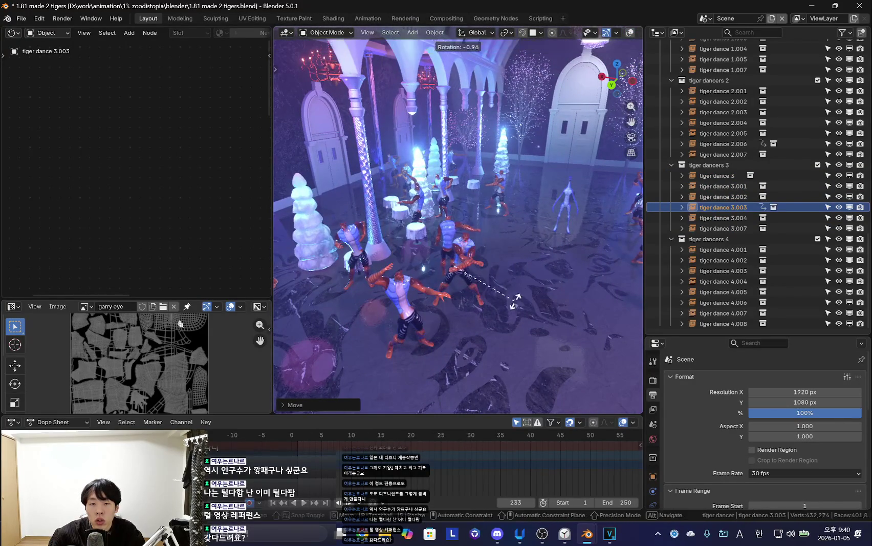
{"action": "left_click", "coordinate": [536, 182]}
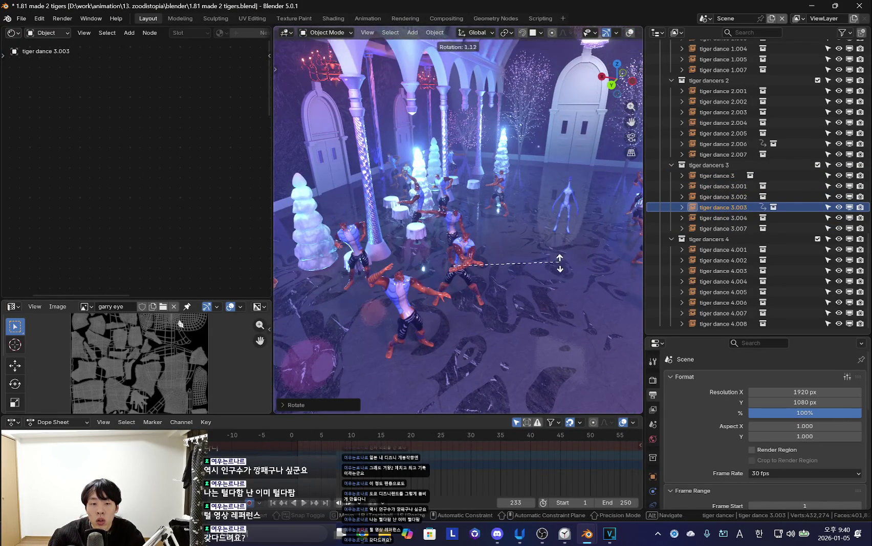
Move the view closer and step through the tiger dance 3 dancers, ending on 3.007.
{"action": "scroll", "coordinate": [571, 467], "scroll_direction": "down", "scroll_amount": 6}
{"action": "scroll", "coordinate": [501, 473], "scroll_direction": "down", "scroll_amount": 6}
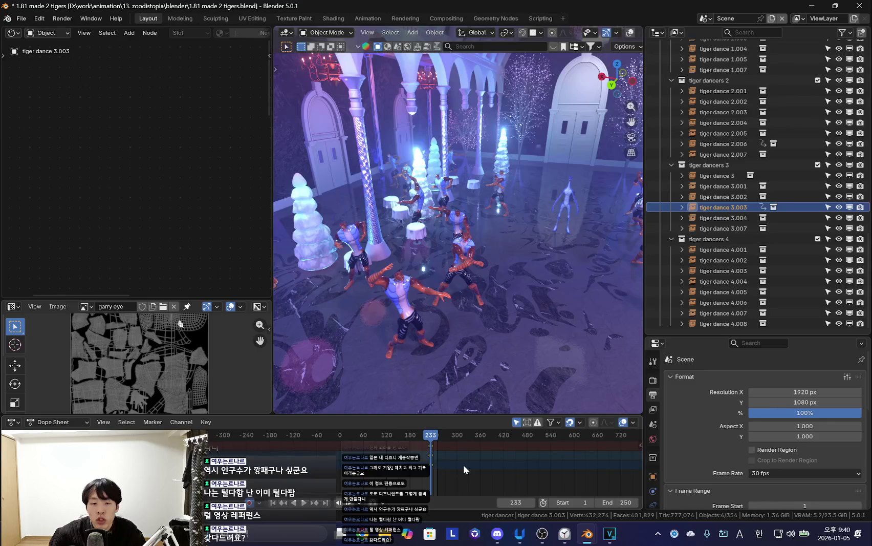
{"action": "middle_click_drag", "start_coordinate": [460, 387], "coordinate": [459, 301]}
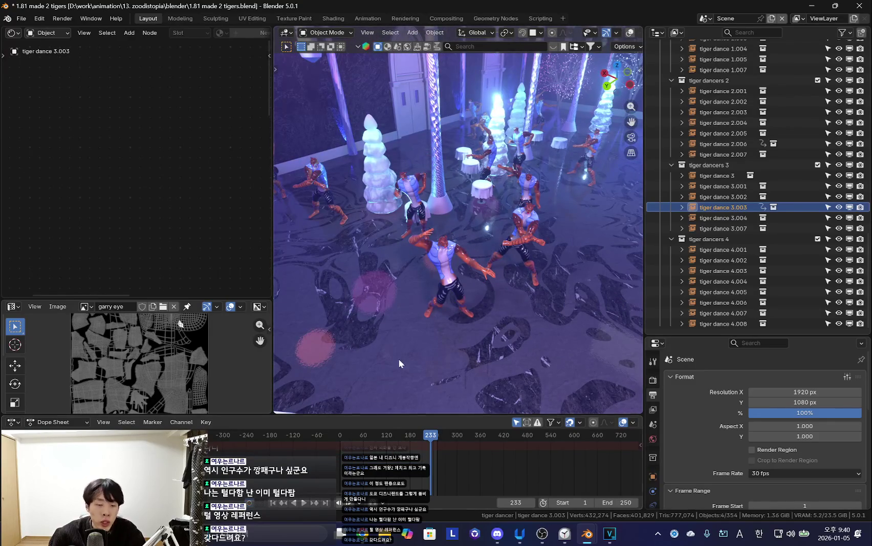
{"action": "mouse_move", "coordinate": [504, 269]}
{"action": "middle_mouse_down"}
{"action": "mouse_move", "coordinate": [569, 247]}
{"action": "mouse_move", "coordinate": [523, 264]}
{"action": "middle_mouse_up"}
{"action": "key", "text": "ctrl+z"}
{"action": "key", "text": "shift+alt+z"}
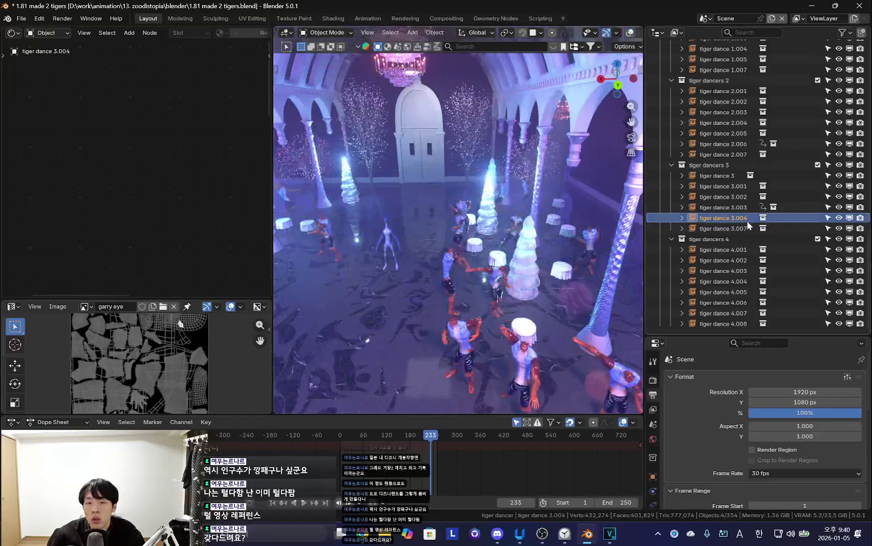
{"action": "left_click", "coordinate": [730, 207]}
{"action": "key", "text": "Up"}
{"action": "key", "text": "Up"}
{"action": "key", "text": "Up"}
{"action": "key", "text": "Down"}
{"action": "key", "text": "Down"}
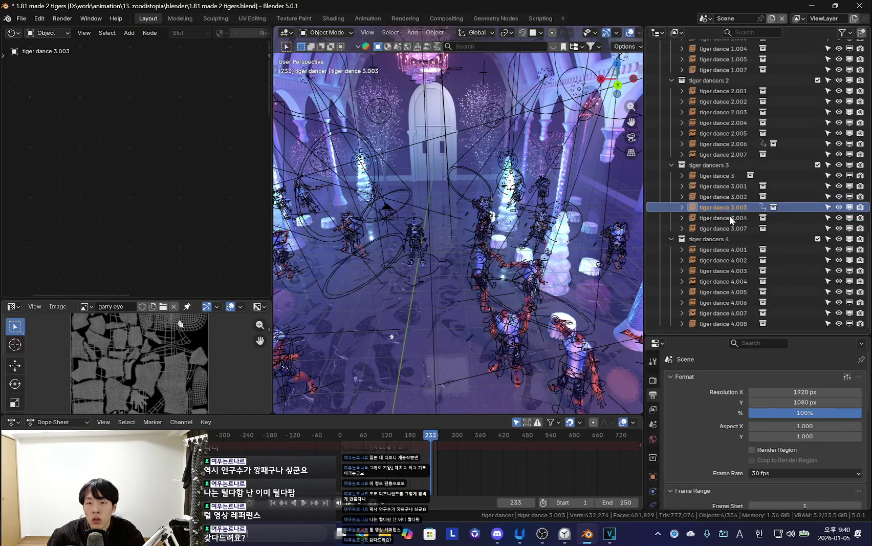
{"action": "left_click", "coordinate": [730, 227]}
Move tiger dance 3.007 along the Y axis twice to reposition it.
{"action": "mouse_move", "coordinate": [635, 250]}
{"action": "middle_mouse_down"}
{"action": "mouse_move", "coordinate": [386, 282]}
{"action": "mouse_move", "coordinate": [458, 291]}
{"action": "middle_mouse_up"}
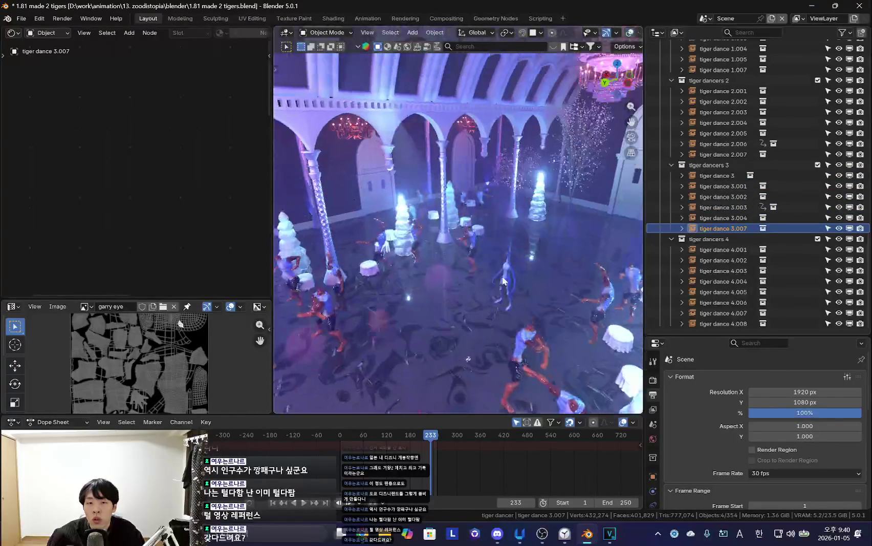
{"action": "key", "text": "g"}
{"action": "key", "text": "y"}
{"action": "left_click", "coordinate": [437, 276]}
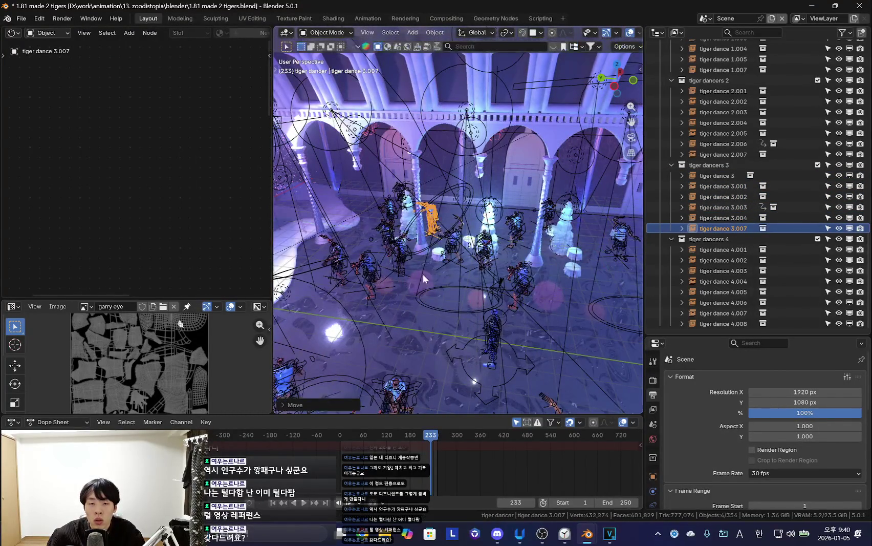
{"action": "middle_click_drag", "start_coordinate": [423, 273], "coordinate": [386, 312]}
{"action": "key", "text": "g"}
{"action": "key", "text": "y"}
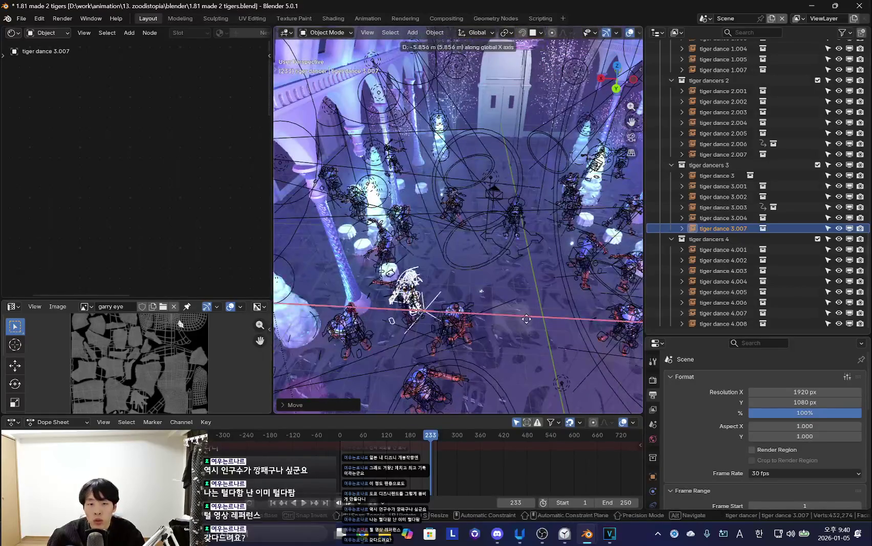
{"action": "middle_click_drag", "start_coordinate": [503, 332], "coordinate": [501, 342], "text": "alt"}
{"action": "left_click", "coordinate": [502, 342]}
{"action": "mouse_move", "coordinate": [537, 317]}
{"action": "middle_mouse_down"}
{"action": "mouse_move", "coordinate": [411, 254]}
{"action": "mouse_move", "coordinate": [481, 267]}
{"action": "middle_mouse_up"}
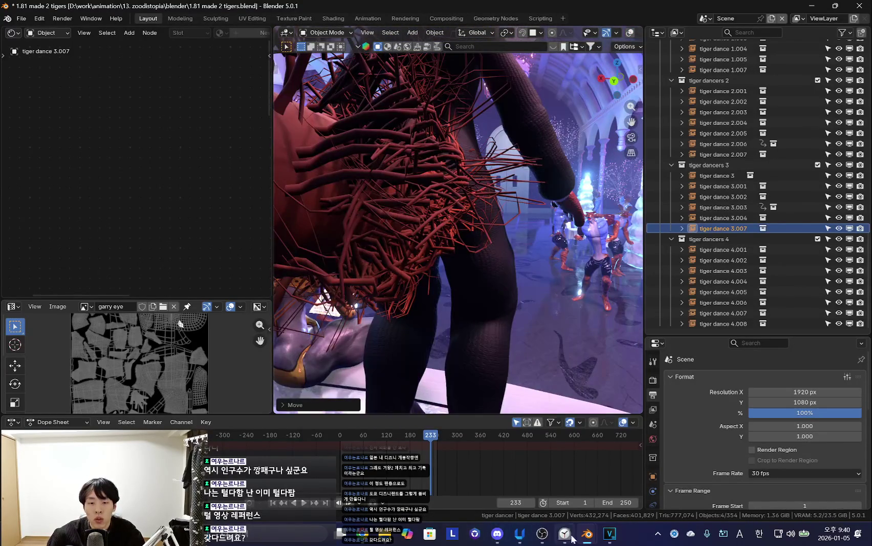
Show the transform sidebar, widen the 3D view, and play the animation to check it.
{"action": "left_click", "coordinate": [571, 535]}
{"action": "left_click", "coordinate": [510, 69]}
{"action": "middle_click_drag", "start_coordinate": [491, 153], "coordinate": [448, 211]}
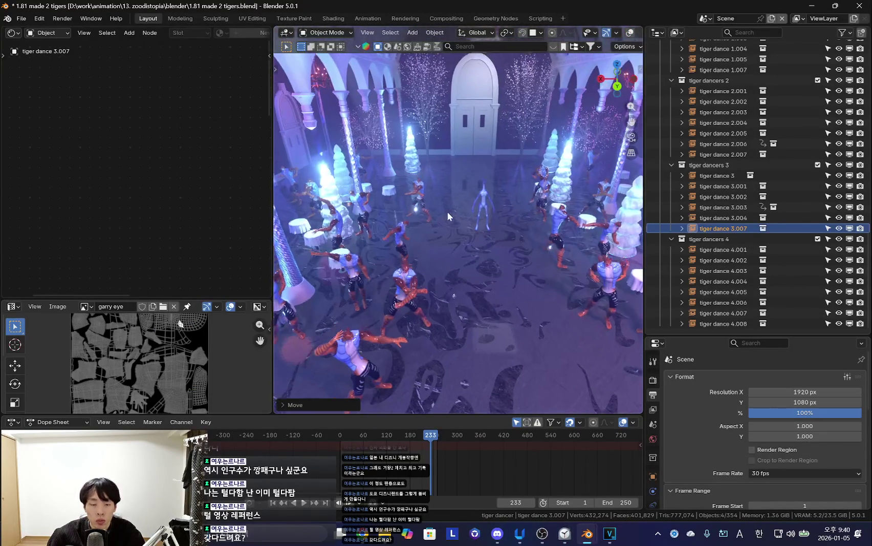
{"action": "key", "text": "n"}
{"action": "key", "text": "n"}
{"action": "left_click_drag", "start_coordinate": [272, 214], "coordinate": [224, 214]}
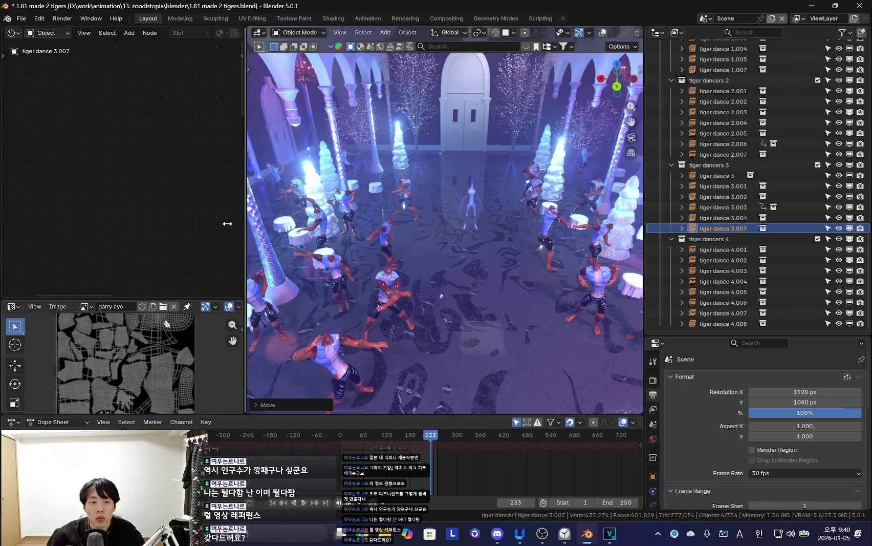
{"action": "key", "text": "space"}
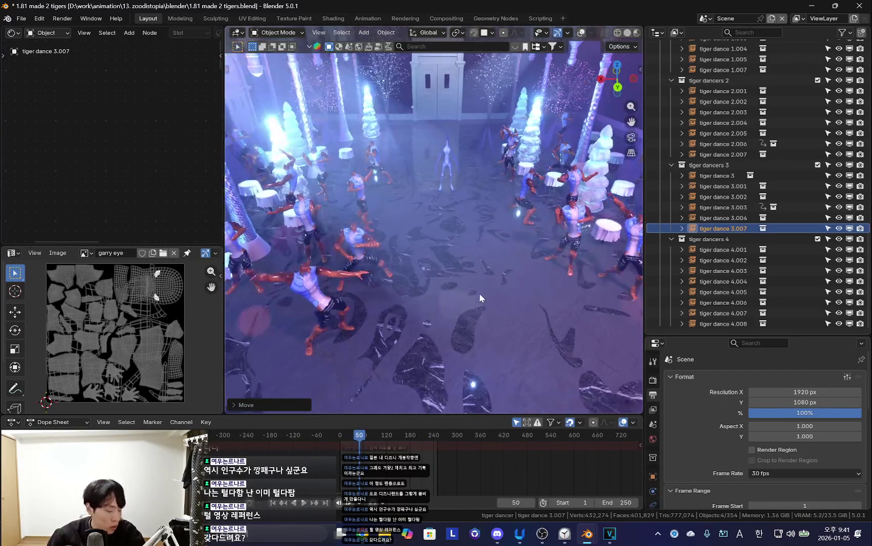
{"action": "key", "text": "space"}
Select tiger dances 3.003, 3.007, 4.004 and 1.001 and rotate them about -59°.
{"action": "key", "text": "shift+alt+z"}
{"action": "left_click", "coordinate": [405, 241]}
{"action": "left_click", "coordinate": [450, 199]}
{"action": "left_click", "coordinate": [413, 166]}
{"action": "left_click", "coordinate": [441, 144]}
{"action": "left_click", "coordinate": [351, 189]}
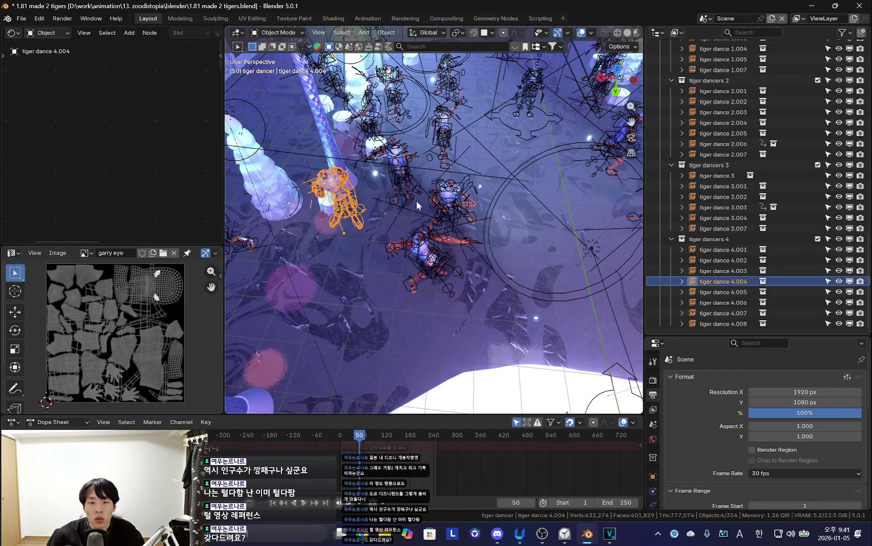
{"action": "left_click", "coordinate": [430, 252]}
{"action": "key", "text": "shift+alt+z"}
{"action": "key", "text": "KP_0"}
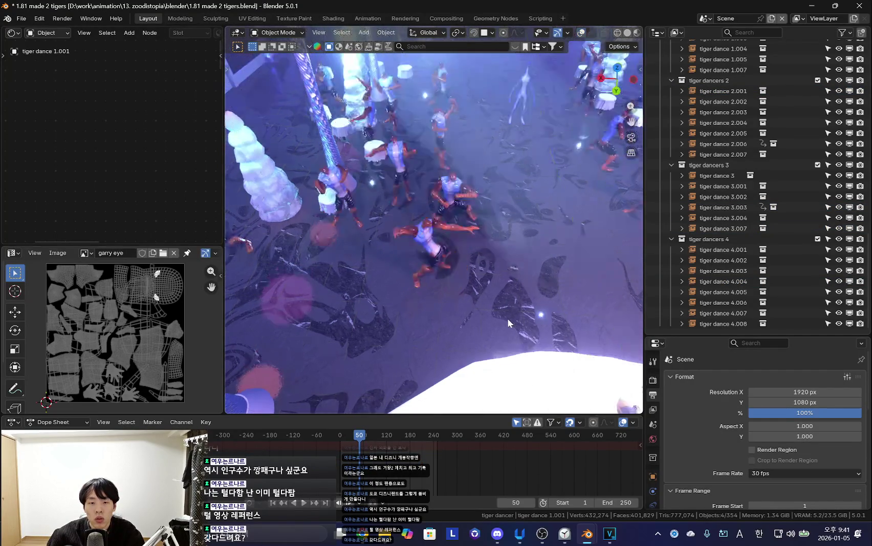
{"action": "key", "text": "r"}
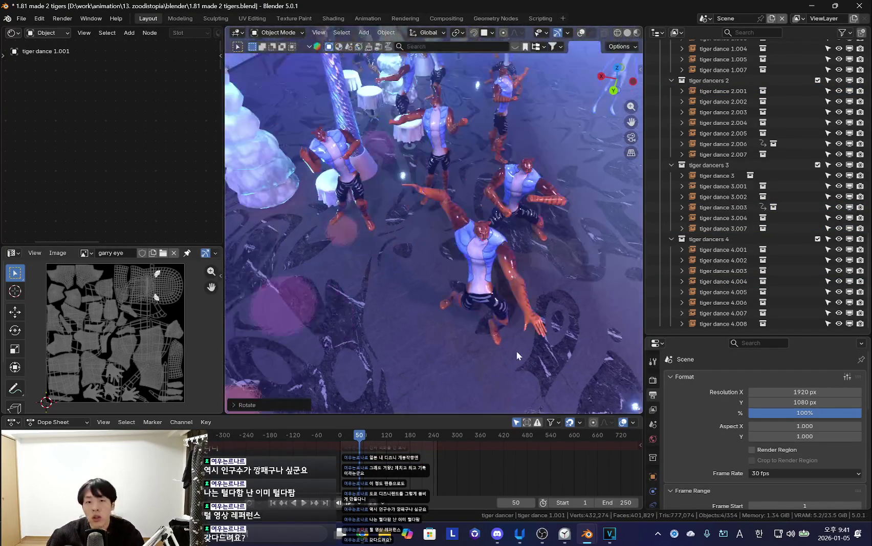
{"action": "left_click", "coordinate": [467, 334]}
Select tiger dance 1 from a wider ballroom view and play the dance animation.
{"action": "middle_click_drag", "start_coordinate": [467, 335], "coordinate": [473, 353]}
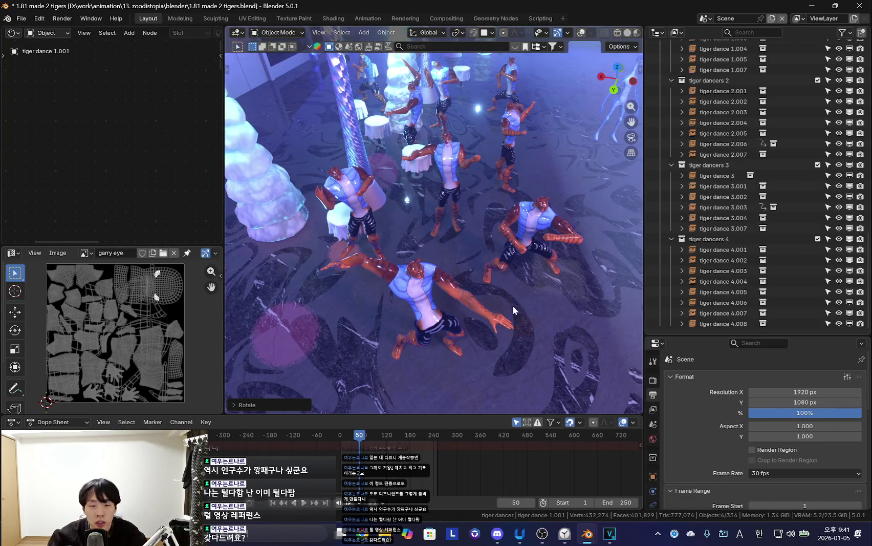
{"action": "mouse_move", "coordinate": [502, 316]}
{"action": "middle_mouse_down"}
{"action": "mouse_move", "coordinate": [483, 319]}
{"action": "mouse_move", "coordinate": [459, 280]}
{"action": "mouse_move", "coordinate": [495, 310]}
{"action": "middle_mouse_up"}
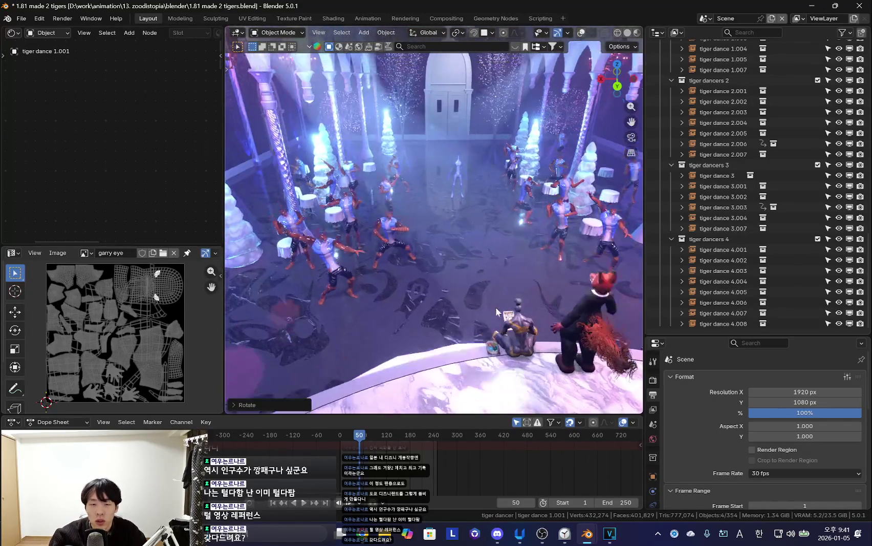
{"action": "mouse_move", "coordinate": [549, 311]}
{"action": "middle_mouse_down"}
{"action": "mouse_move", "coordinate": [478, 305]}
{"action": "mouse_move", "coordinate": [489, 311]}
{"action": "mouse_move", "coordinate": [571, 257]}
{"action": "mouse_move", "coordinate": [563, 235]}
{"action": "mouse_move", "coordinate": [481, 343]}
{"action": "mouse_move", "coordinate": [505, 339]}
{"action": "middle_mouse_up"}
{"action": "key", "text": "shift+alt+z"}
{"action": "key", "text": "shift+alt+z"}
{"action": "key", "text": "shift+alt+z"}
{"action": "left_click", "coordinate": [480, 344]}
{"action": "key", "text": "shift+alt+z"}
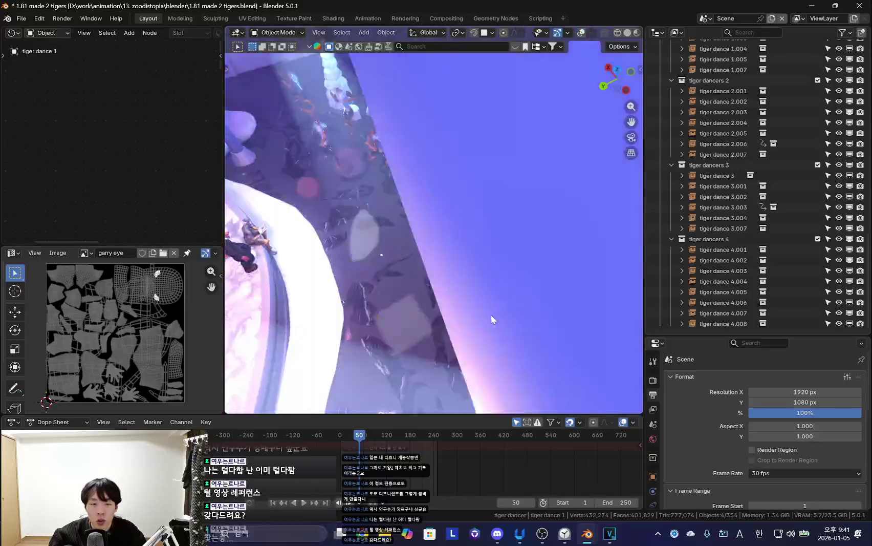
{"action": "mouse_move", "coordinate": [463, 364]}
{"action": "middle_mouse_down"}
{"action": "mouse_move", "coordinate": [506, 336]}
{"action": "mouse_move", "coordinate": [492, 317]}
{"action": "mouse_move", "coordinate": [515, 321]}
{"action": "mouse_move", "coordinate": [502, 329]}
{"action": "mouse_move", "coordinate": [470, 303]}
{"action": "mouse_move", "coordinate": [403, 280]}
{"action": "mouse_move", "coordinate": [496, 292]}
{"action": "mouse_move", "coordinate": [448, 301]}
{"action": "mouse_move", "coordinate": [436, 290]}
{"action": "mouse_move", "coordinate": [458, 273]}
{"action": "middle_mouse_up"}
{"action": "key", "text": "space"}
{"action": "key", "text": "shift+alt+z"}
{"action": "key", "text": "shift+alt+z"}
Widen the viewport and orbit around the ballroom toward the tigers and fox.
{"action": "key", "text": "n"}
{"action": "key", "text": "n"}
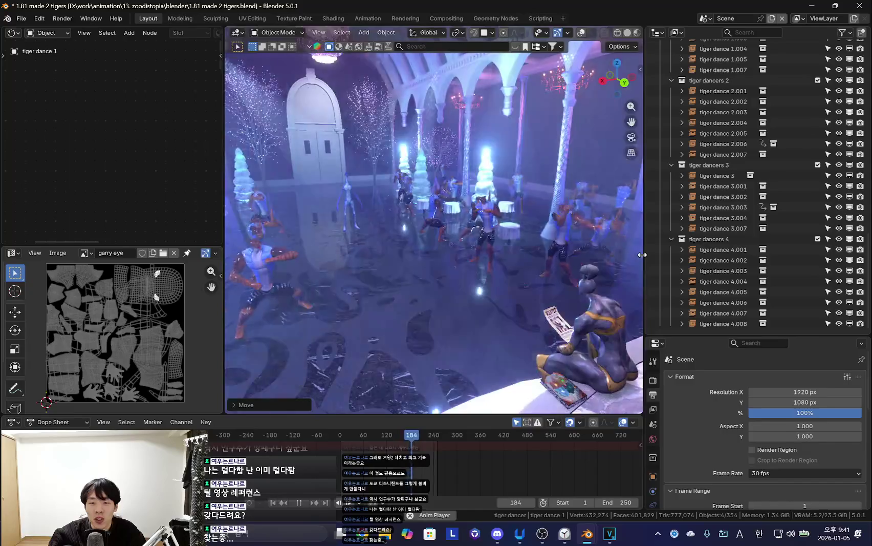
{"action": "left_click_drag", "start_coordinate": [645, 255], "coordinate": [709, 256]}
{"action": "mouse_move", "coordinate": [594, 323]}
{"action": "middle_mouse_down"}
{"action": "mouse_move", "coordinate": [582, 309]}
{"action": "mouse_move", "coordinate": [436, 307]}
{"action": "mouse_move", "coordinate": [484, 329]}
{"action": "mouse_move", "coordinate": [464, 284]}
{"action": "mouse_move", "coordinate": [442, 315]}
{"action": "mouse_move", "coordinate": [518, 307]}
{"action": "mouse_move", "coordinate": [440, 314]}
{"action": "mouse_move", "coordinate": [455, 312]}
{"action": "mouse_move", "coordinate": [488, 249]}
{"action": "mouse_move", "coordinate": [501, 295]}
{"action": "middle_mouse_up"}
{"action": "scroll", "coordinate": [455, 278], "scroll_direction": "up", "scroll_amount": 3}
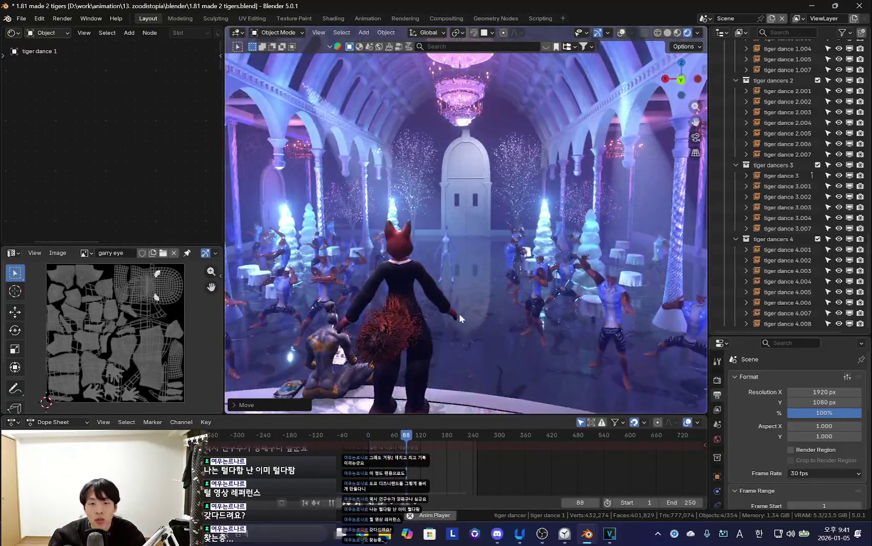
{"action": "key", "text": "shift+alt+z"}
{"action": "mouse_move", "coordinate": [459, 313]}
{"action": "middle_mouse_down"}
{"action": "mouse_move", "coordinate": [389, 321]}
{"action": "mouse_move", "coordinate": [482, 296]}
{"action": "mouse_move", "coordinate": [534, 301]}
{"action": "mouse_move", "coordinate": [362, 301]}
{"action": "mouse_move", "coordinate": [463, 269]}
{"action": "mouse_move", "coordinate": [529, 261]}
{"action": "mouse_move", "coordinate": [568, 336]}
{"action": "mouse_move", "coordinate": [460, 253]}
{"action": "mouse_move", "coordinate": [488, 269]}
{"action": "middle_mouse_up"}
{"action": "key", "text": "shift+alt+z"}
Select the fox's nick rig, switch it to Pose Mode, and nudge a bone along Z.
{"action": "key", "text": "shift+alt+z"}
{"action": "left_click", "coordinate": [453, 206]}
{"action": "key", "text": "ctrl+Tab"}
Orbit above the fox and select the upper_arm_fk.L bone.
{"action": "key", "text": "shift+alt+z"}
{"action": "key", "text": "g"}
{"action": "key", "text": "z"}
{"action": "left_click", "coordinate": [491, 316]}
{"action": "middle_click_drag", "start_coordinate": [491, 315], "coordinate": [457, 234]}
{"action": "key", "text": "shift+alt+z"}
{"action": "key", "text": "shift+alt+z"}
{"action": "mouse_move", "coordinate": [444, 195]}
{"action": "middle_mouse_down"}
{"action": "mouse_move", "coordinate": [450, 241]}
{"action": "mouse_move", "coordinate": [475, 210]}
{"action": "mouse_move", "coordinate": [491, 226]}
{"action": "middle_mouse_up"}
{"action": "key", "text": "shift+alt+z"}
{"action": "left_click", "coordinate": [475, 210]}
Zoom in on the fox and select the hand_fk.L bone.
{"action": "key", "text": "shift+alt+z"}
{"action": "scroll", "coordinate": [518, 278], "scroll_direction": "up", "scroll_amount": 3}
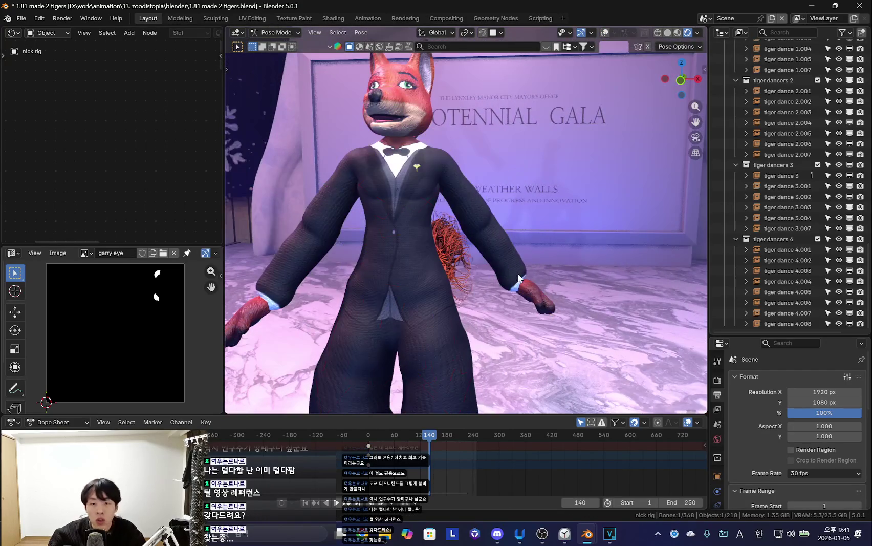
{"action": "key", "text": "shift+alt+z"}
{"action": "left_click", "coordinate": [525, 284]}
{"action": "scroll", "coordinate": [468, 204], "scroll_direction": "down", "scroll_amount": 2}
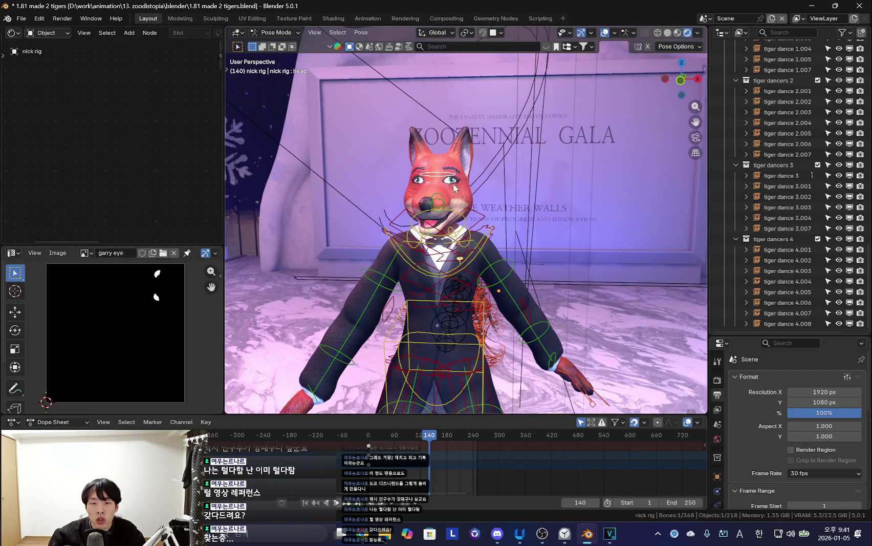
{"action": "key", "text": "shift+alt+z"}
{"action": "mouse_move", "coordinate": [436, 280]}
{"action": "middle_mouse_down"}
{"action": "mouse_move", "coordinate": [477, 224]}
{"action": "mouse_move", "coordinate": [495, 306]}
{"action": "mouse_move", "coordinate": [479, 289]}
{"action": "mouse_move", "coordinate": [515, 269]}
{"action": "mouse_move", "coordinate": [412, 238]}
{"action": "mouse_move", "coordinate": [448, 280]}
{"action": "mouse_move", "coordinate": [403, 278]}
{"action": "mouse_move", "coordinate": [383, 287]}
{"action": "mouse_move", "coordinate": [568, 239]}
{"action": "mouse_move", "coordinate": [439, 313]}
{"action": "mouse_move", "coordinate": [528, 236]}
{"action": "middle_mouse_up"}
{"action": "key", "text": "shift+alt+z"}
Return the nick rig to Object Mode and orbit over the fox.
{"action": "key", "text": "ctrl+Tab"}
{"action": "key", "text": "shift+alt+z"}
{"action": "key", "text": "shift+alt+z"}
{"action": "key", "text": "shift+alt+z"}
{"action": "mouse_move", "coordinate": [416, 301]}
{"action": "middle_mouse_down"}
{"action": "mouse_move", "coordinate": [487, 282]}
{"action": "mouse_move", "coordinate": [612, 187]}
{"action": "mouse_move", "coordinate": [570, 195]}
{"action": "mouse_move", "coordinate": [526, 236]}
{"action": "mouse_move", "coordinate": [433, 233]}
{"action": "mouse_move", "coordinate": [424, 182]}
{"action": "middle_mouse_up"}
{"action": "scroll", "coordinate": [382, 145], "scroll_direction": "up", "scroll_amount": 10}
{"action": "scroll", "coordinate": [494, 288], "scroll_direction": "down", "scroll_amount": 3}
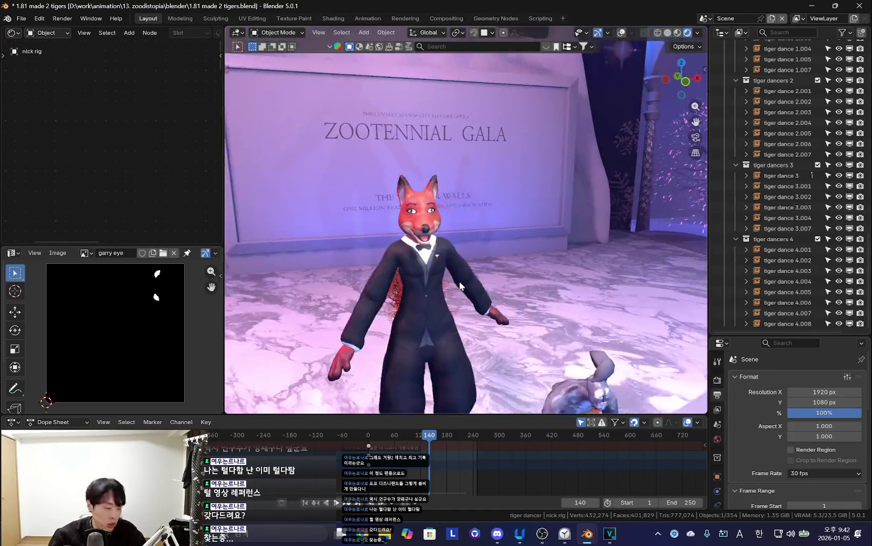
{"action": "middle_click_drag", "start_coordinate": [459, 280], "coordinate": [491, 281]}
Zoom and orbit around the fox and the seated blue figure to inspect them.
{"action": "scroll", "coordinate": [510, 279], "scroll_direction": "up", "scroll_amount": 2}
{"action": "scroll", "coordinate": [509, 318], "scroll_direction": "up", "scroll_amount": 2}
{"action": "scroll", "coordinate": [512, 312], "scroll_direction": "up", "scroll_amount": 2}
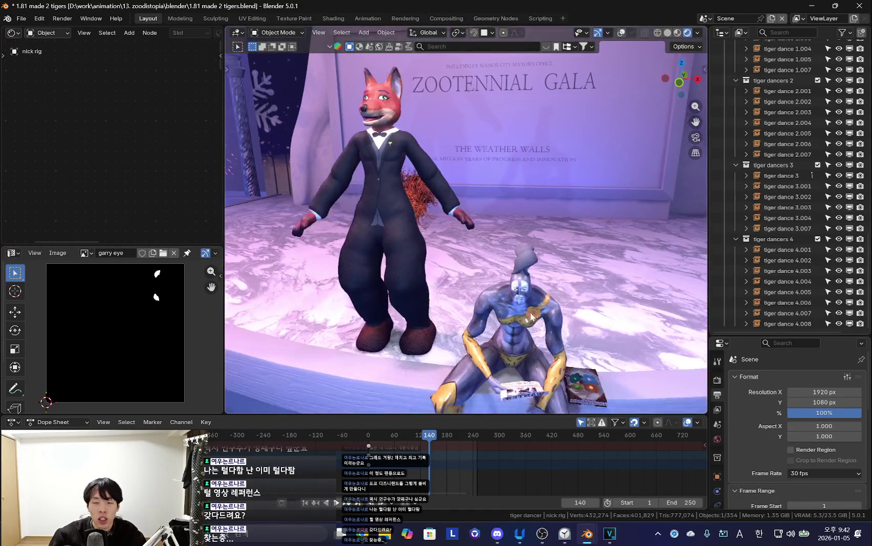
{"action": "scroll", "coordinate": [522, 307], "scroll_direction": "up", "scroll_amount": 2}
{"action": "scroll", "coordinate": [535, 297], "scroll_direction": "up", "scroll_amount": 5}
{"action": "scroll", "coordinate": [528, 299], "scroll_direction": "down", "scroll_amount": 5}
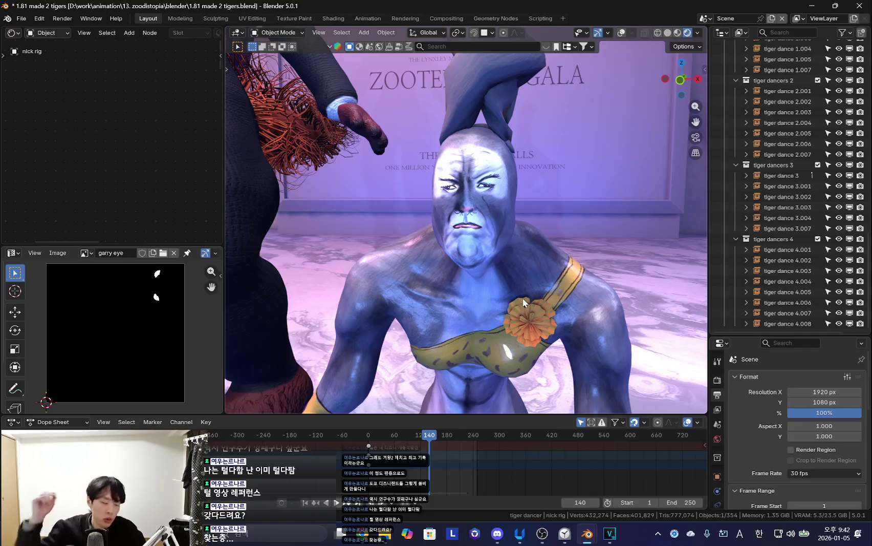
{"action": "scroll", "coordinate": [523, 298], "scroll_direction": "down", "scroll_amount": 5}
{"action": "mouse_move", "coordinate": [522, 298]}
{"action": "middle_mouse_down"}
{"action": "mouse_move", "coordinate": [481, 277]}
{"action": "mouse_move", "coordinate": [549, 276]}
{"action": "mouse_move", "coordinate": [492, 265]}
{"action": "mouse_move", "coordinate": [534, 280]}
{"action": "middle_mouse_up"}
{"action": "scroll", "coordinate": [466, 268], "scroll_direction": "up", "scroll_amount": 2}
{"action": "scroll", "coordinate": [458, 263], "scroll_direction": "up", "scroll_amount": 5}
{"action": "scroll", "coordinate": [458, 263], "scroll_direction": "down", "scroll_amount": 5}
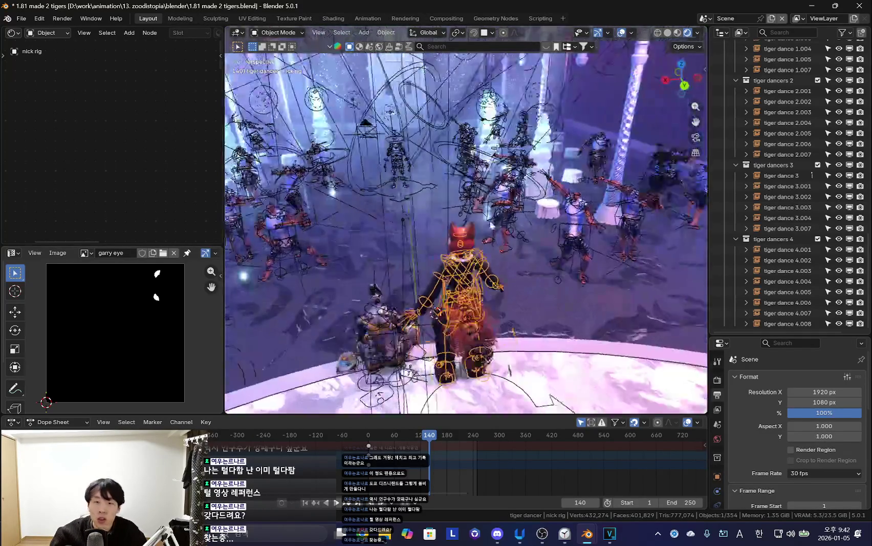
Collapse the tiger dancers 1–4 collections in the Outliner.
{"action": "key", "text": "shift+alt+z"}
{"action": "left_click", "coordinate": [731, 102]}
{"action": "left_click", "coordinate": [736, 117]}
{"action": "left_click", "coordinate": [731, 165]}
{"action": "left_click", "coordinate": [736, 165]}
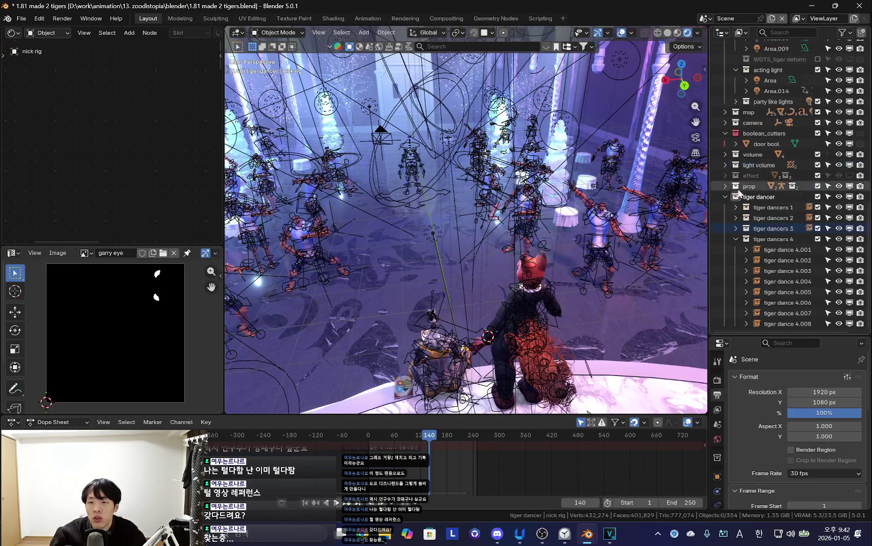
{"action": "left_click", "coordinate": [737, 241]}
Orbit behind the tiger dancers with rigs hidden, then switch to the web browser.
{"action": "mouse_move", "coordinate": [544, 310]}
{"action": "middle_mouse_down"}
{"action": "mouse_move", "coordinate": [543, 275]}
{"action": "mouse_move", "coordinate": [423, 311]}
{"action": "middle_mouse_up"}
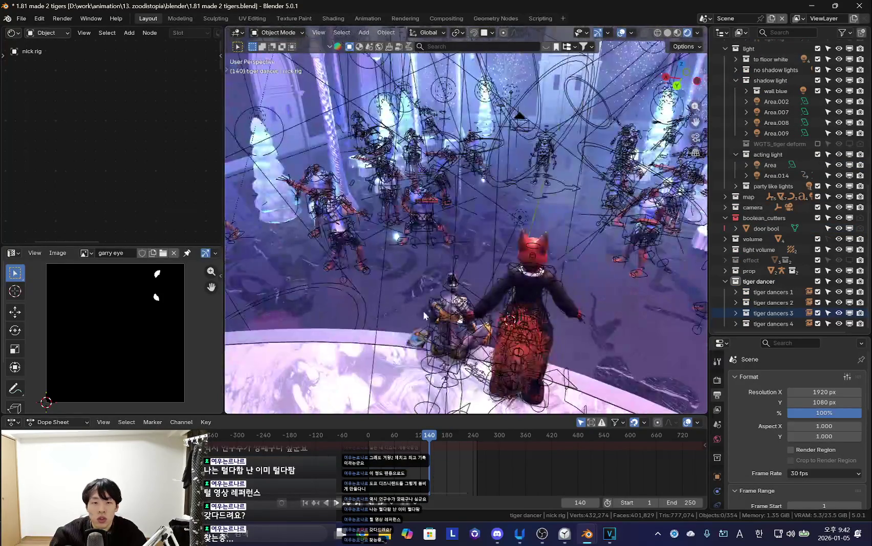
{"action": "left_click_drag", "start_coordinate": [448, 283], "coordinate": [505, 290]}
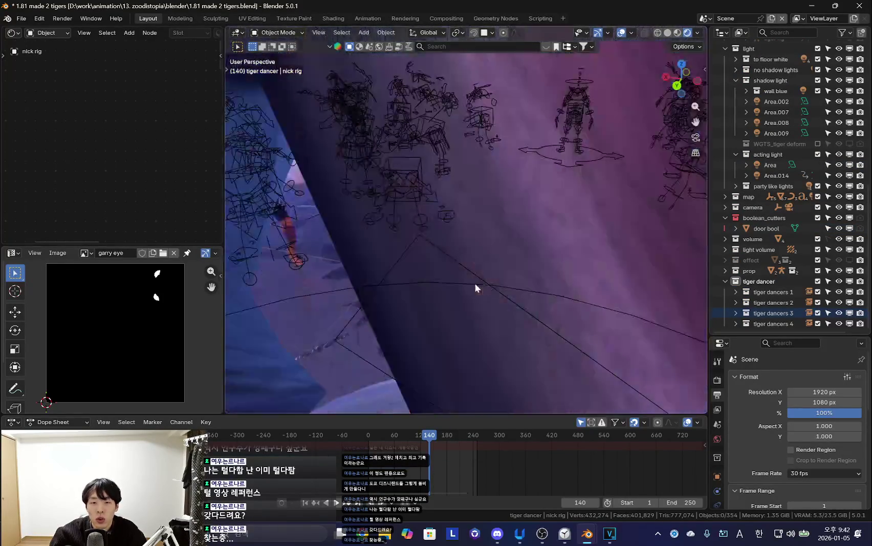
{"action": "mouse_move", "coordinate": [475, 282]}
{"action": "middle_mouse_down"}
{"action": "mouse_move", "coordinate": [517, 303]}
{"action": "mouse_move", "coordinate": [483, 293]}
{"action": "mouse_move", "coordinate": [532, 290]}
{"action": "mouse_move", "coordinate": [539, 311]}
{"action": "mouse_move", "coordinate": [566, 303]}
{"action": "mouse_move", "coordinate": [391, 281]}
{"action": "mouse_move", "coordinate": [442, 293]}
{"action": "middle_mouse_up"}
{"action": "key", "text": "shift+alt+z"}
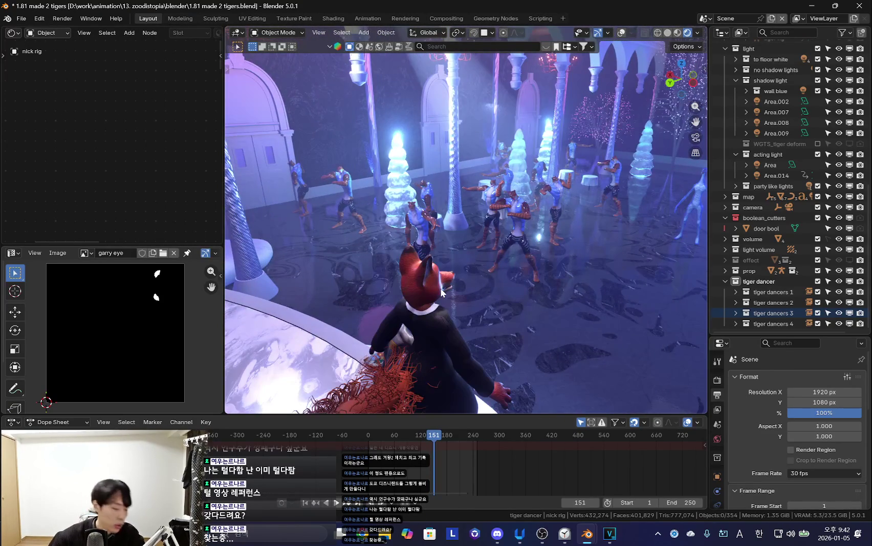
{"action": "left_click", "coordinate": [368, 542]}
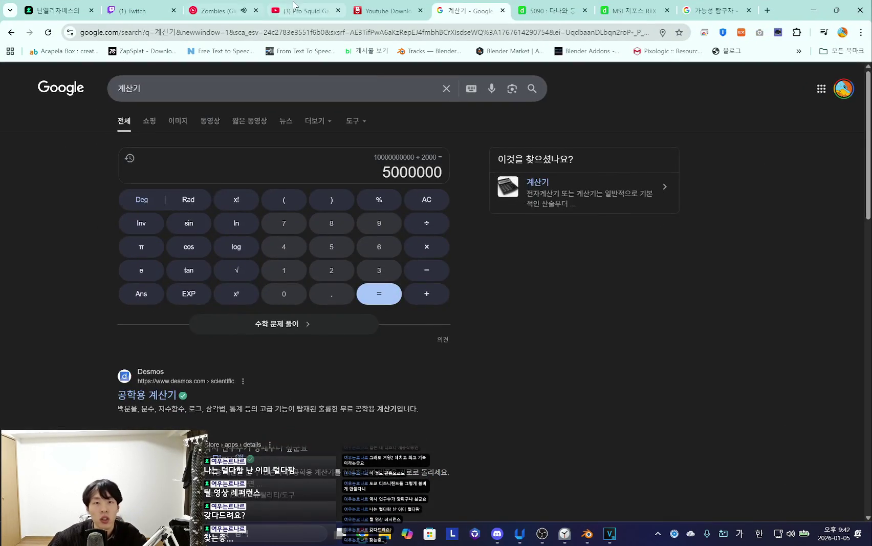
Pause the Zombies song on YouTube Music and check the Twitch stream manager.
{"action": "left_click", "coordinate": [307, 10]}
{"action": "left_click", "coordinate": [225, 10]}
{"action": "left_click", "coordinate": [284, 343]}
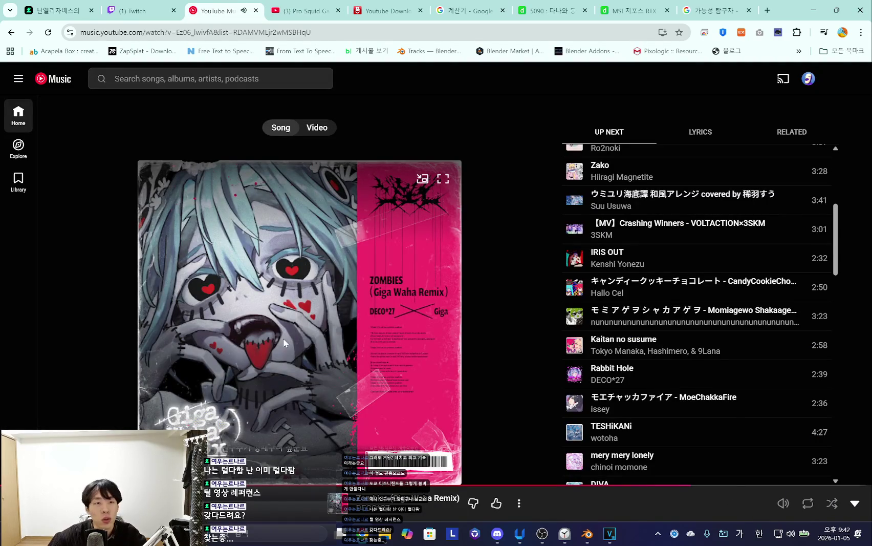
{"action": "left_click", "coordinate": [117, 9]}
Open the Elite Alliance dashboard bookmark in a new tab, then return to Google Images.
{"action": "left_click", "coordinate": [691, 9]}
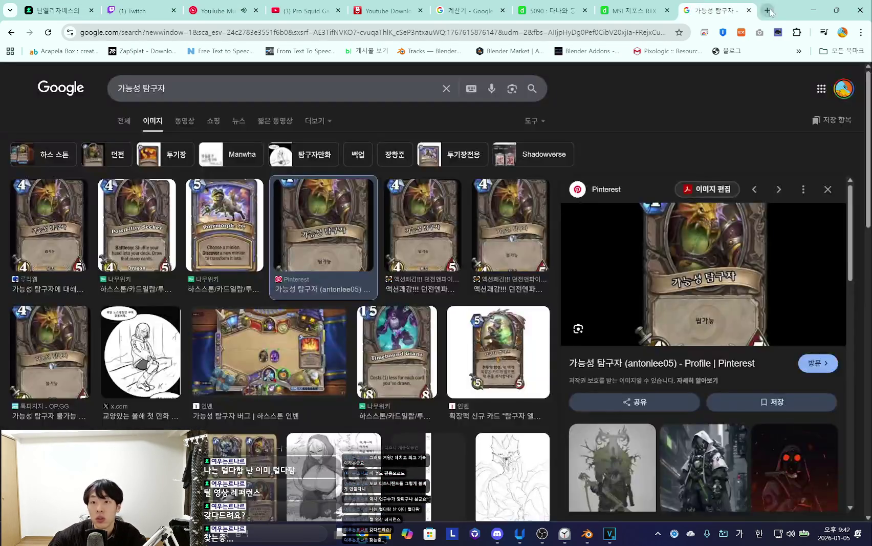
{"action": "left_click", "coordinate": [767, 10]}
{"action": "left_click", "coordinate": [799, 51]}
{"action": "left_click", "coordinate": [681, 230]}
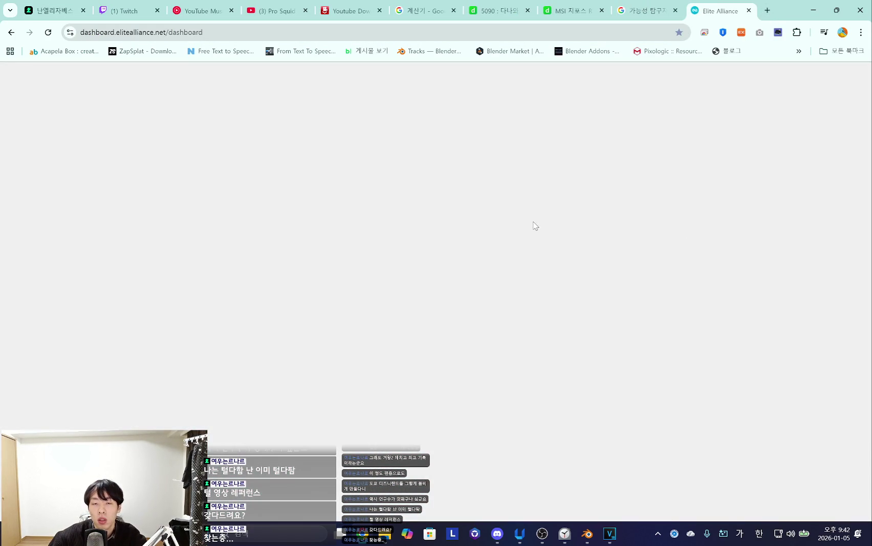
{"action": "left_click", "coordinate": [643, 6]}
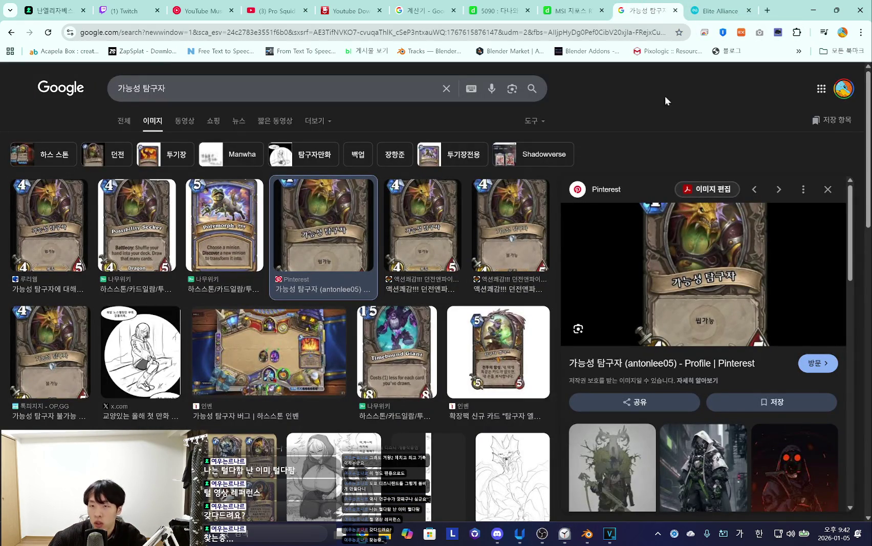
{"action": "left_click", "coordinate": [556, 533]}
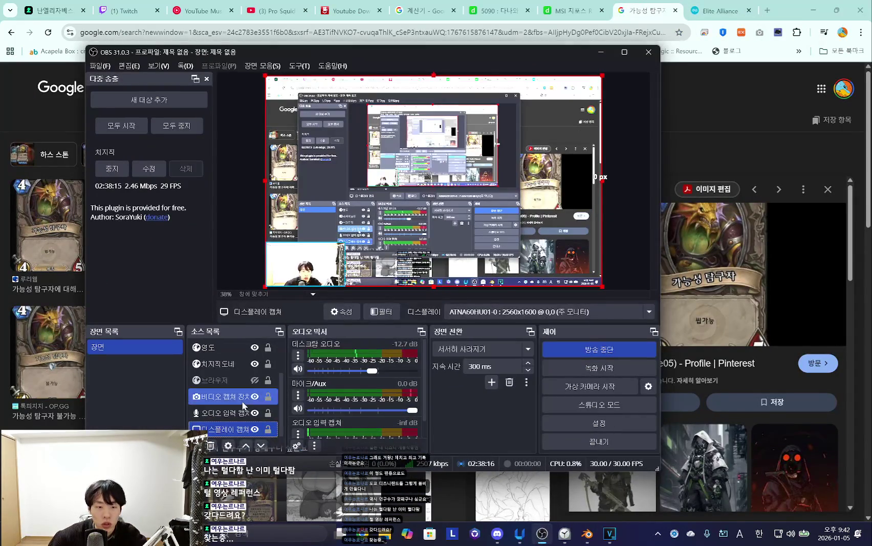
Review the OBS Studio stream controls to confirm the broadcast is live.
{"action": "left_click", "coordinate": [252, 432]}
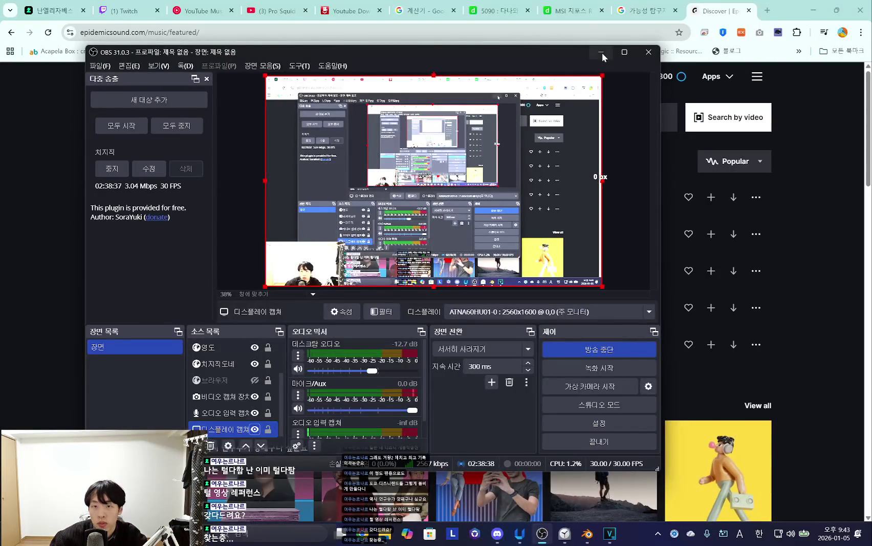
Search Epidemic Sound for 'techno' music.
{"action": "left_click", "coordinate": [588, 62]}
{"action": "left_click", "coordinate": [511, 111]}
{"action": "type", "text": "ㅅㄷ"}
{"action": "key", "text": "BackSpace"}
{"action": "key", "text": "Hangul"}
{"action": "type", "text": "techno"}
{"action": "key", "text": "Return"}
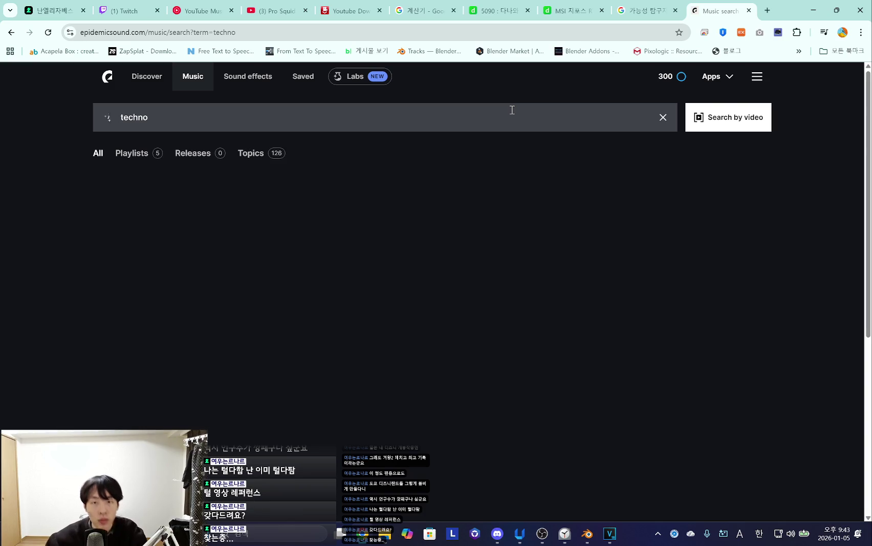
Preview the techno tracks Voices and Synthetic Storm.
{"action": "left_click", "coordinate": [106, 240]}
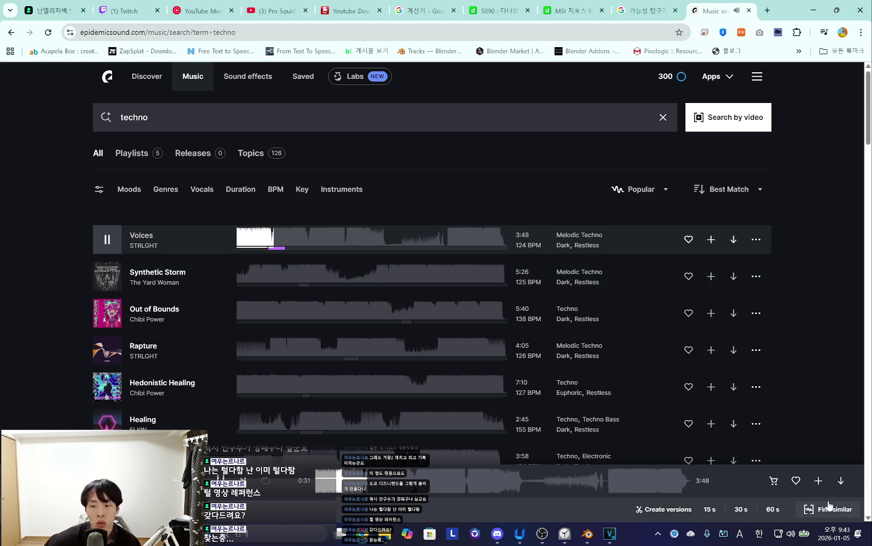
{"action": "mouse_move", "coordinate": [300, 313]}
{"action": "left_click", "coordinate": [106, 277]}
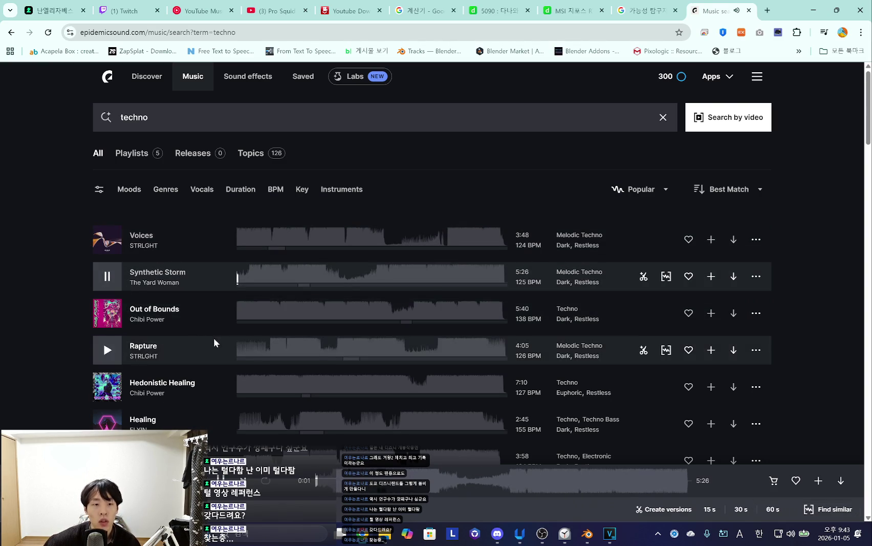
{"action": "scroll", "coordinate": [183, 336], "scroll_direction": "down", "scroll_amount": 2}
{"action": "scroll", "coordinate": [189, 342], "scroll_direction": "down", "scroll_amount": 2}
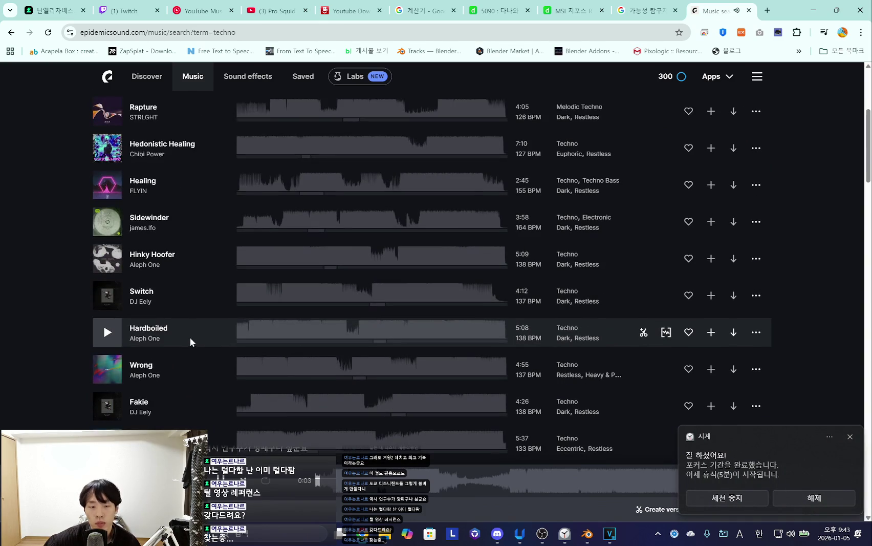
{"action": "scroll", "coordinate": [195, 337], "scroll_direction": "up", "scroll_amount": 2}
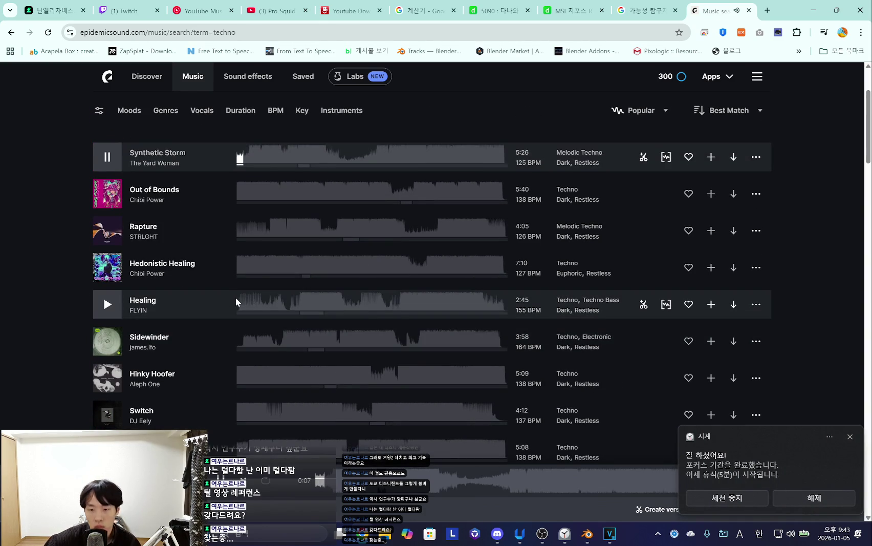
Close VEGAS Pro, then preview the track Out of Bounds.
{"action": "left_click", "coordinate": [609, 533]}
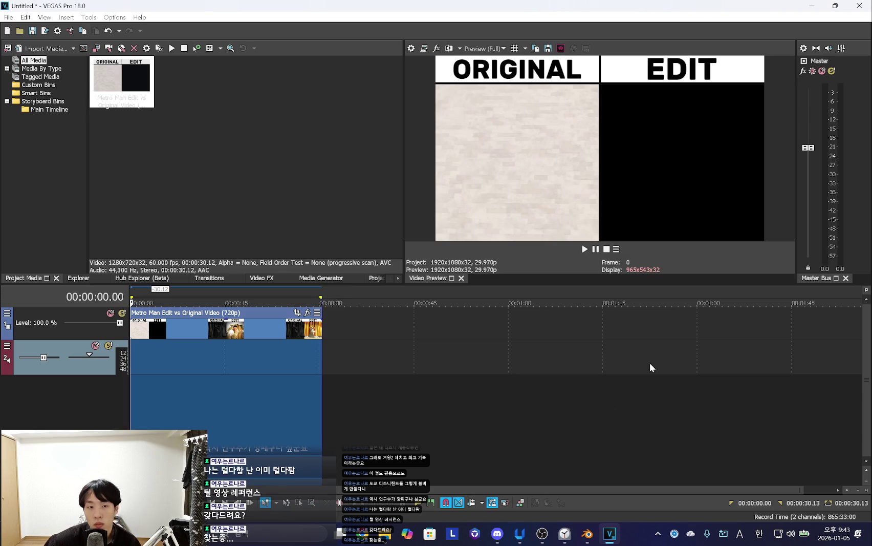
{"action": "left_click", "coordinate": [860, 6]}
{"action": "left_click", "coordinate": [438, 214]}
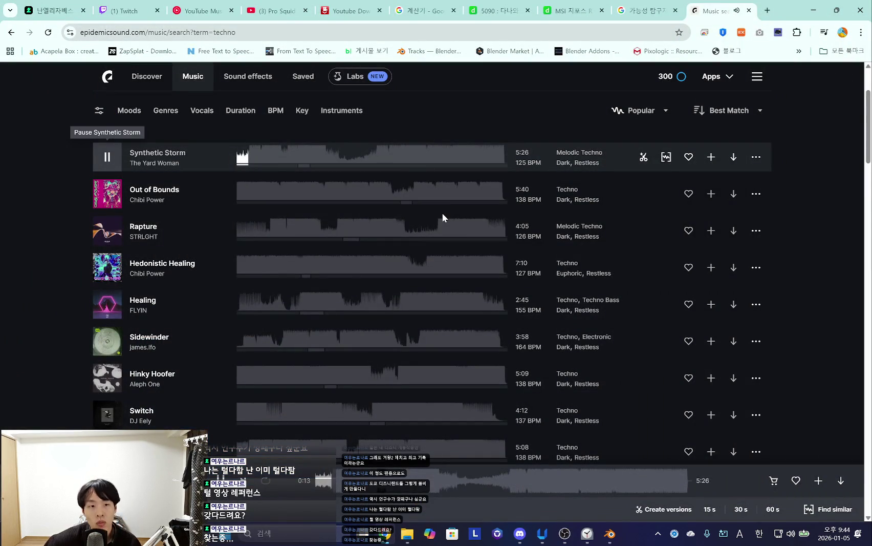
{"action": "scroll", "coordinate": [195, 293], "scroll_direction": "up", "scroll_amount": 3}
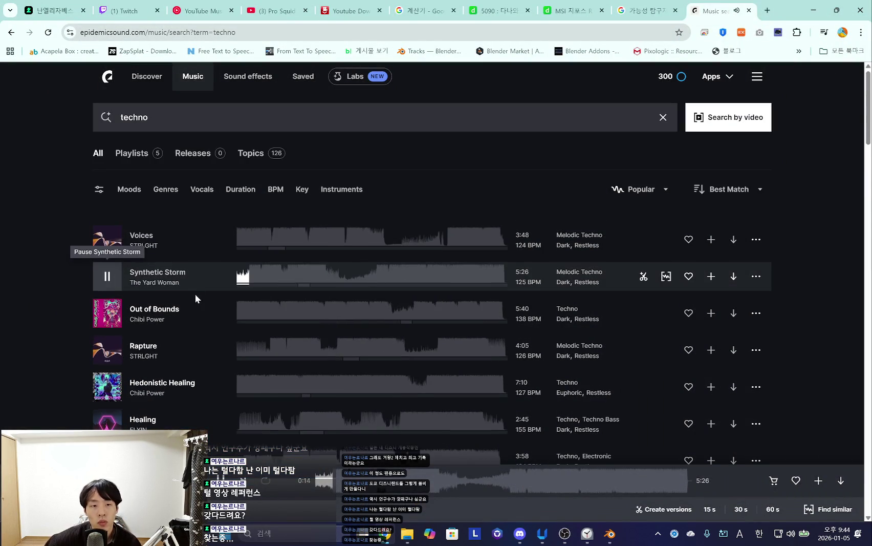
{"action": "left_click", "coordinate": [105, 313]}
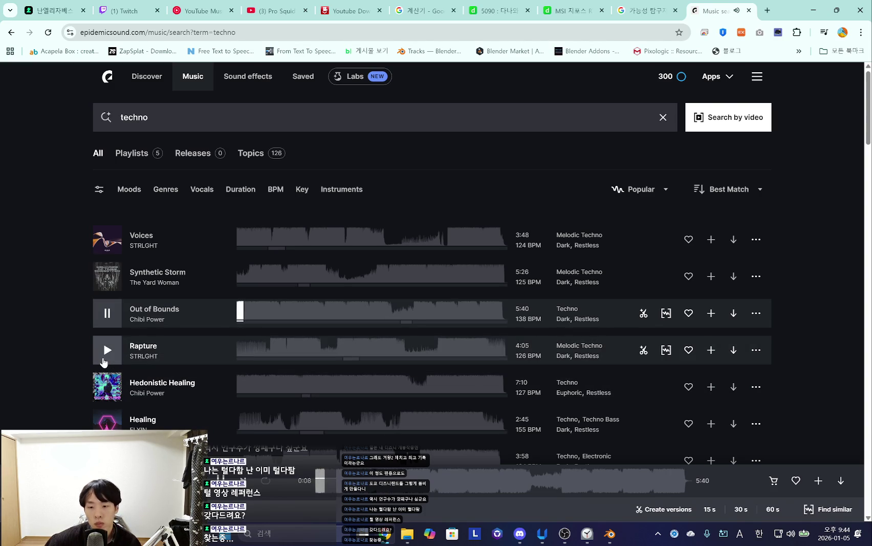
{"action": "left_click", "coordinate": [587, 533]}
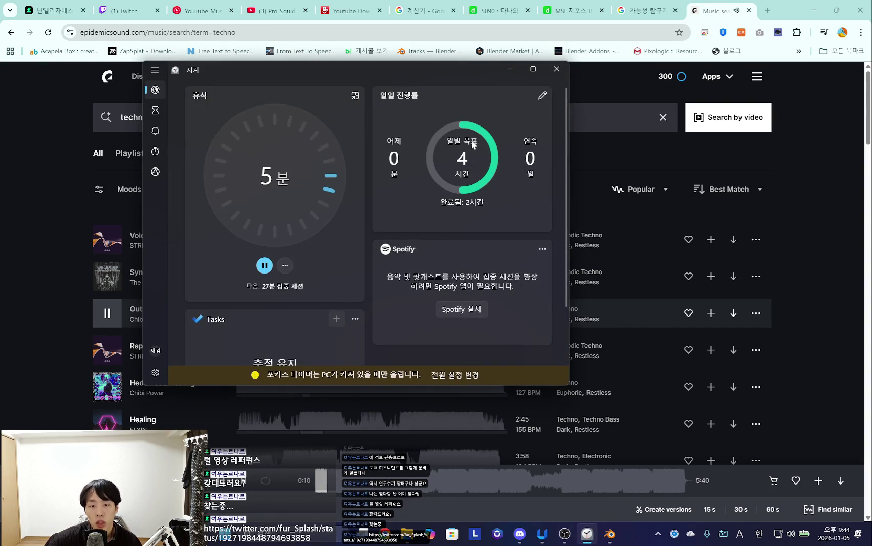
Minimize the Clock focus timer and paste a Twitter post link into a new Chrome tab.
{"action": "left_click", "coordinate": [509, 72]}
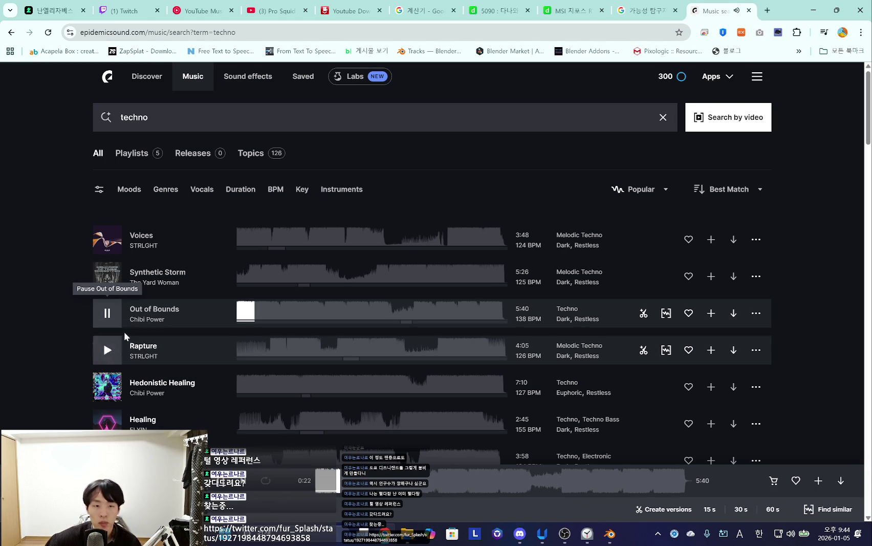
{"action": "left_click", "coordinate": [54, 10]}
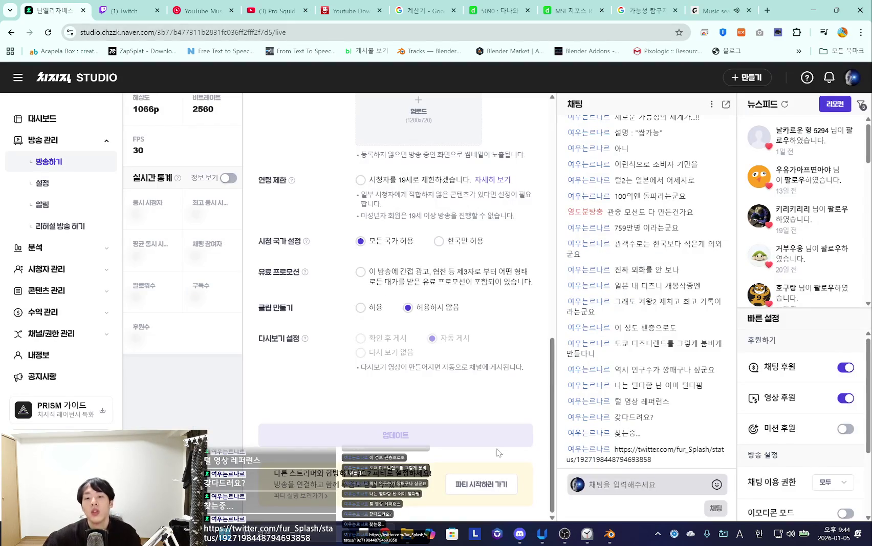
{"action": "left_click", "coordinate": [737, 4]}
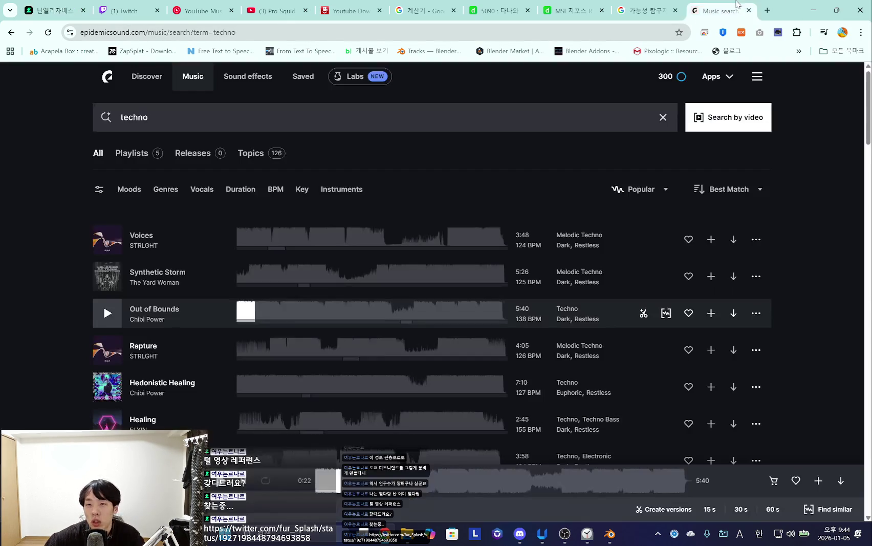
{"action": "left_click", "coordinate": [766, 10]}
{"action": "key", "text": "ctrl+v"}
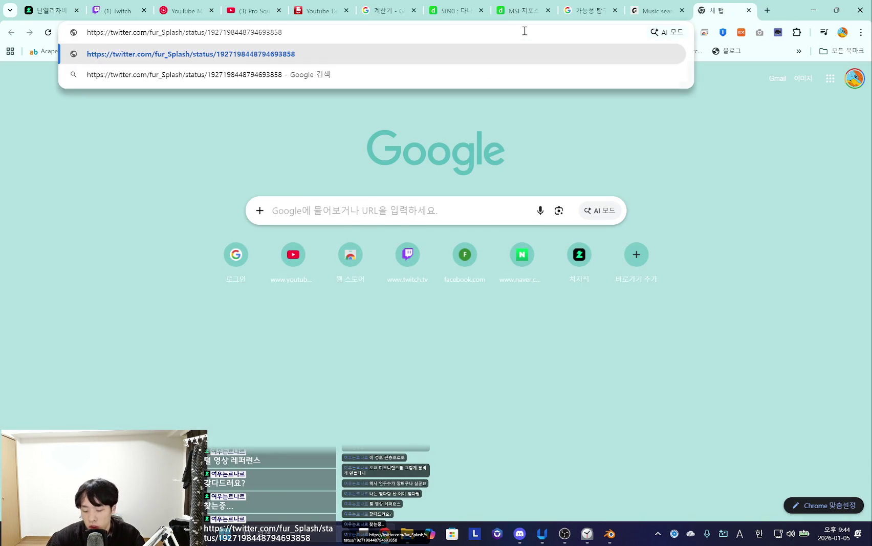
Load the X post and pause and resume its fursuit walking video twice.
{"action": "key", "text": "Return"}
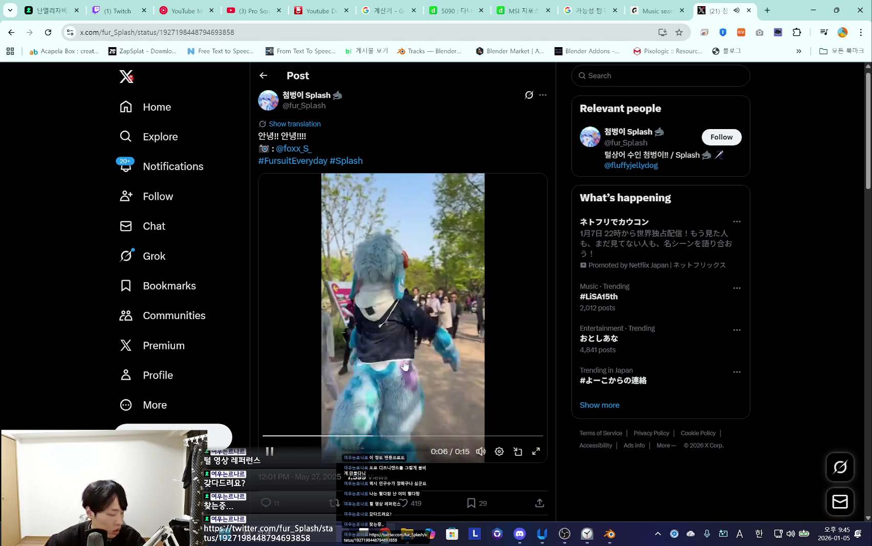
{"action": "left_click", "coordinate": [429, 361]}
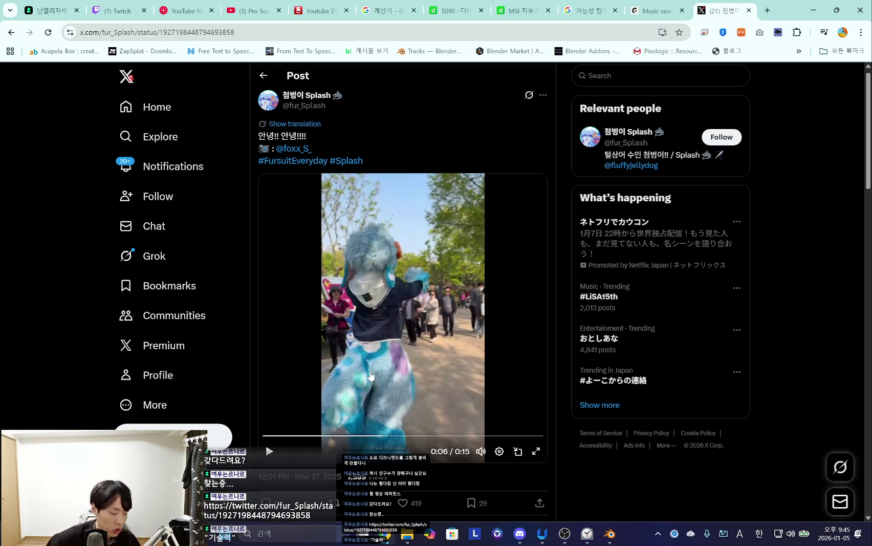
{"action": "left_click", "coordinate": [388, 365]}
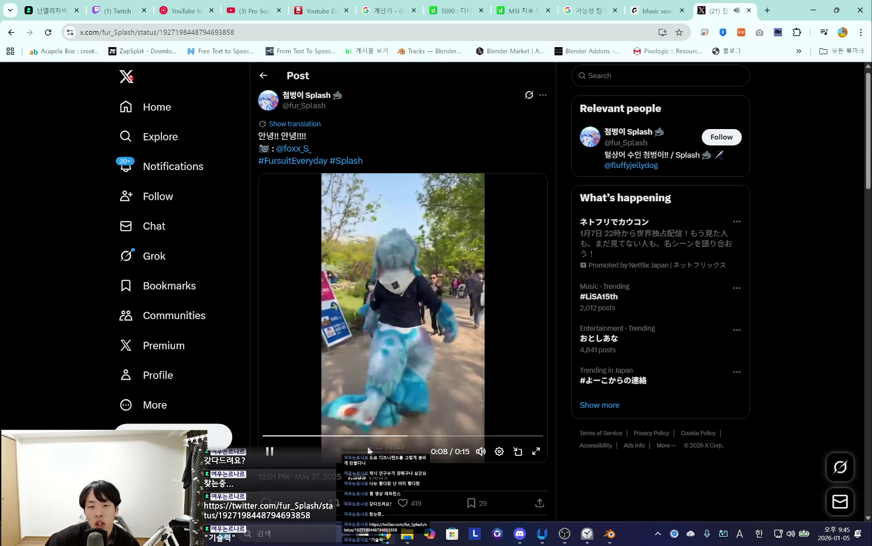
{"action": "left_click", "coordinate": [427, 373]}
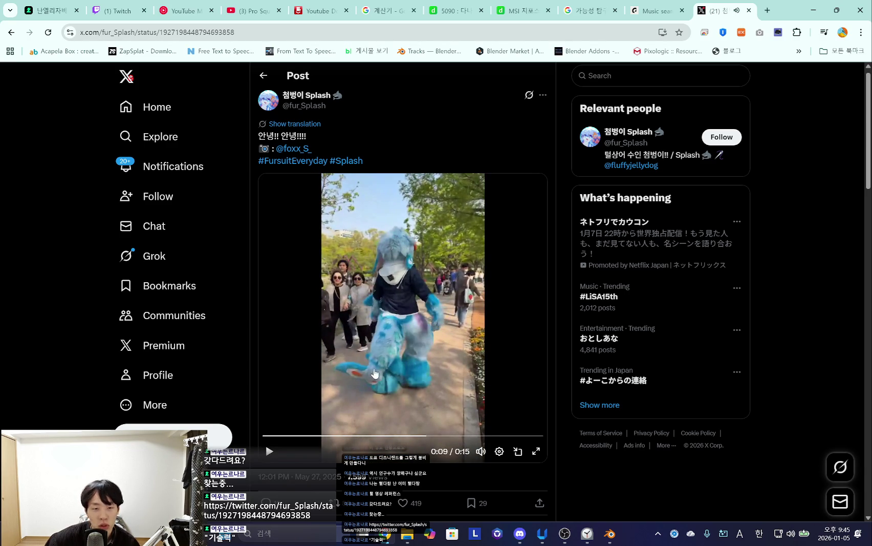
{"action": "left_click", "coordinate": [425, 327]}
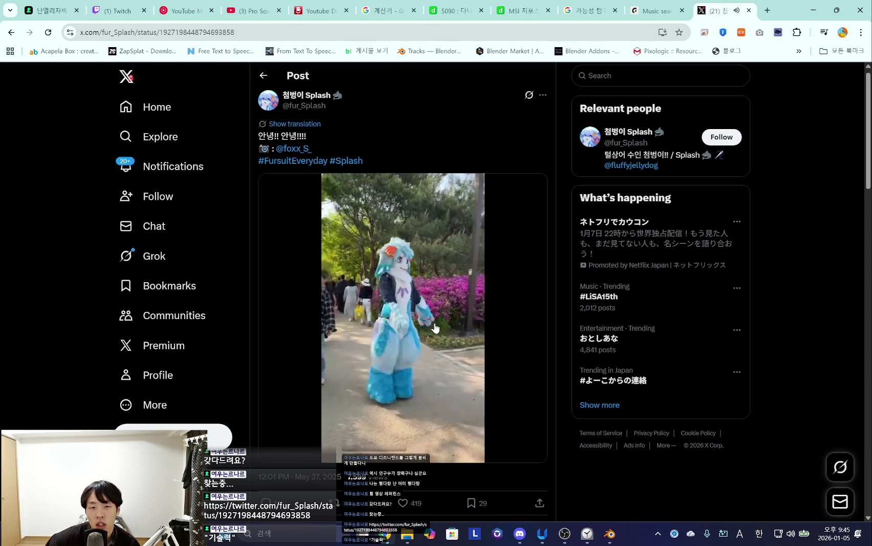
{"action": "left_click", "coordinate": [251, 32]}
{"action": "mouse_move", "coordinate": [481, 451]}
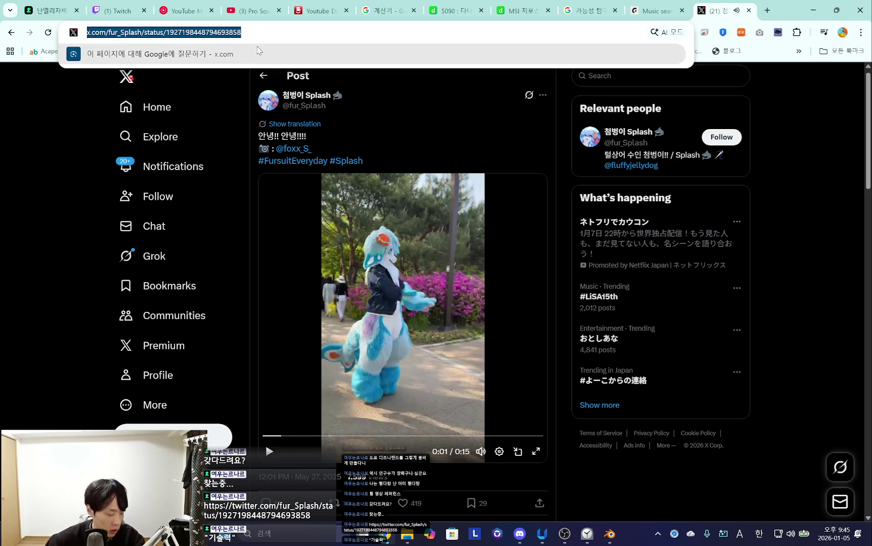
{"action": "left_click", "coordinate": [649, 498]}
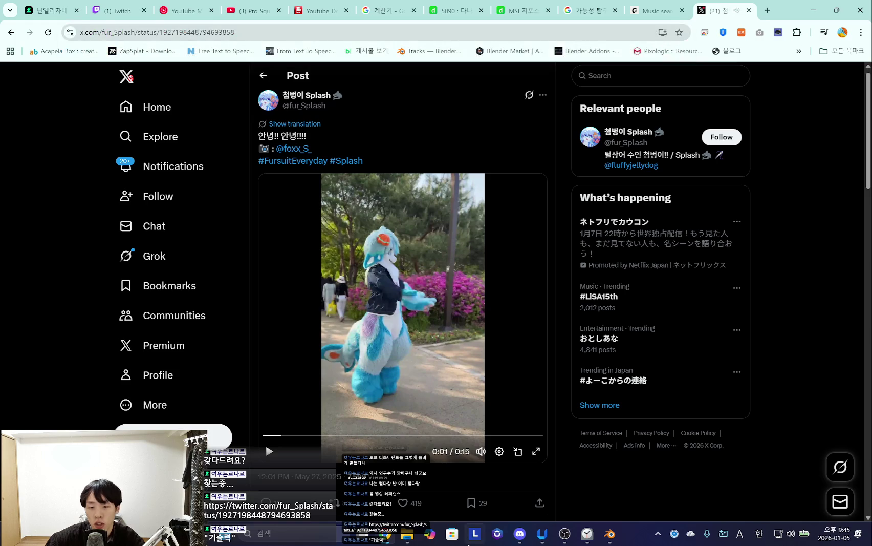
{"action": "left_click", "coordinate": [551, 543]}
Create a new note labelling the pasted X link '털 움직임', then open that link.
{"action": "scroll", "coordinate": [474, 264], "scroll_direction": "down", "scroll_amount": 10}
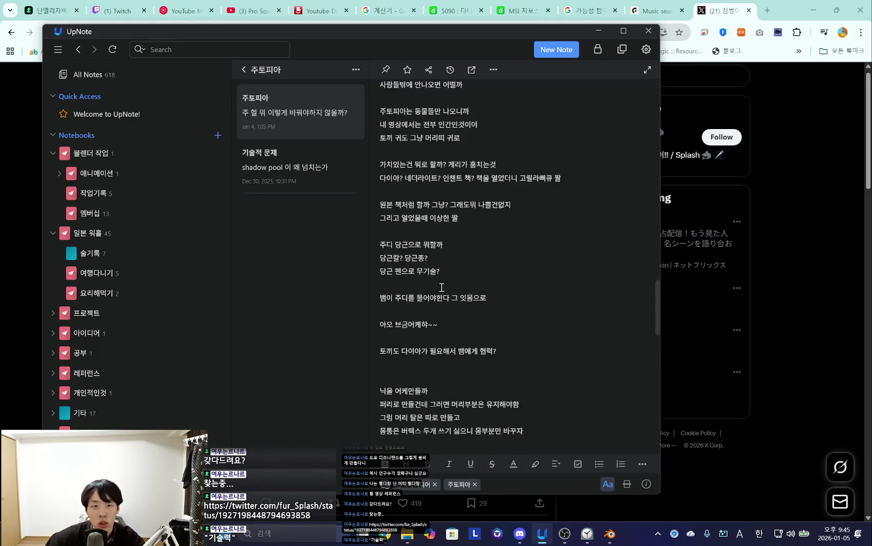
{"action": "scroll", "coordinate": [440, 288], "scroll_direction": "down", "scroll_amount": 5}
{"action": "left_click", "coordinate": [575, 55]}
{"action": "type", "text": "ㄹ"}
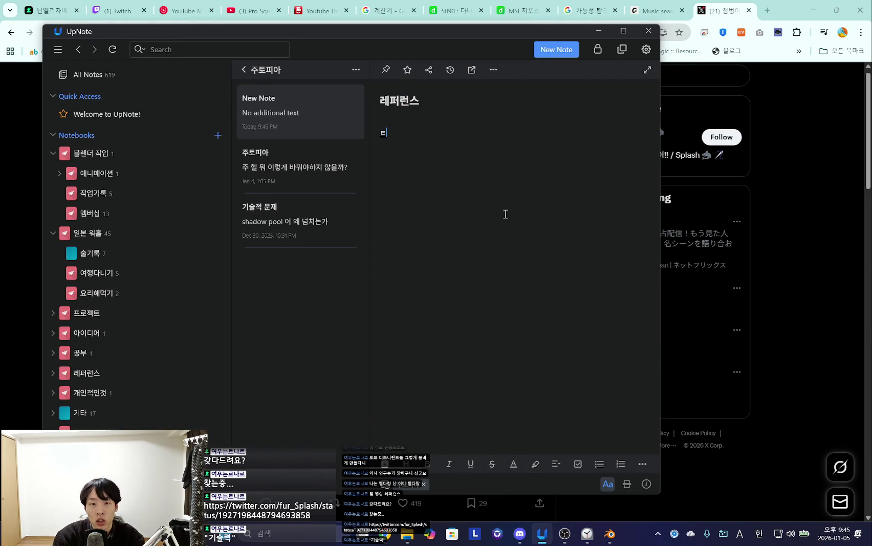
{"action": "type", "text": "ㅁ"}
{"action": "key", "text": "ctrl+v"}
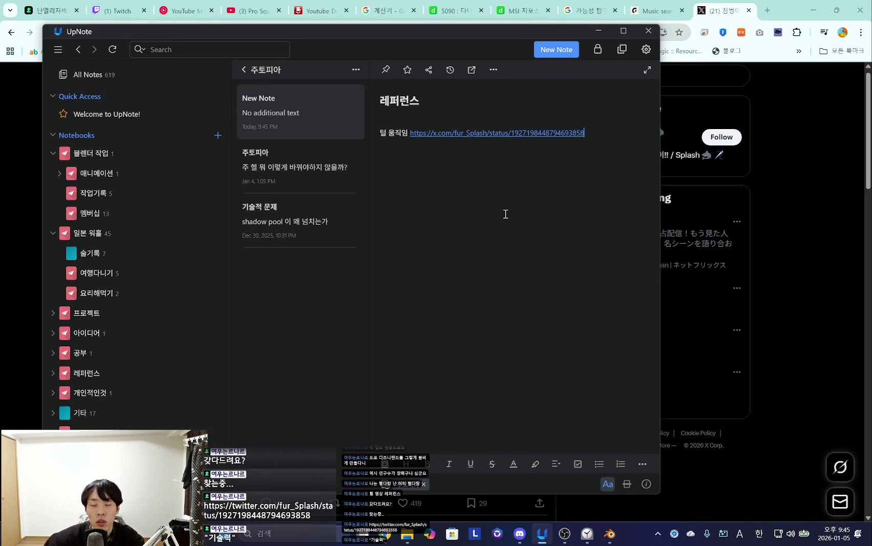
{"action": "left_click", "coordinate": [802, 243]}
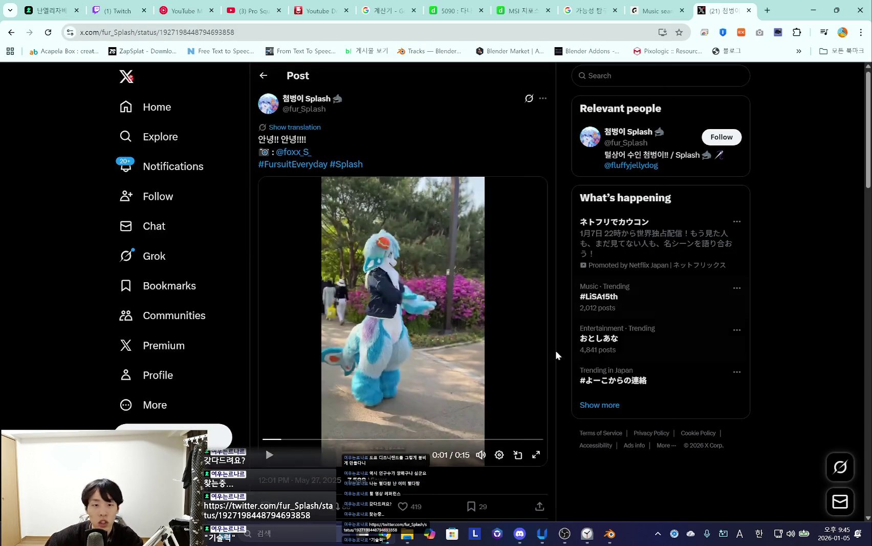
{"action": "left_click", "coordinate": [395, 414]}
{"action": "left_click", "coordinate": [404, 356]}
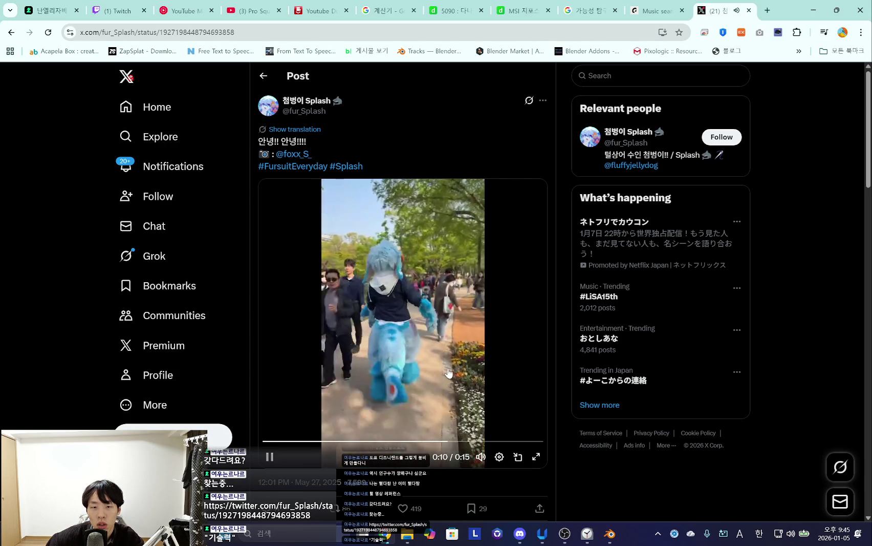
{"action": "scroll", "coordinate": [413, 360], "scroll_direction": "down", "scroll_amount": 5}
{"action": "scroll", "coordinate": [413, 360], "scroll_direction": "down", "scroll_amount": 2}
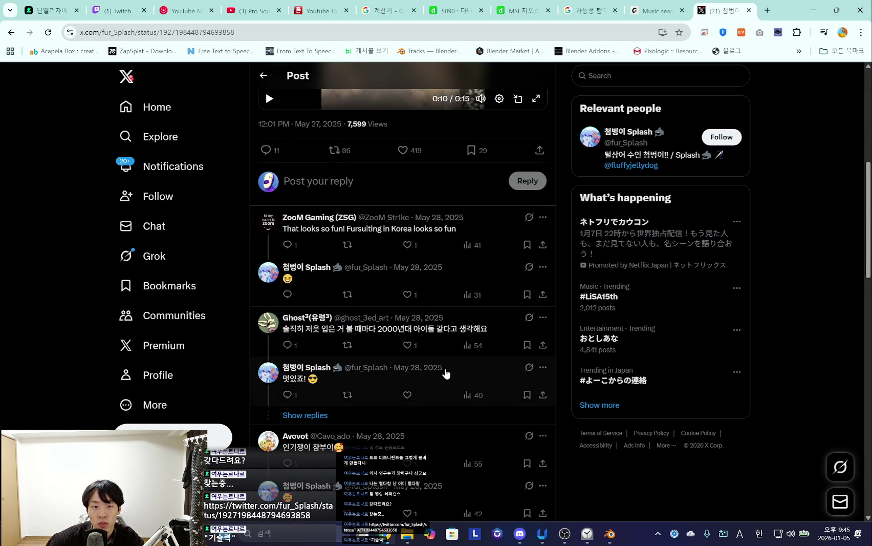
{"action": "scroll", "coordinate": [446, 373], "scroll_direction": "down", "scroll_amount": 5}
{"action": "scroll", "coordinate": [446, 373], "scroll_direction": "down", "scroll_amount": 5}
{"action": "scroll", "coordinate": [446, 373], "scroll_direction": "up", "scroll_amount": 2}
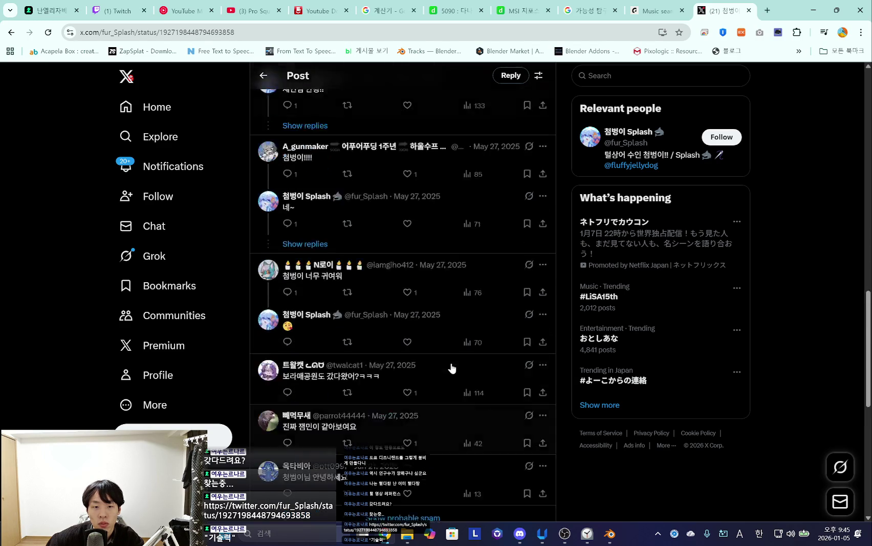
{"action": "scroll", "coordinate": [446, 374], "scroll_direction": "up", "scroll_amount": 10}
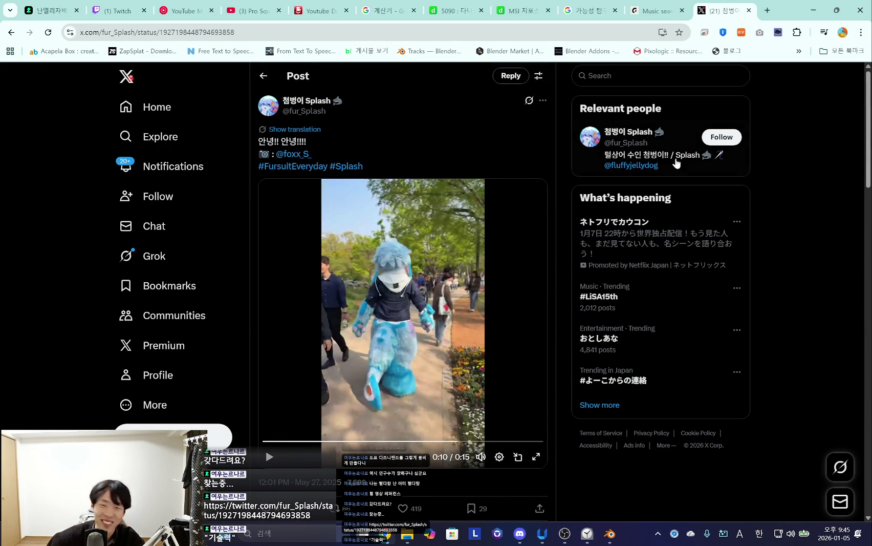
{"action": "key", "text": "ctrl+t"}
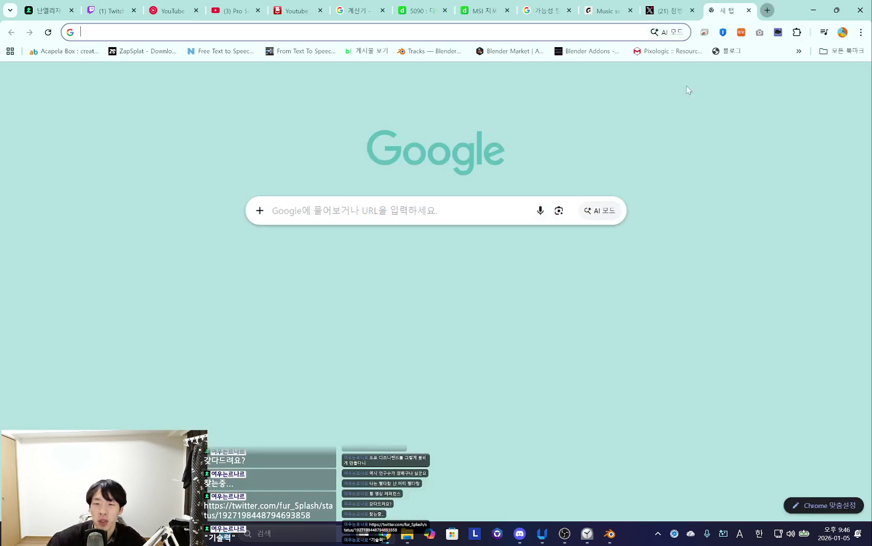
Search Google for 털상어 (fur shark) images.
{"action": "left_click", "coordinate": [361, 206]}
{"action": "type", "text": "xjf"}
{"action": "key", "text": "BackSpace"}
{"action": "key", "text": "BackSpace"}
{"action": "key", "text": "BackSpace"}
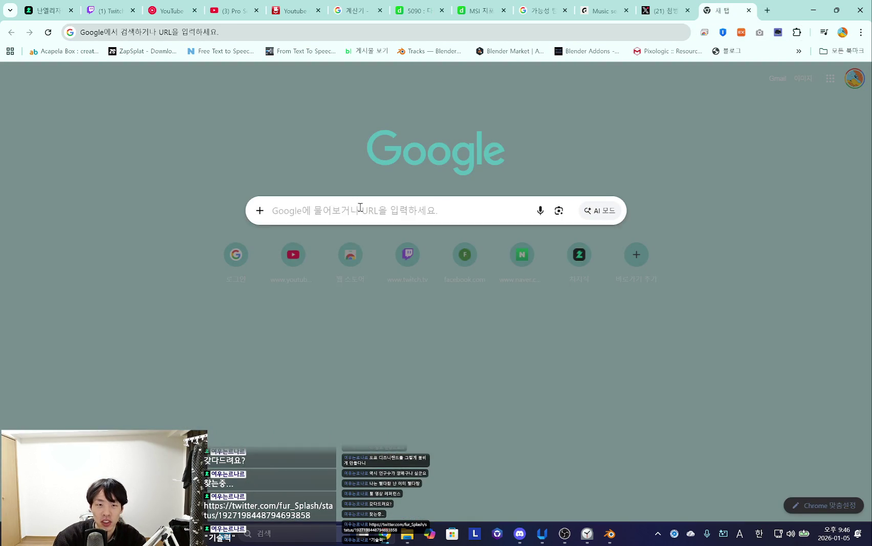
{"action": "key", "text": "Hangul"}
{"action": "type", "text": "털"}
{"action": "key", "text": "BackSpace"}
{"action": "key", "text": "BackSpace"}
{"action": "type", "text": "털상"}
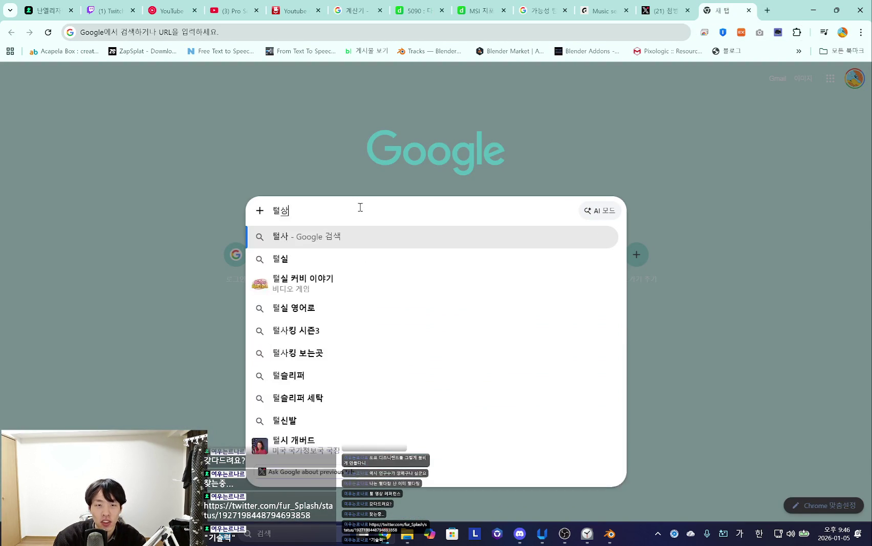
{"action": "type", "text": "에"}
{"action": "key", "text": "Return"}
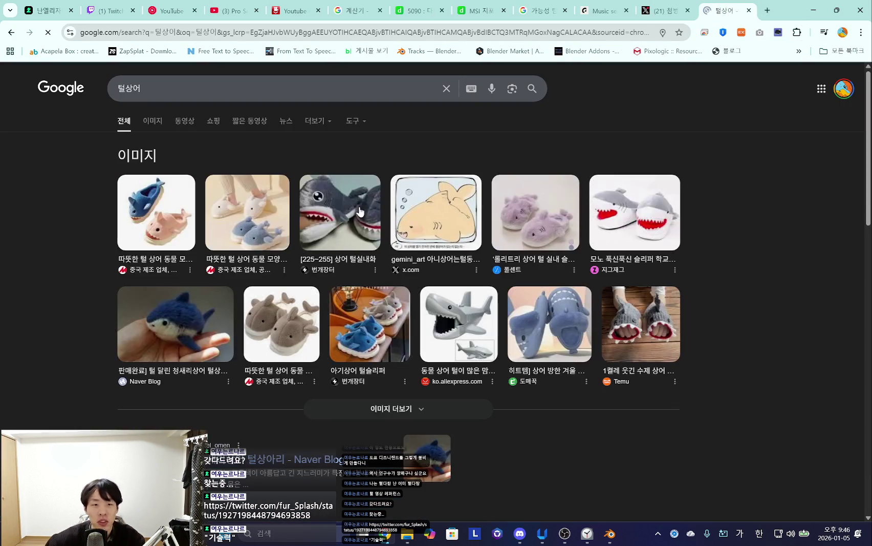
Browse the plush shark results, close the tab, and return to Epidemic Sound's techno results.
{"action": "scroll", "coordinate": [52, 257], "scroll_direction": "down", "scroll_amount": 5}
{"action": "scroll", "coordinate": [56, 263], "scroll_direction": "up", "scroll_amount": 5}
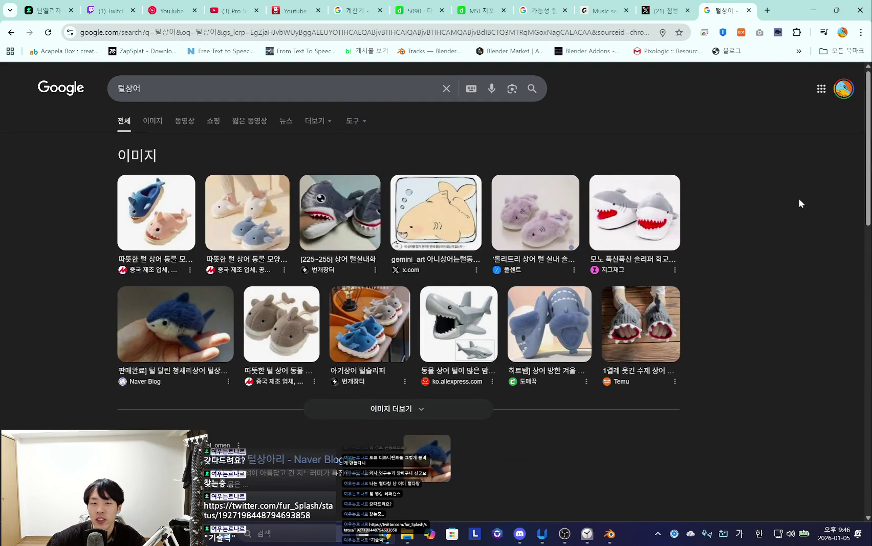
{"action": "key", "text": "alt+Left"}
{"action": "left_click", "coordinate": [749, 11]}
{"action": "left_click", "coordinate": [604, 11]}
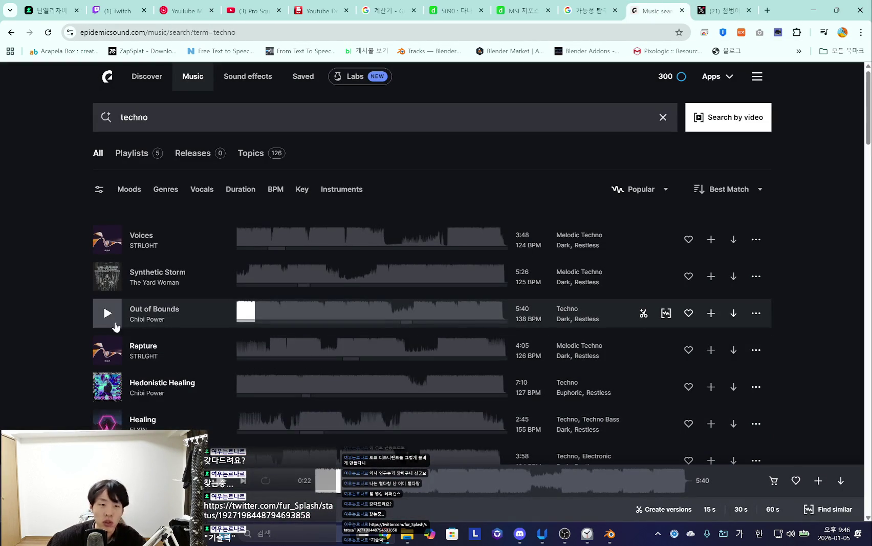
Preview Out of Bounds, leave Rapture playing, and switch to the Chzzk Studio chat.
{"action": "left_click", "coordinate": [107, 314]}
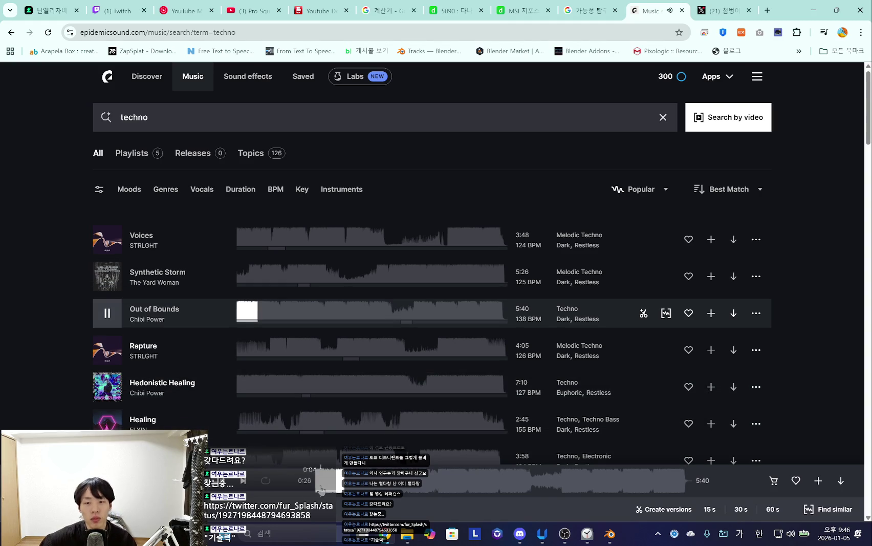
{"action": "left_click", "coordinate": [105, 351]}
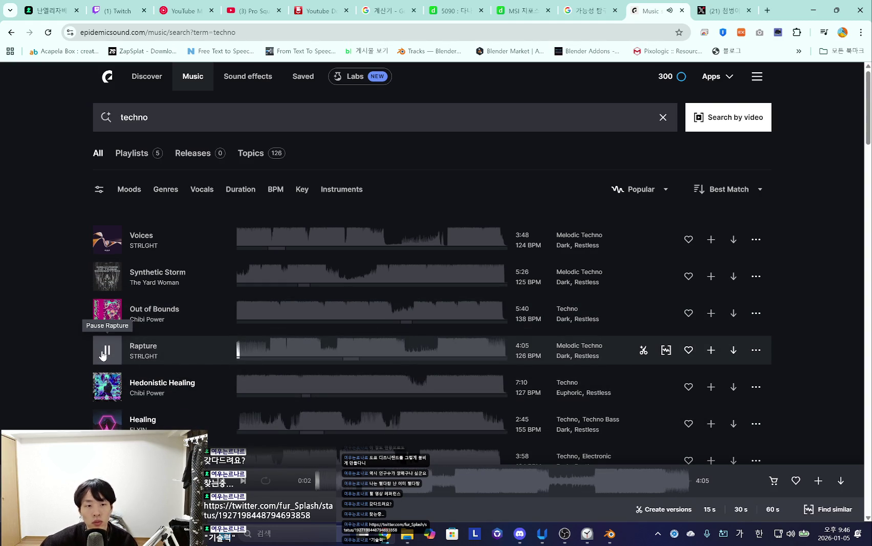
{"action": "scroll", "coordinate": [69, 360], "scroll_direction": "down", "scroll_amount": 2}
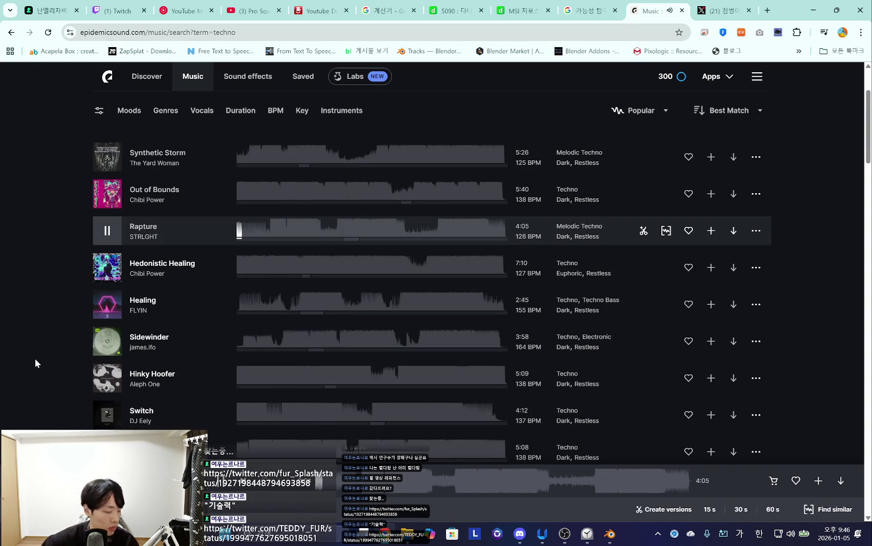
{"action": "left_click", "coordinate": [52, 11]}
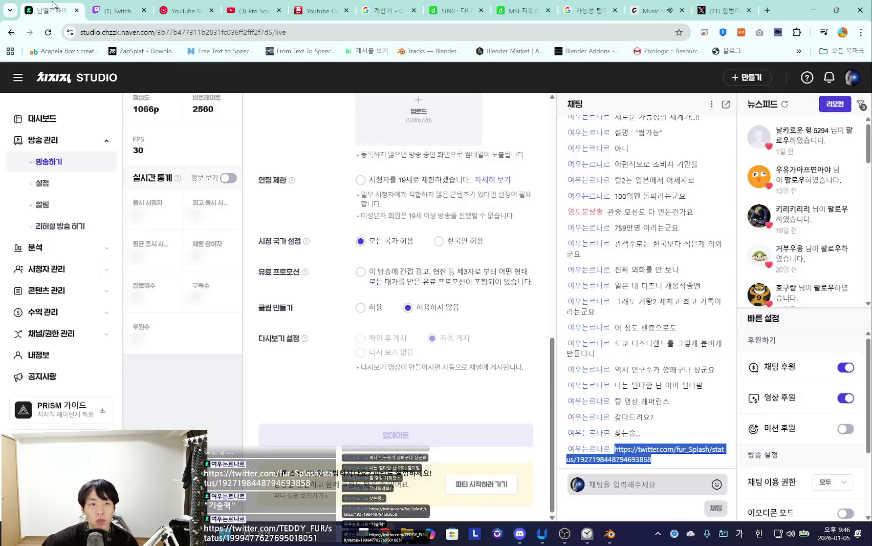
Open the SHORT SHARK TAIL fursuit post link from the stream chat in the X tab.
{"action": "double_click", "coordinate": [635, 458]}
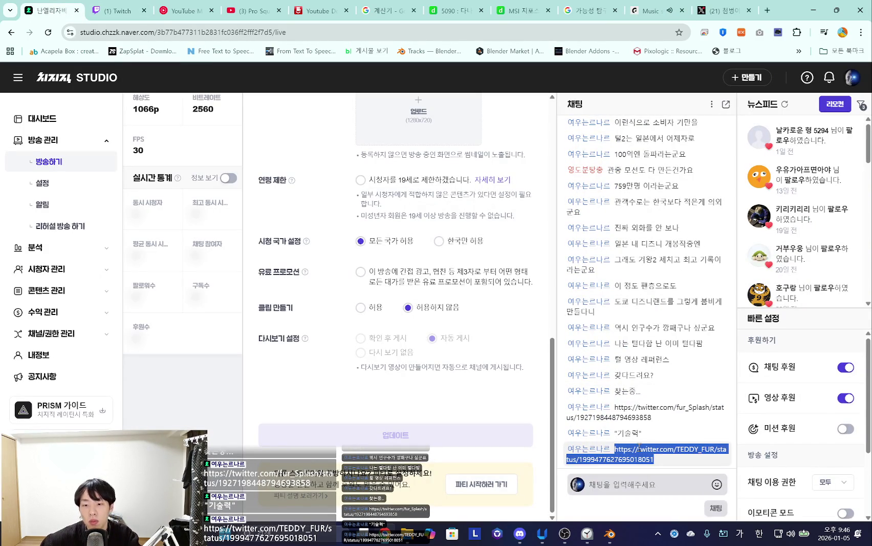
{"action": "left_click", "coordinate": [722, 11]}
{"action": "left_click", "coordinate": [594, 31]}
{"action": "key", "text": "ctrl+v"}
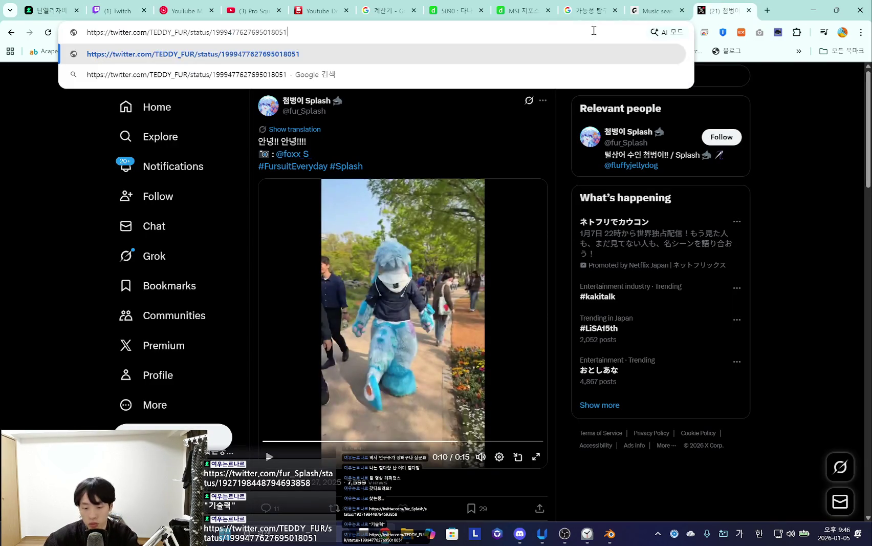
{"action": "key", "text": "Return"}
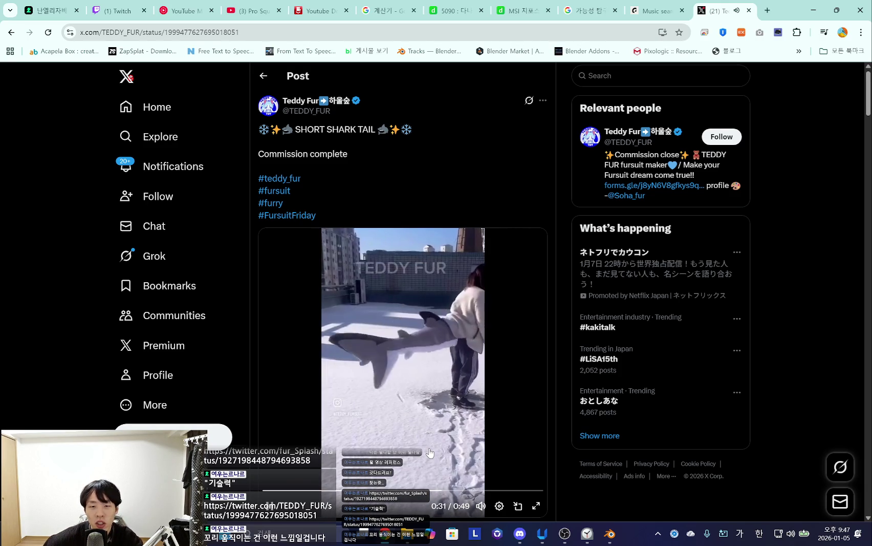
Scroll through the shark-tail post and its replies, then return to Epidemic Sound.
{"action": "scroll", "coordinate": [430, 452], "scroll_direction": "down", "scroll_amount": 2}
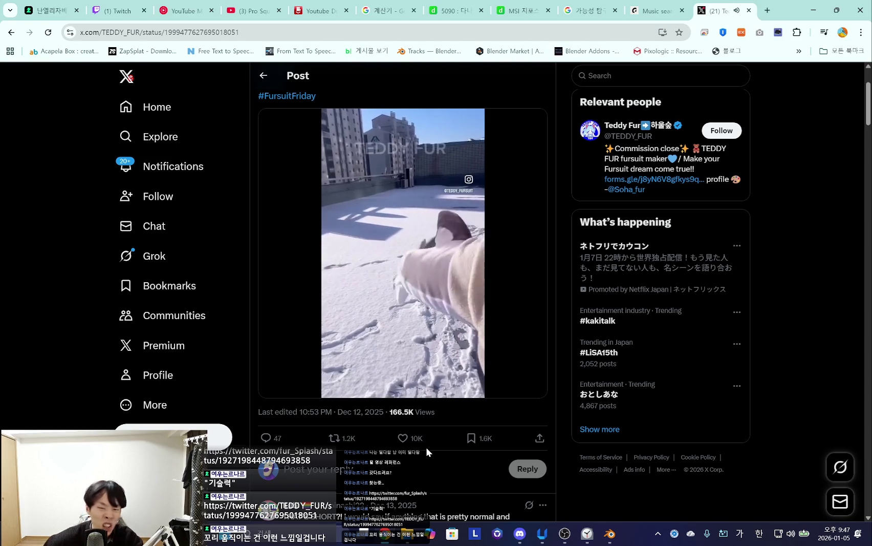
{"action": "scroll", "coordinate": [444, 336], "scroll_direction": "down", "scroll_amount": 5}
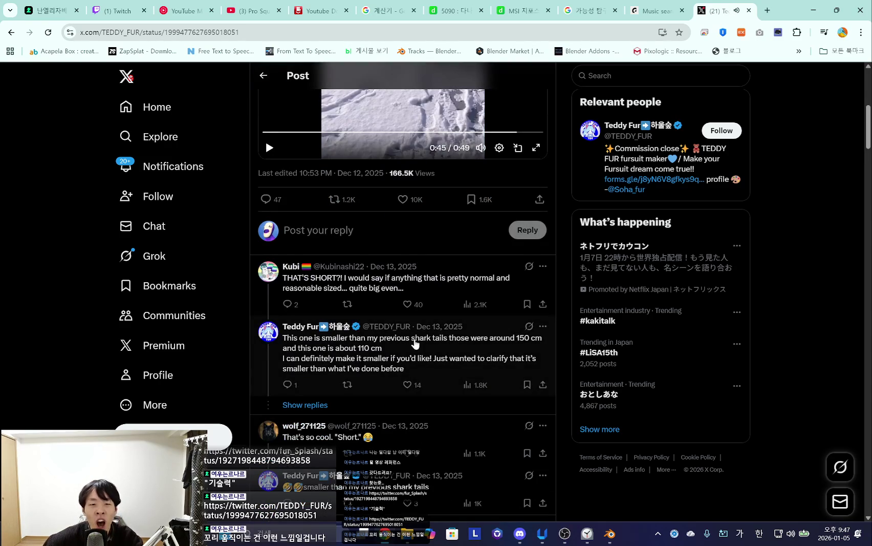
{"action": "scroll", "coordinate": [415, 344], "scroll_direction": "down", "scroll_amount": 3}
{"action": "scroll", "coordinate": [413, 347], "scroll_direction": "down", "scroll_amount": 5}
{"action": "scroll", "coordinate": [412, 350], "scroll_direction": "down", "scroll_amount": 4}
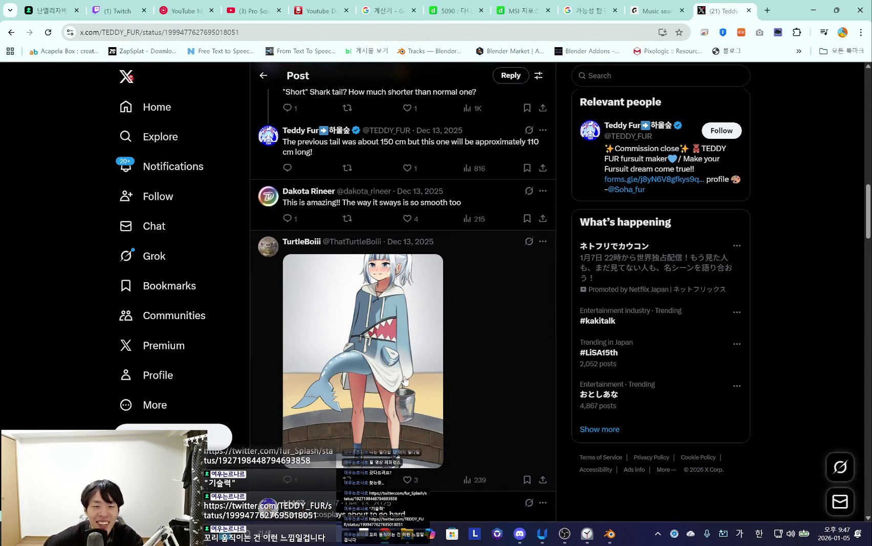
{"action": "scroll", "coordinate": [387, 354], "scroll_direction": "down", "scroll_amount": 5}
{"action": "scroll", "coordinate": [353, 378], "scroll_direction": "down", "scroll_amount": 5}
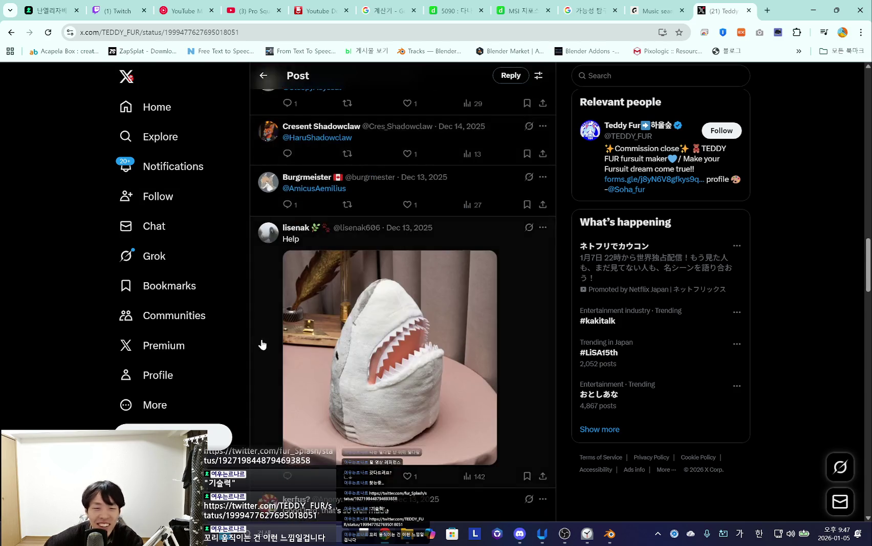
{"action": "scroll", "coordinate": [358, 358], "scroll_direction": "down", "scroll_amount": 5}
{"action": "scroll", "coordinate": [384, 358], "scroll_direction": "down", "scroll_amount": 2}
{"action": "scroll", "coordinate": [368, 344], "scroll_direction": "down", "scroll_amount": 7}
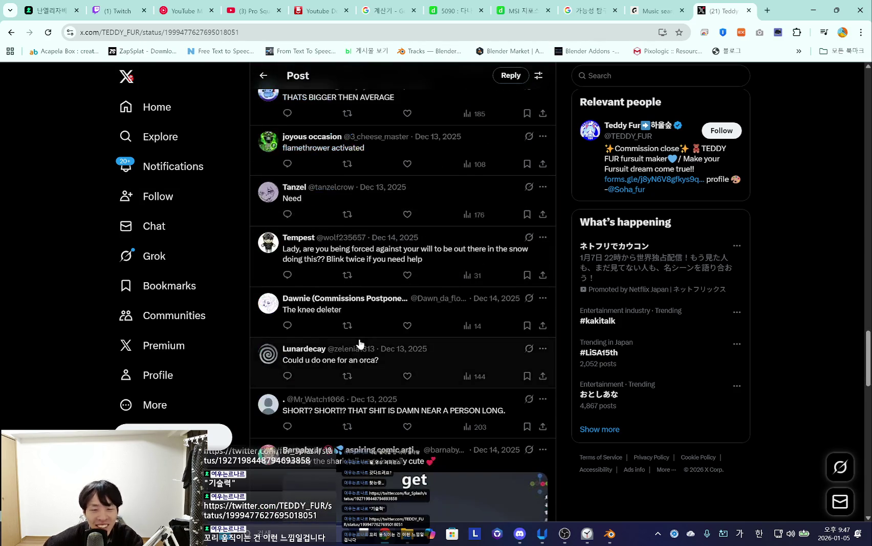
{"action": "scroll", "coordinate": [353, 343], "scroll_direction": "down", "scroll_amount": 5}
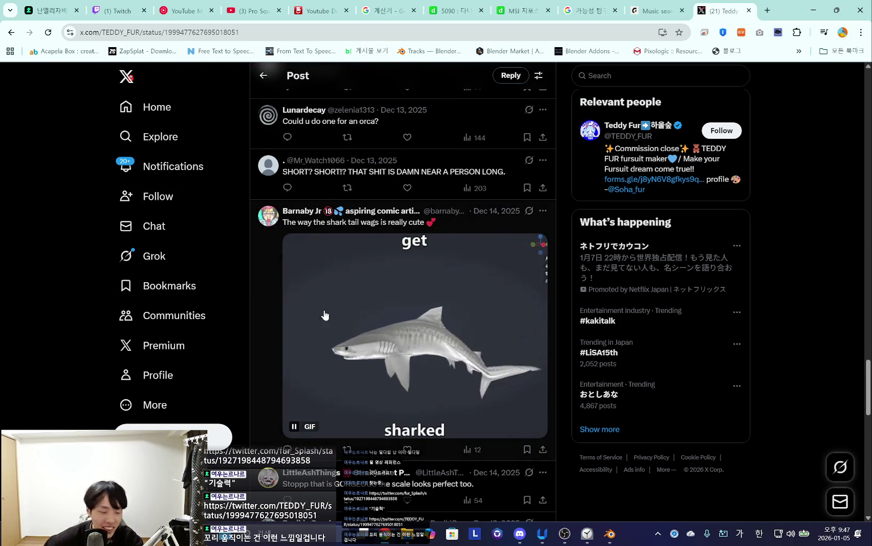
{"action": "scroll", "coordinate": [353, 302], "scroll_direction": "up", "scroll_amount": 10}
{"action": "scroll", "coordinate": [420, 282], "scroll_direction": "up", "scroll_amount": 12}
{"action": "scroll", "coordinate": [511, 231], "scroll_direction": "up", "scroll_amount": 15}
{"action": "key", "text": "ctrl+shift+Tab"}
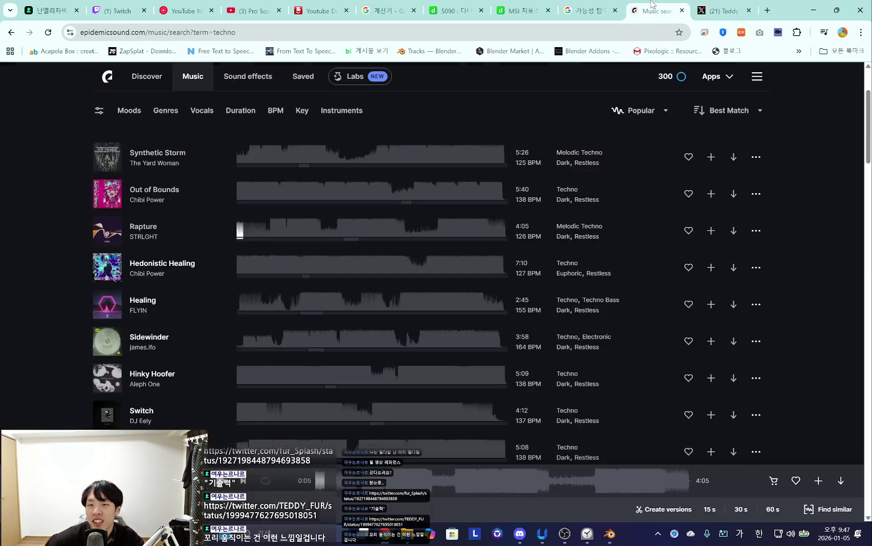
Close the X tab, preview Hedonistic Healing, then preview and like Healing before starting Sidewinder.
{"action": "left_click", "coordinate": [748, 11]}
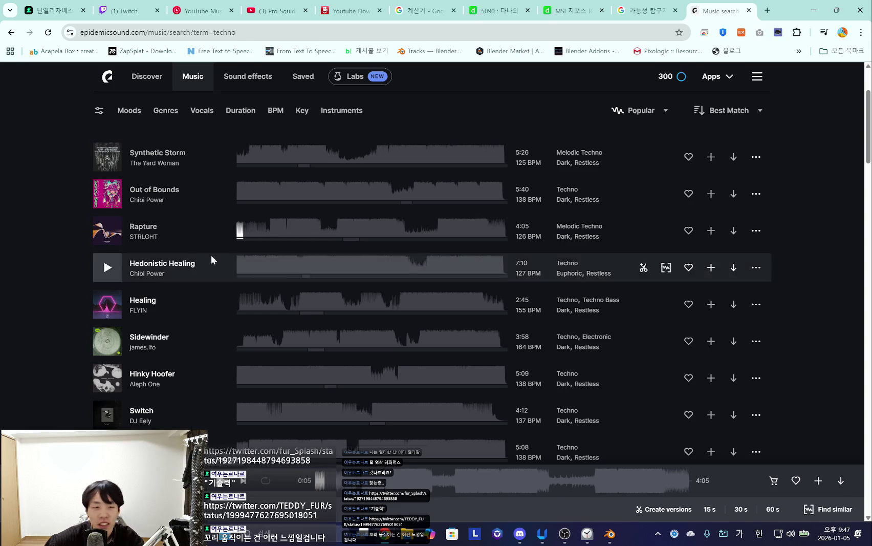
{"action": "left_click", "coordinate": [106, 268]}
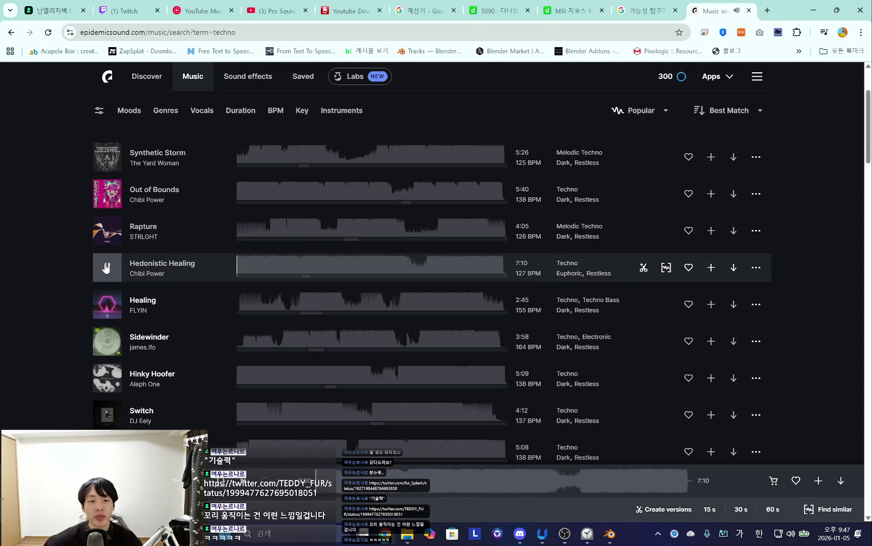
{"action": "left_click", "coordinate": [107, 304]}
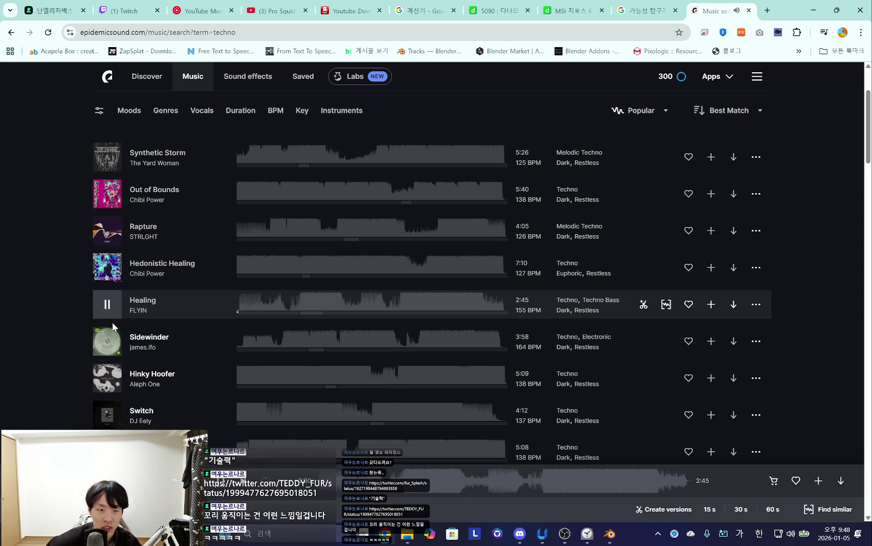
{"action": "left_click", "coordinate": [338, 483]}
{"action": "left_click", "coordinate": [399, 481]}
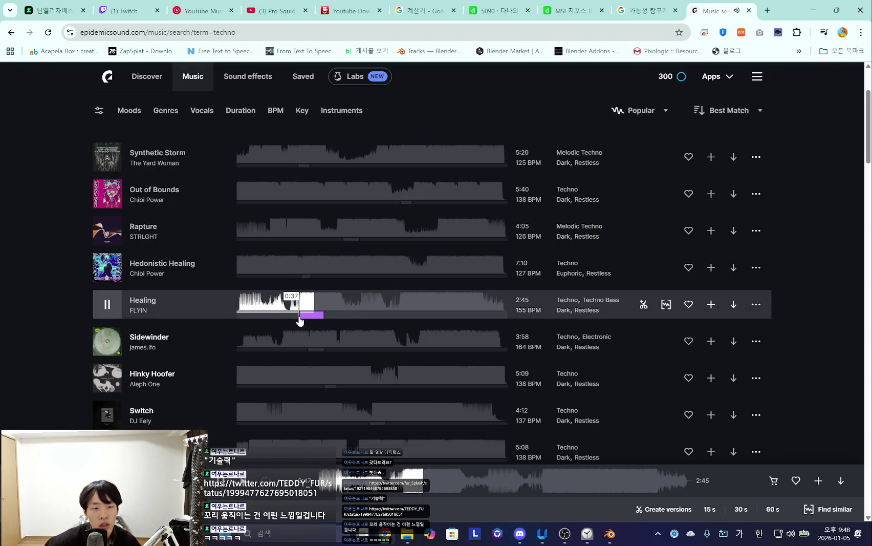
{"action": "mouse_move", "coordinate": [357, 313]}
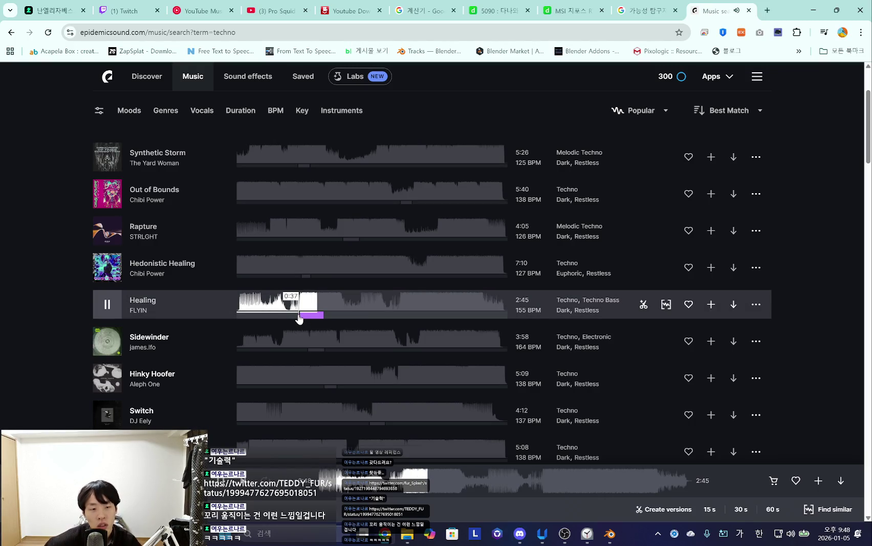
{"action": "left_click", "coordinate": [792, 483]}
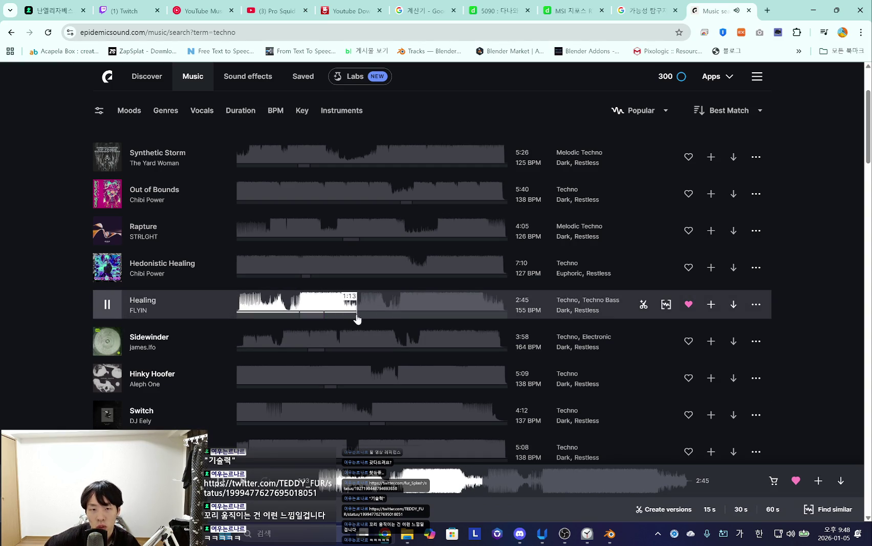
{"action": "left_click", "coordinate": [165, 347]}
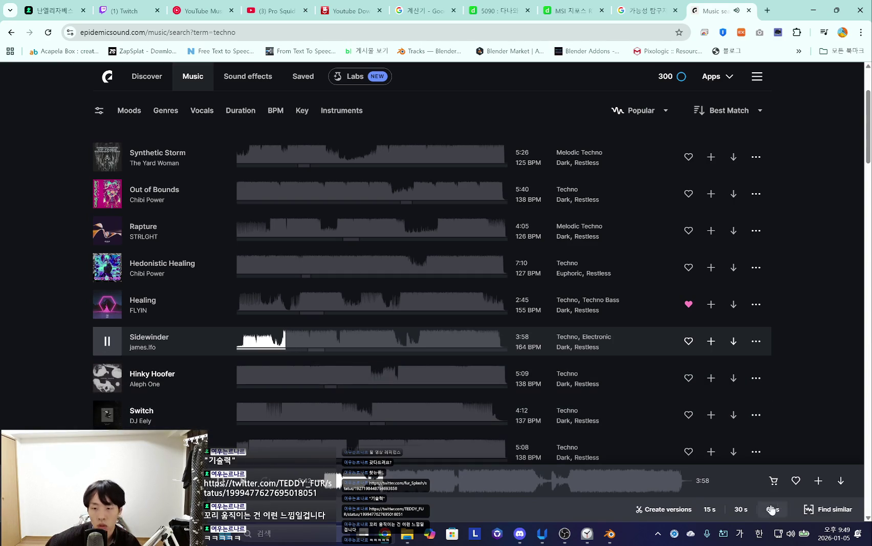
Like Sidewinder, then preview Hinky Hoofer, Switch and Hardboiled.
{"action": "left_click", "coordinate": [795, 480]}
{"action": "scroll", "coordinate": [290, 397], "scroll_direction": "down", "scroll_amount": 2}
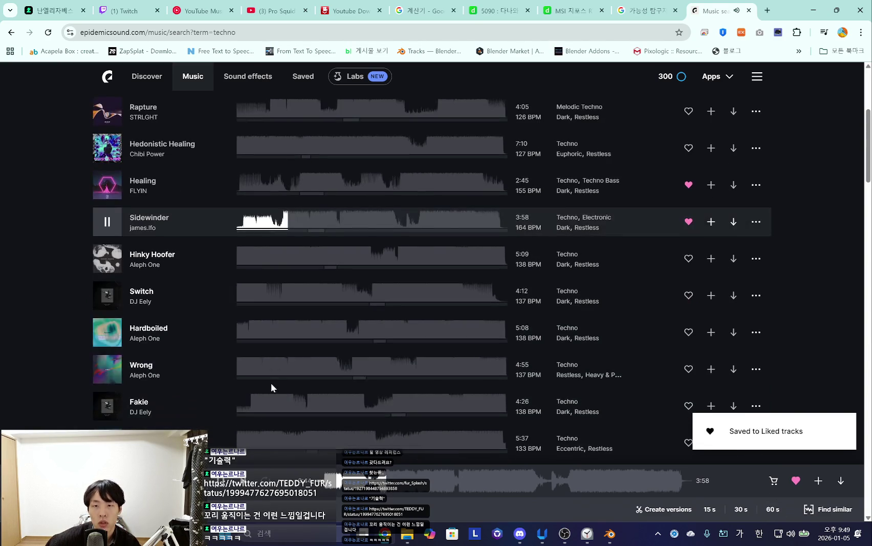
{"action": "left_click", "coordinate": [107, 259]}
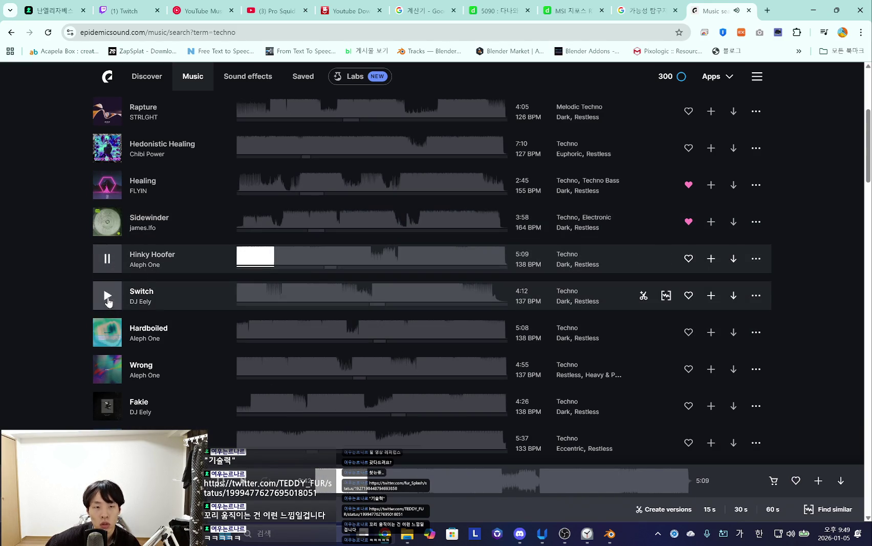
{"action": "left_click", "coordinate": [107, 300]}
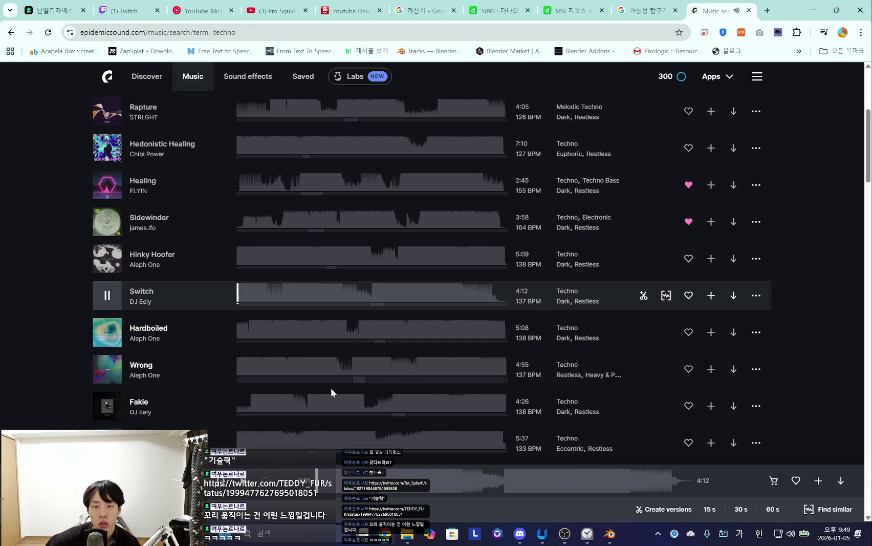
{"action": "left_click", "coordinate": [106, 338]}
{"action": "mouse_move", "coordinate": [106, 370]}
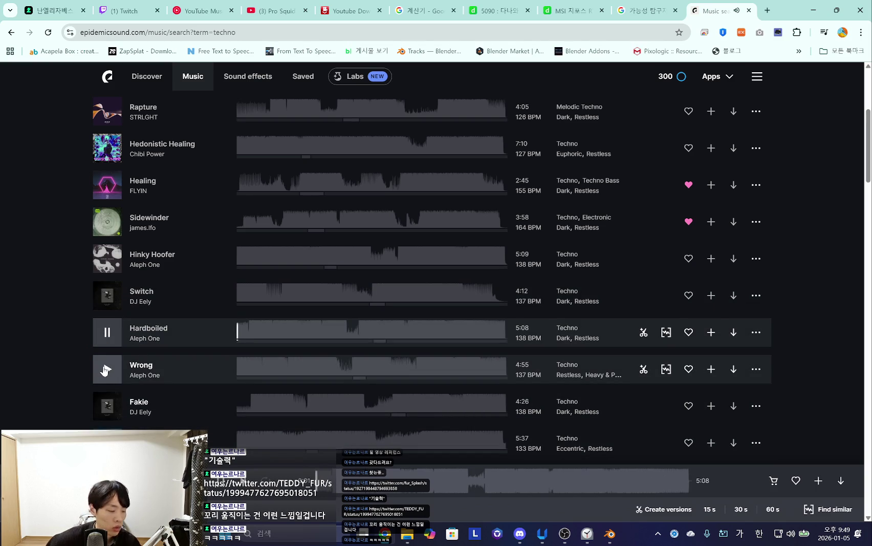
{"action": "left_click", "coordinate": [260, 333]}
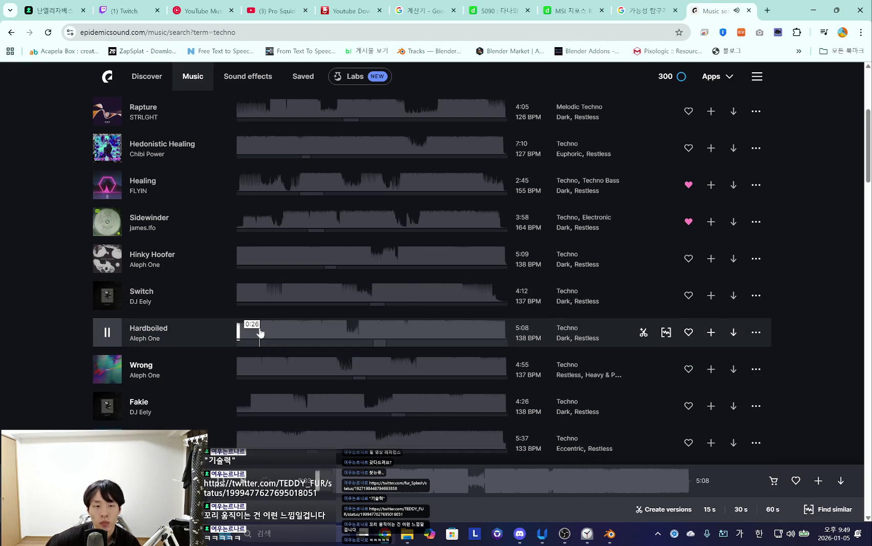
Preview Wrong and Fakie, then switch to the YouTube video tab.
{"action": "left_click", "coordinate": [107, 369]}
{"action": "scroll", "coordinate": [284, 374], "scroll_direction": "down", "scroll_amount": 2}
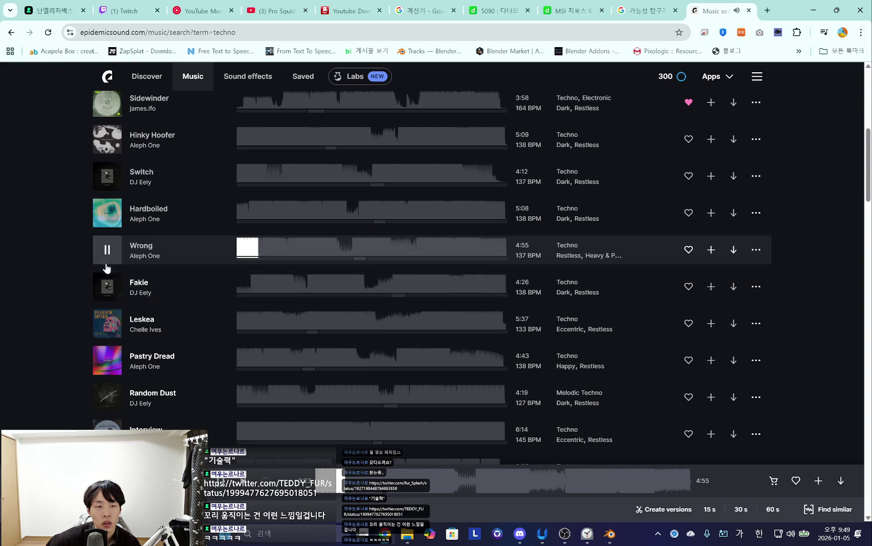
{"action": "left_click", "coordinate": [105, 287]}
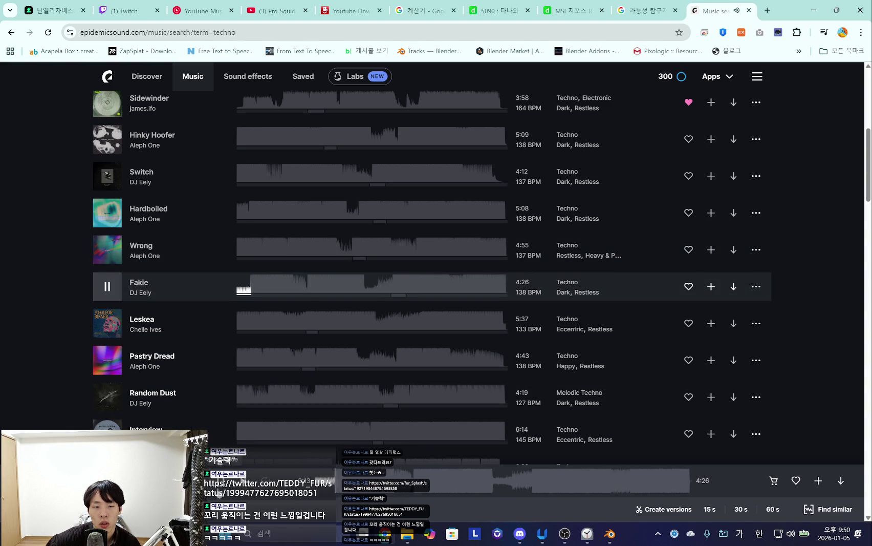
{"action": "left_click", "coordinate": [204, 10]}
{"action": "left_click", "coordinate": [276, 11]}
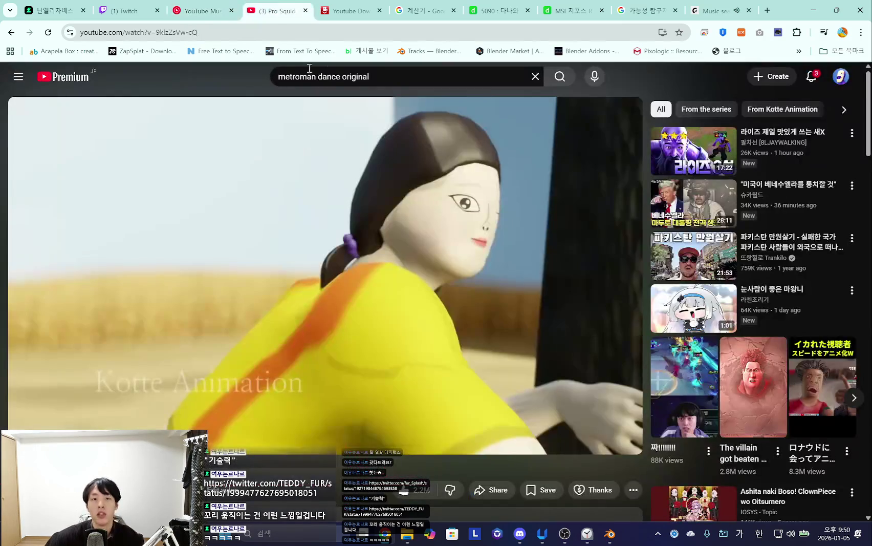
Search YouTube for 'techno viking' and open The original Technoviking video.
{"action": "triple_click", "coordinate": [380, 75]}
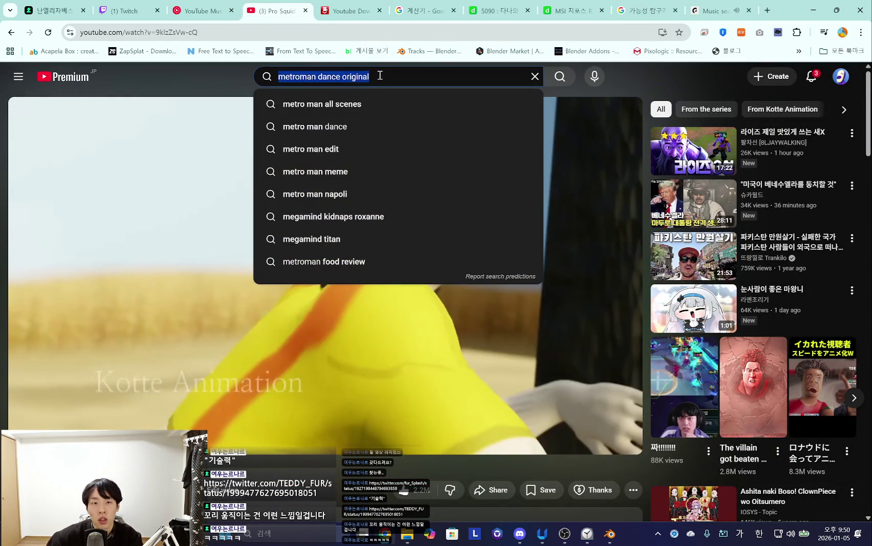
{"action": "type", "text": "ㅅㄷ"}
{"action": "key", "text": "BackSpace"}
{"action": "key", "text": "BackSpace"}
{"action": "key", "text": "Hangul"}
{"action": "type", "text": "techno viking"}
{"action": "key", "text": "Return"}
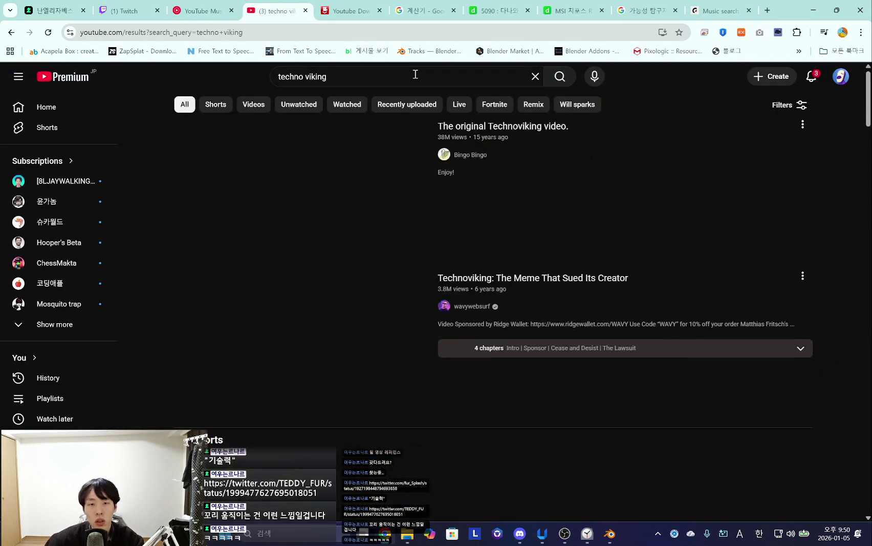
{"action": "left_click", "coordinate": [296, 183]}
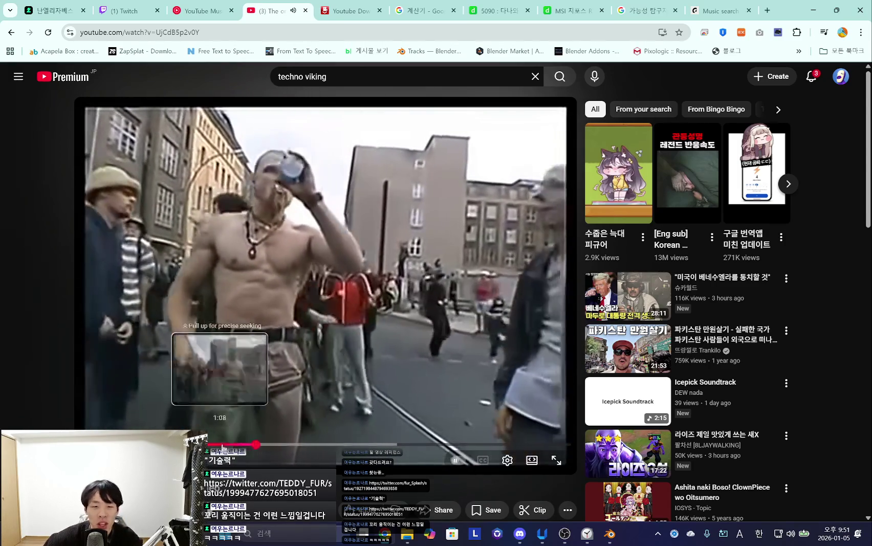
Scrub the Technoviking video to around 1:16 and back to 1:14, pausing and replaying the scene.
{"action": "left_click_drag", "start_coordinate": [240, 444], "coordinate": [222, 444]}
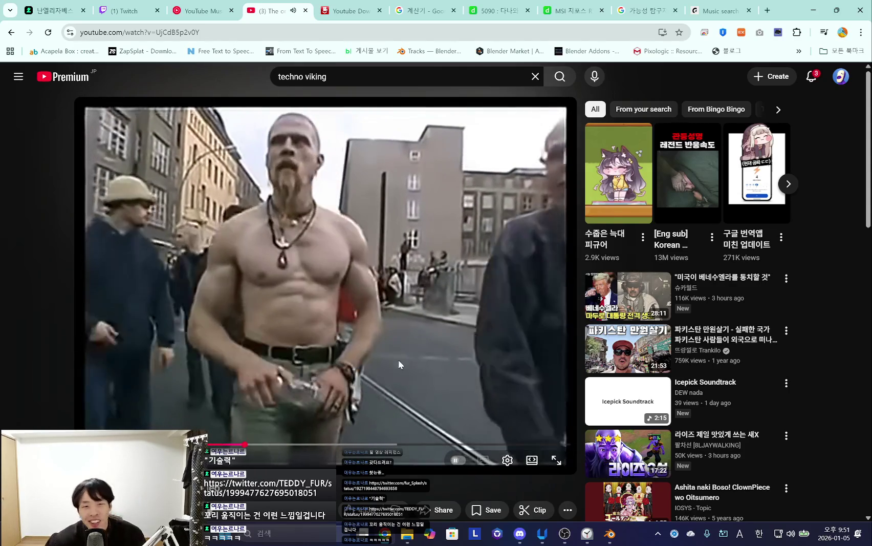
{"action": "left_click_drag", "start_coordinate": [245, 444], "coordinate": [238, 444]}
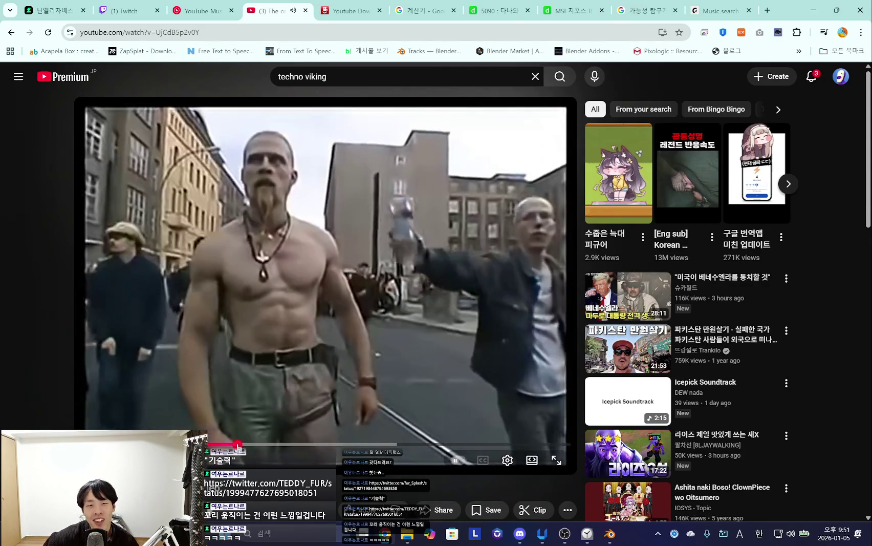
{"action": "left_click", "coordinate": [352, 294]}
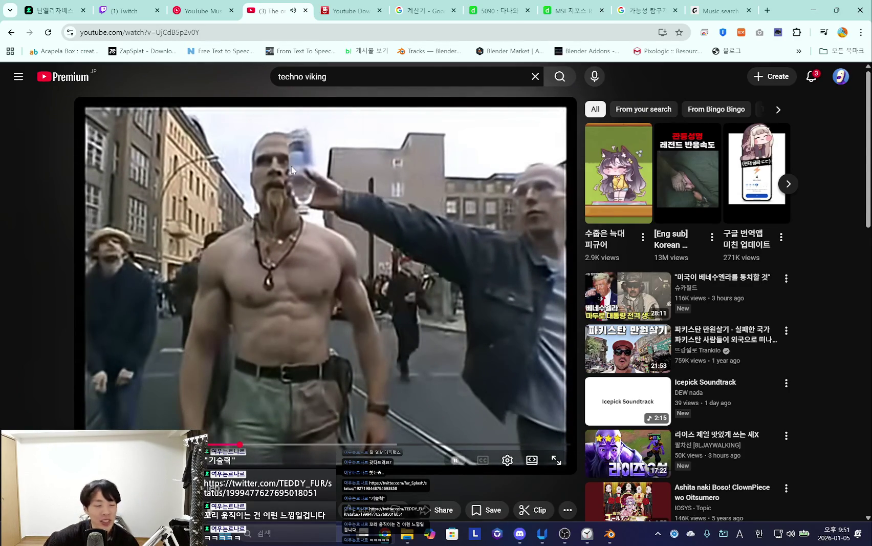
{"action": "left_click", "coordinate": [321, 191]}
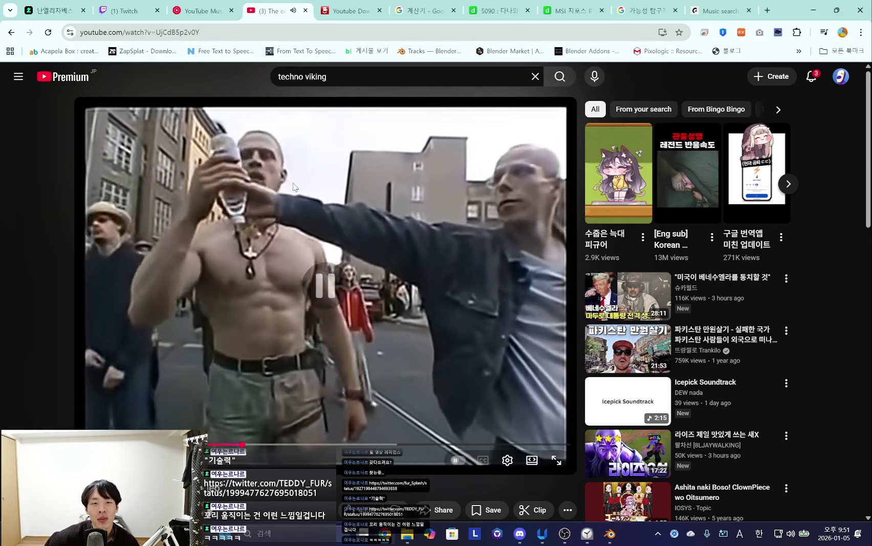
{"action": "left_click", "coordinate": [250, 197]}
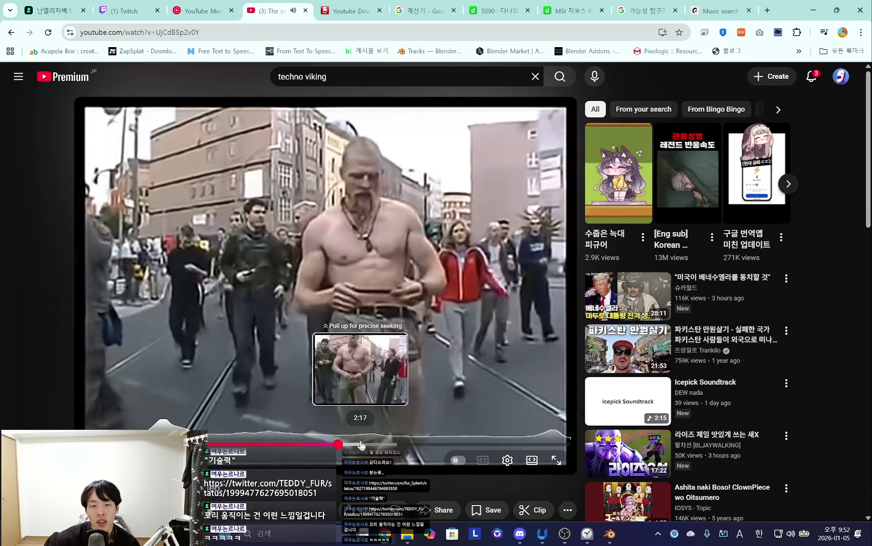
Jump to a later scene, pause the video, and return to Epidemic Sound.
{"action": "left_click", "coordinate": [375, 444]}
{"action": "left_click", "coordinate": [394, 444]}
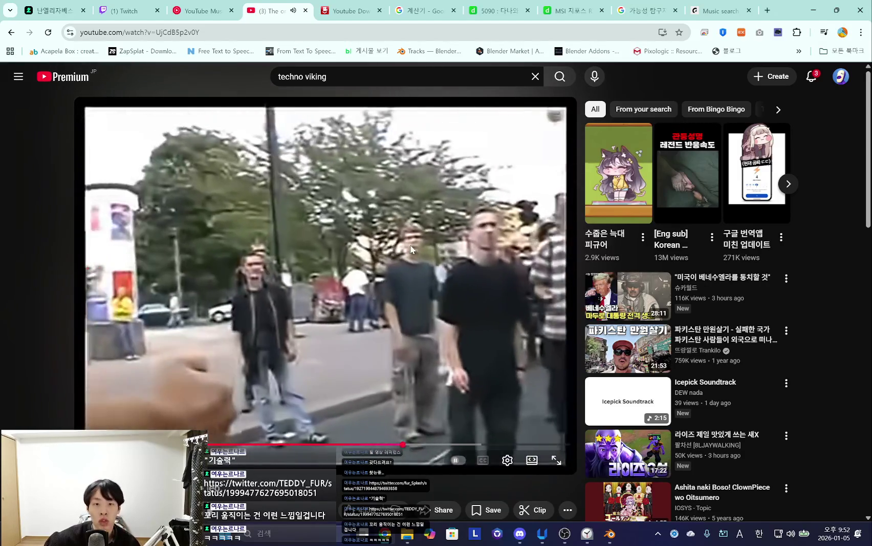
{"action": "left_click", "coordinate": [412, 249]}
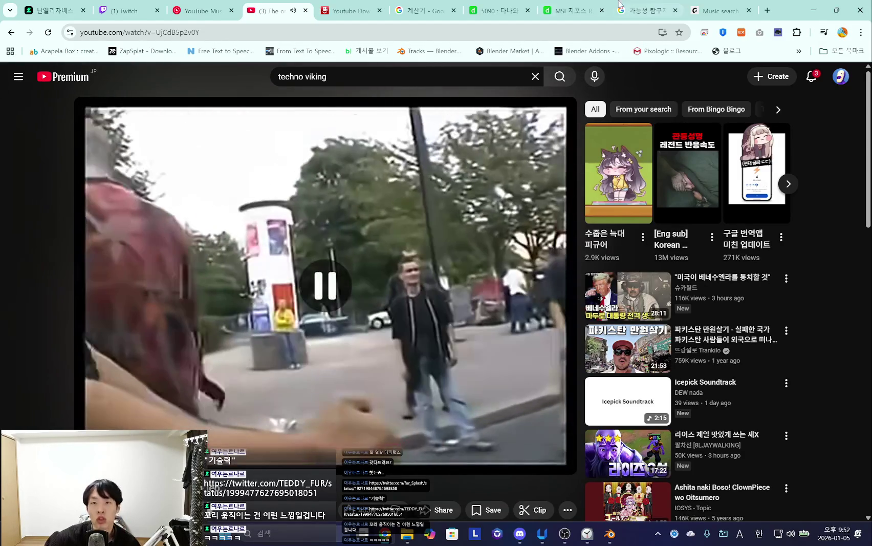
{"action": "left_click", "coordinate": [719, 11]}
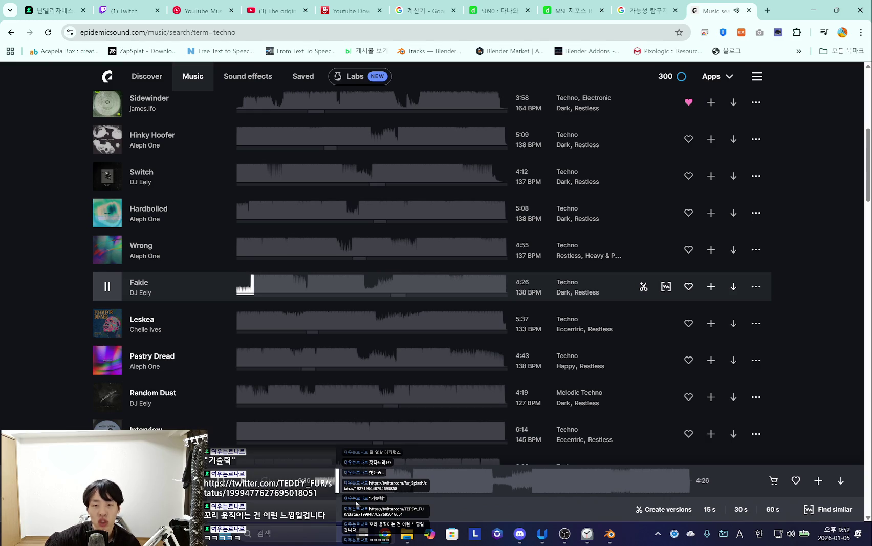
Preview Leskea, Pastry Dread, Random Dust, Interview and Palette, jumping to Palette's middle.
{"action": "left_click", "coordinate": [107, 327]}
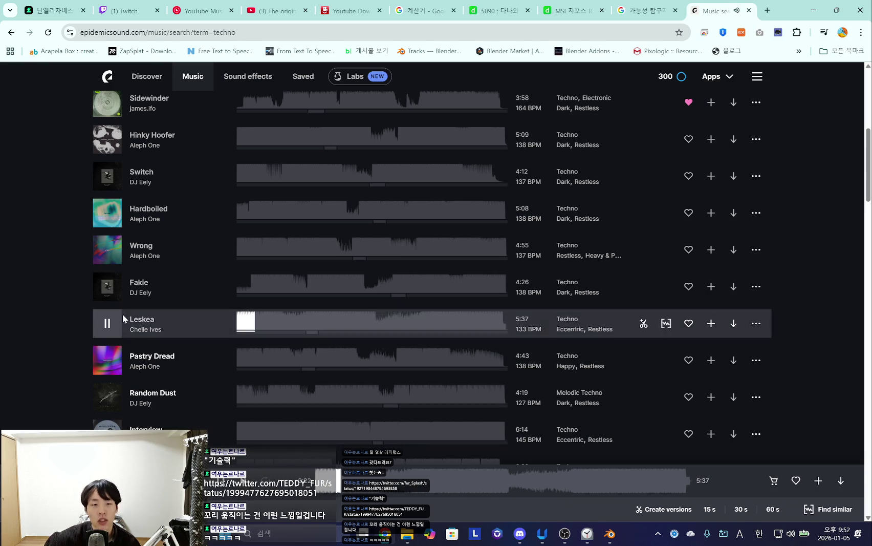
{"action": "left_click", "coordinate": [113, 363]}
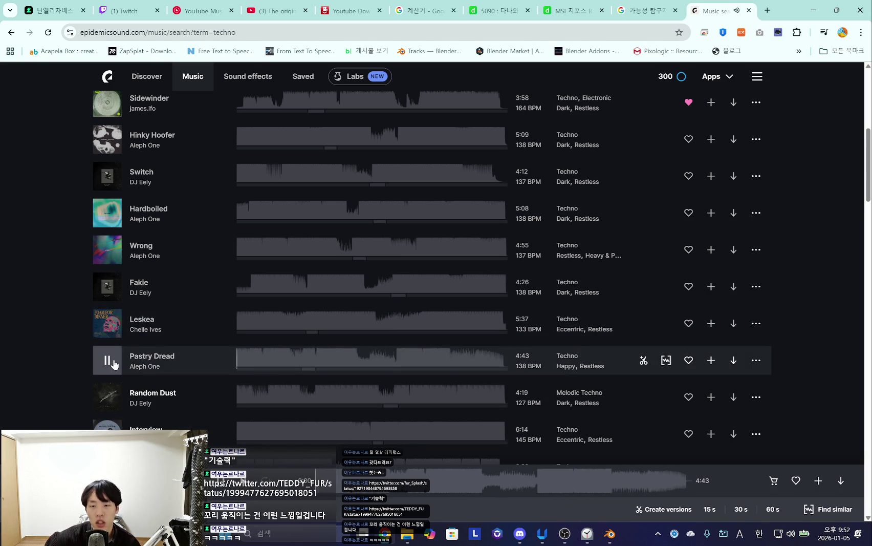
{"action": "left_click", "coordinate": [108, 396]}
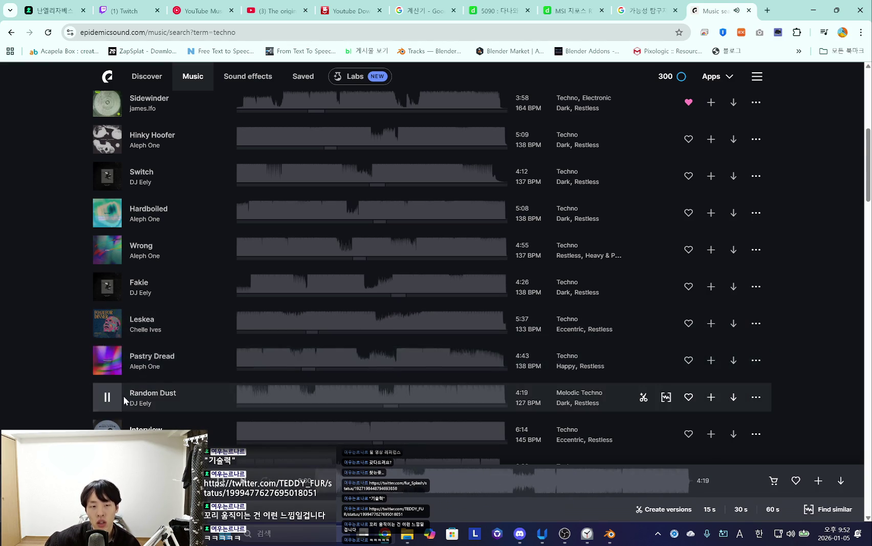
{"action": "scroll", "coordinate": [256, 332], "scroll_direction": "down", "scroll_amount": 2}
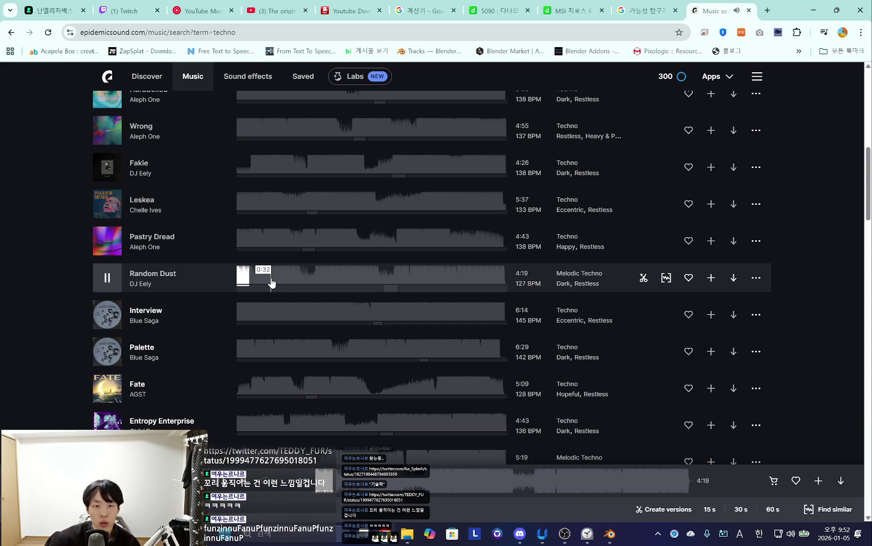
{"action": "left_click", "coordinate": [106, 316]}
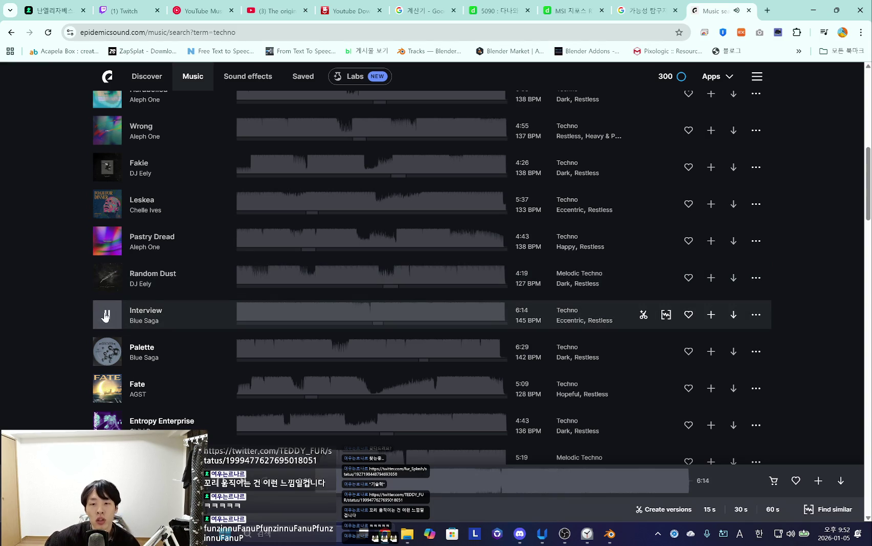
{"action": "scroll", "coordinate": [358, 368], "scroll_direction": "down", "scroll_amount": 2}
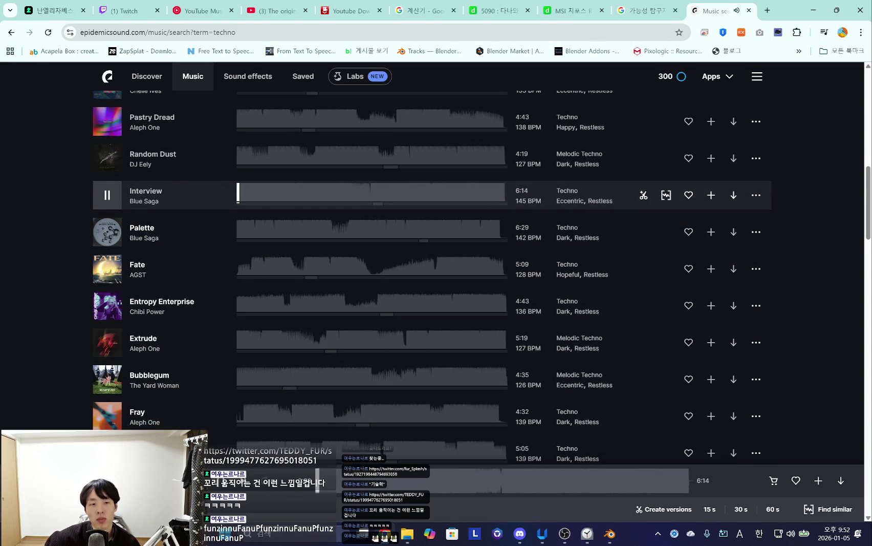
{"action": "left_click", "coordinate": [107, 232]}
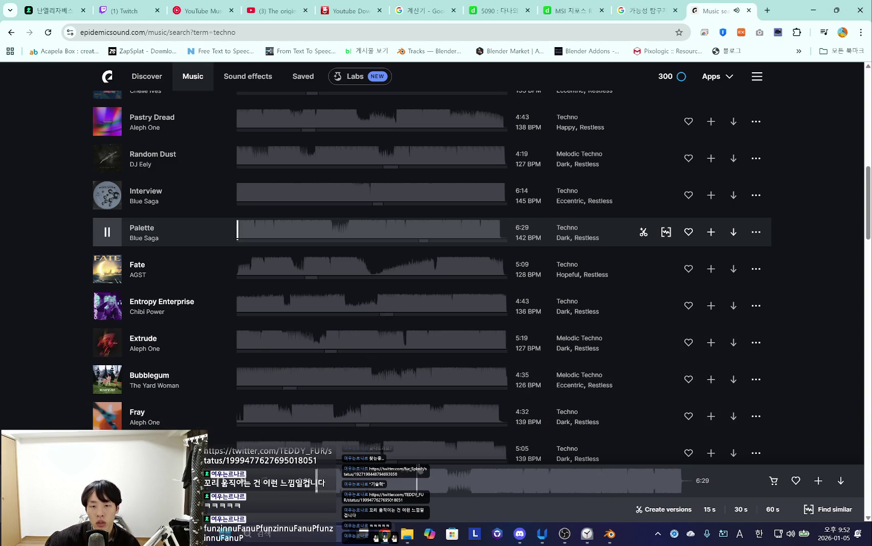
{"action": "left_click", "coordinate": [366, 232]}
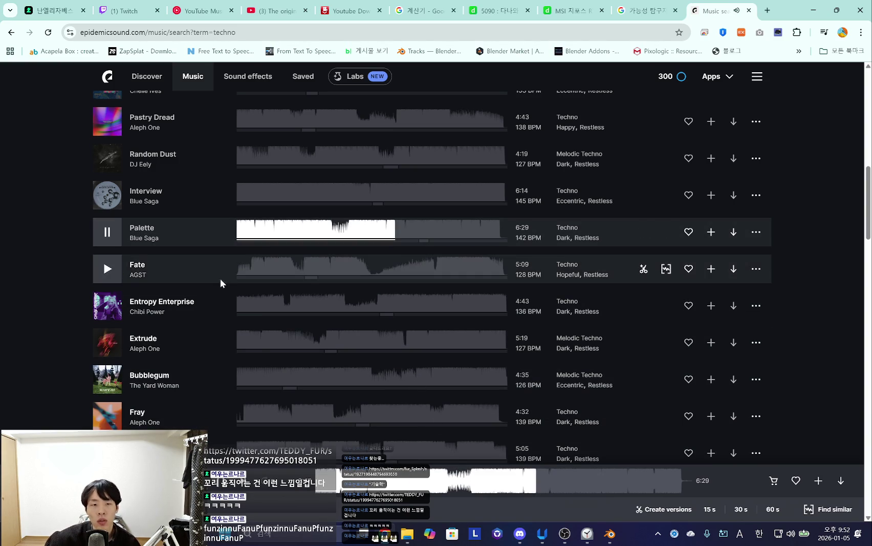
Preview Fate, Entropy Enterprise and Extrude, leave Extrude paused, and switch to YouTube.
{"action": "left_click", "coordinate": [103, 273]}
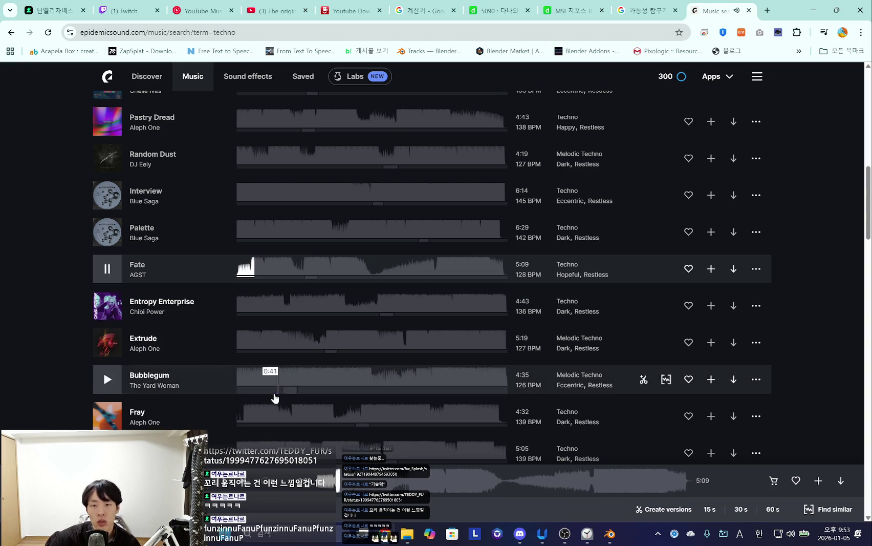
{"action": "left_click", "coordinate": [105, 307]}
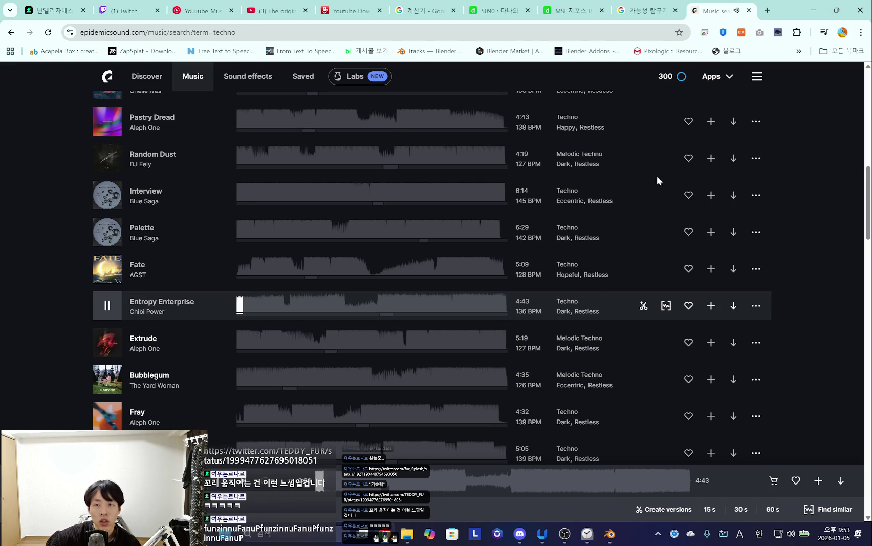
{"action": "mouse_move", "coordinate": [273, 342]}
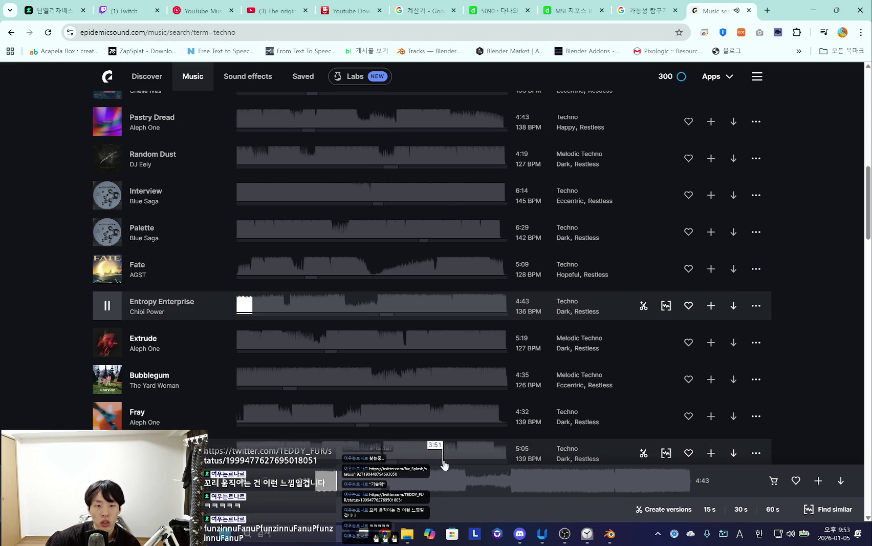
{"action": "mouse_move", "coordinate": [107, 342]}
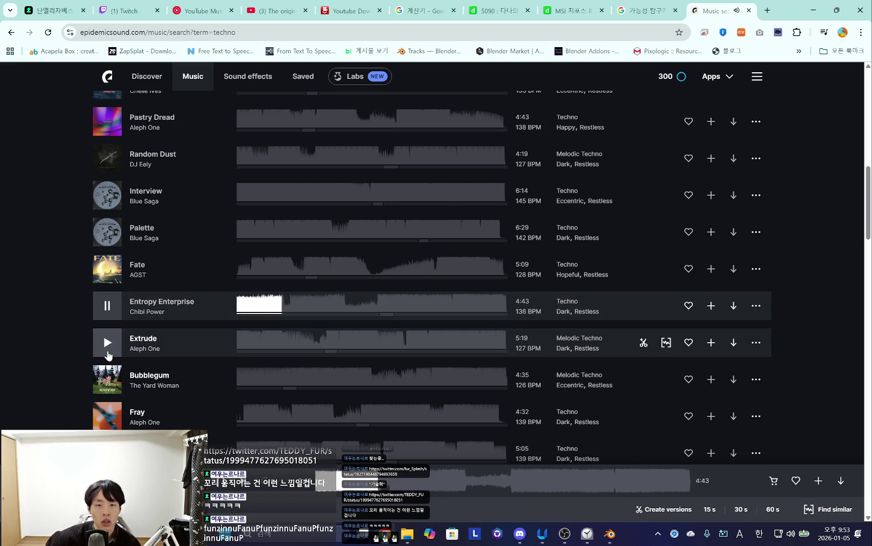
{"action": "left_click", "coordinate": [107, 344]}
{"action": "scroll", "coordinate": [317, 328], "scroll_direction": "down", "scroll_amount": 2}
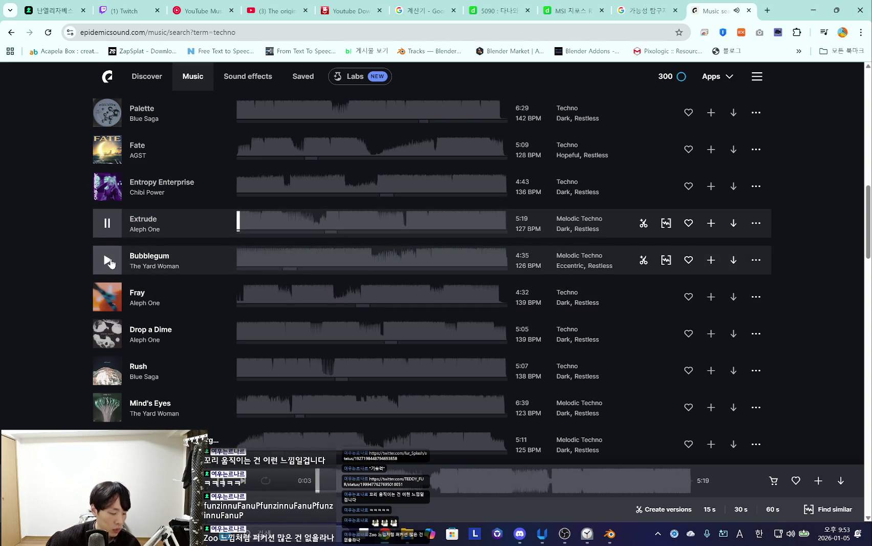
{"action": "left_click", "coordinate": [107, 223]}
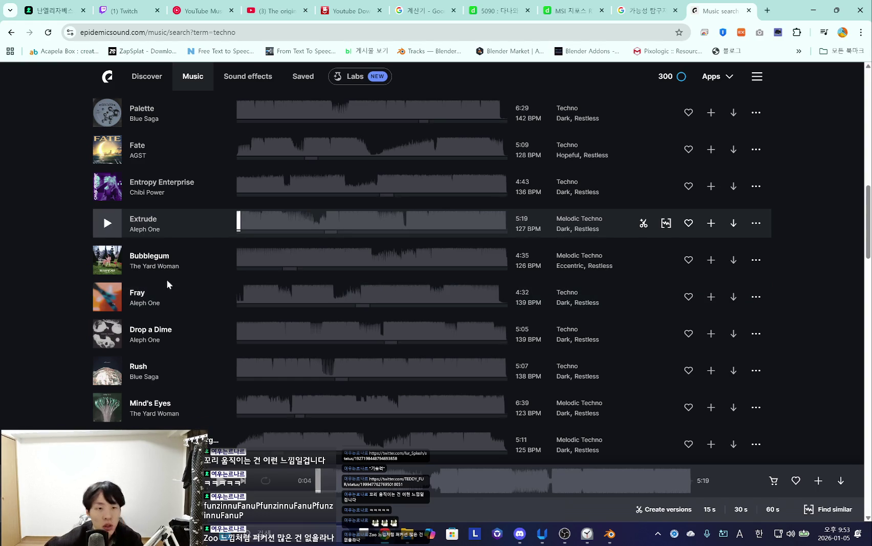
{"action": "left_click", "coordinate": [276, 10]}
Search YouTube for 'zoo' and open the Zoo (From "Zootopia 2") music video.
{"action": "key", "text": "slash"}
{"action": "key", "text": "ctrl+a"}
{"action": "key", "text": "BackSpace"}
{"action": "type", "text": "zoo"}
{"action": "key", "text": "Return"}
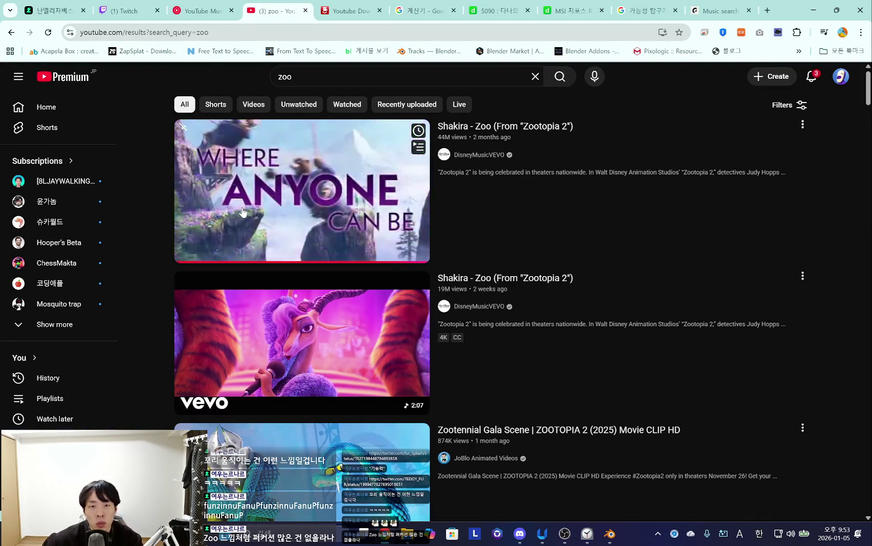
{"action": "left_click", "coordinate": [307, 194]}
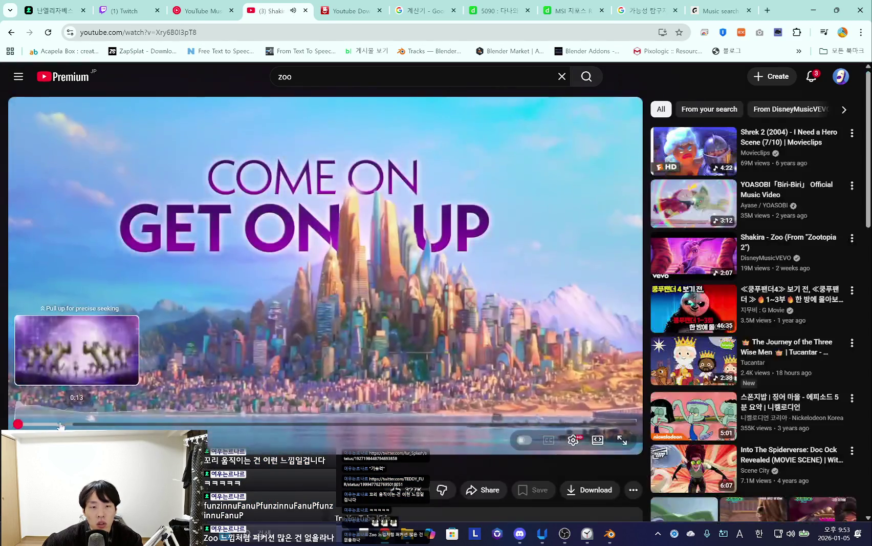
Scrub the Zoo video to the dancing tigers part, pause it, and return to Epidemic Sound.
{"action": "left_click", "coordinate": [59, 425]}
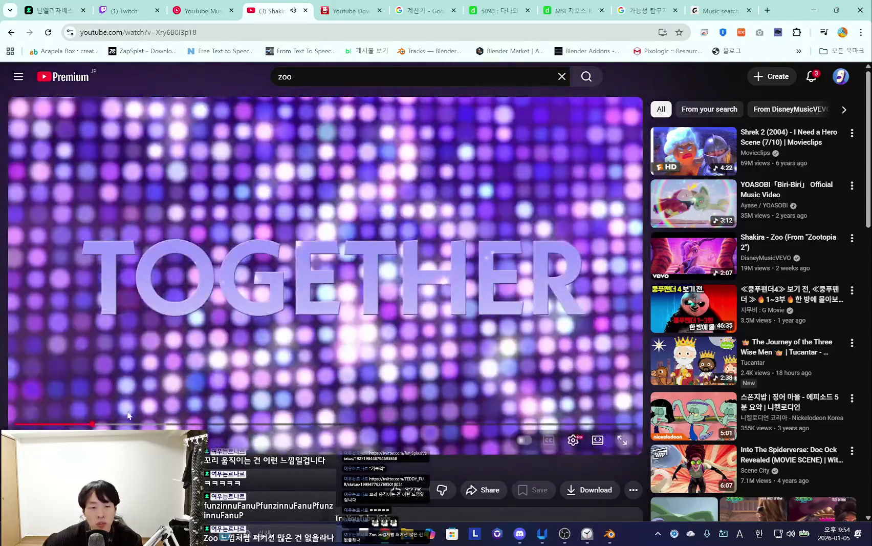
{"action": "left_click_drag", "start_coordinate": [93, 424], "coordinate": [109, 425]}
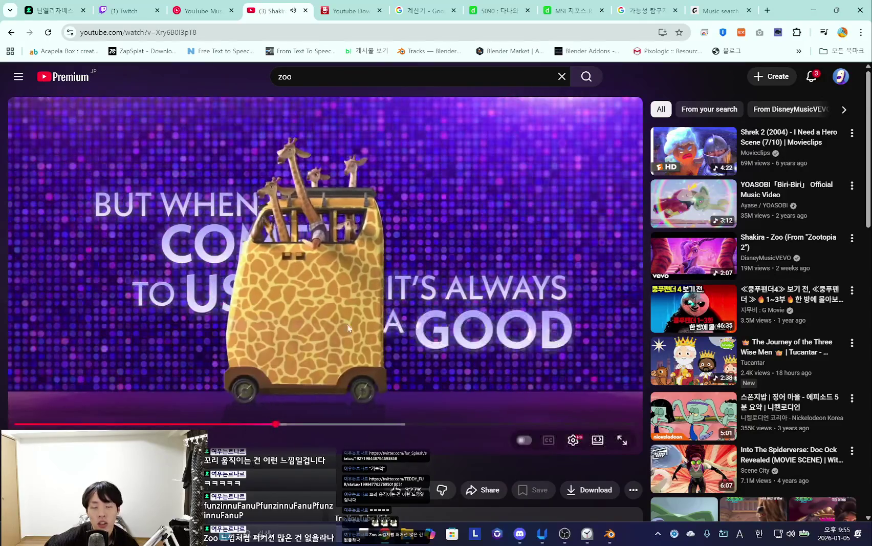
{"action": "left_click", "coordinate": [379, 276]}
{"action": "left_click", "coordinate": [486, 4]}
{"action": "left_click", "coordinate": [573, 10]}
{"action": "left_click", "coordinate": [645, 10]}
{"action": "left_click", "coordinate": [572, 10]}
{"action": "left_click", "coordinate": [716, 10]}
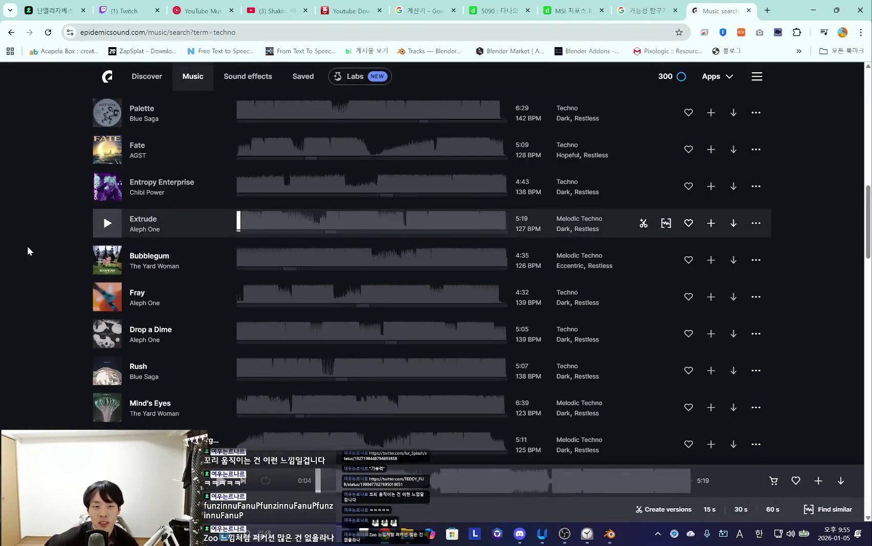
Preview the Bubblegum, Fray, Drop a Dime and Rush techno tracks.
{"action": "left_click", "coordinate": [106, 260]}
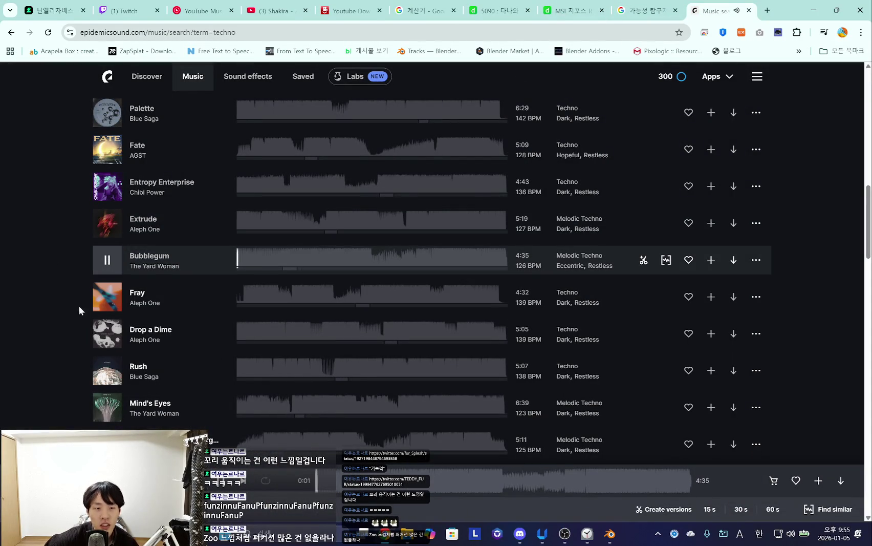
{"action": "left_click", "coordinate": [106, 302]}
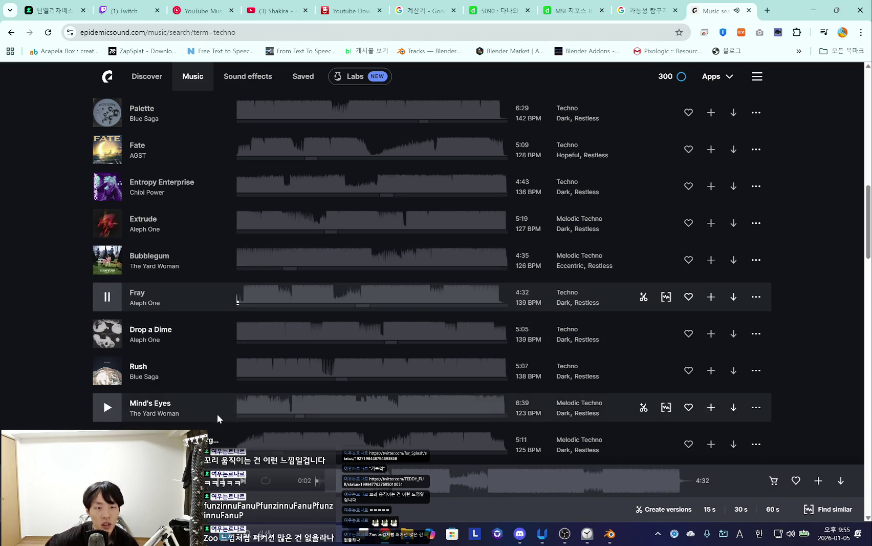
{"action": "left_click", "coordinate": [107, 334]}
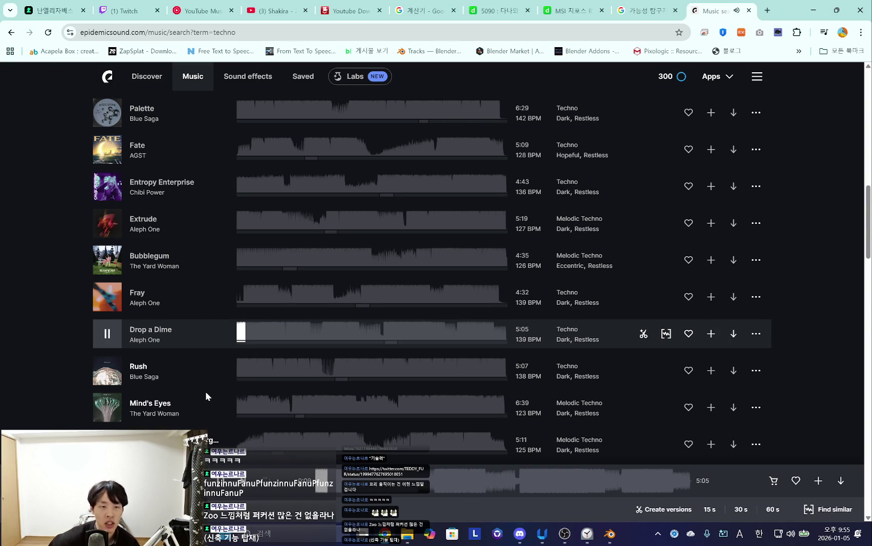
{"action": "left_click", "coordinate": [107, 370]}
{"action": "scroll", "coordinate": [270, 353], "scroll_direction": "down", "scroll_amount": 2}
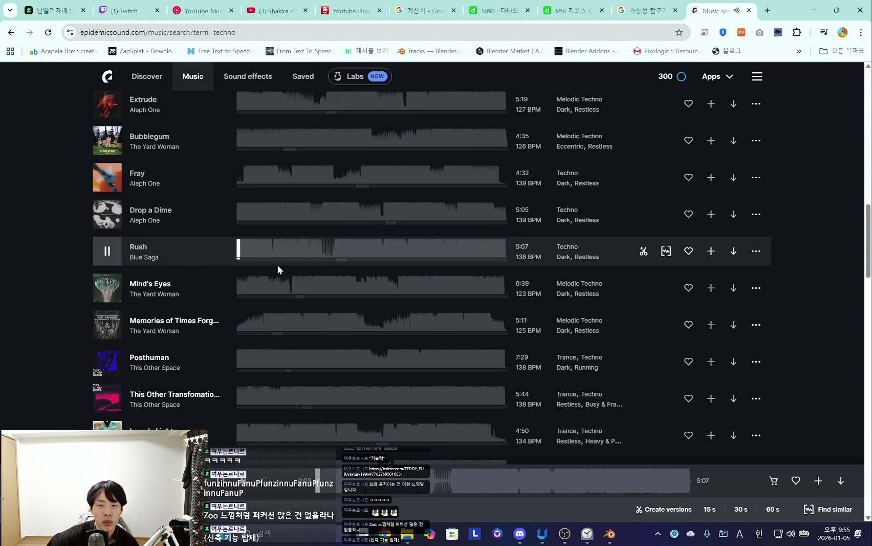
Skip through Rush and Mind's Eyes, then preview and like Memories of Times Forgotten.
{"action": "left_click", "coordinate": [372, 490]}
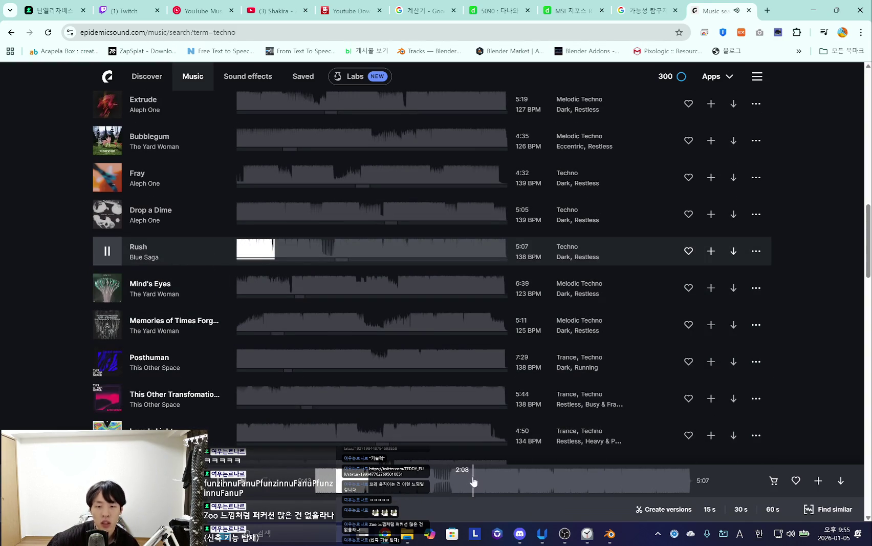
{"action": "left_click", "coordinate": [453, 483]}
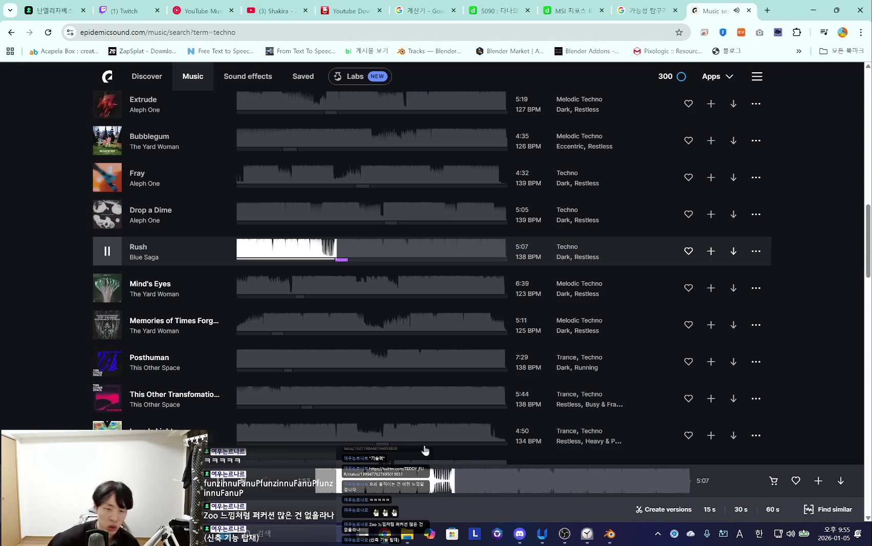
{"action": "mouse_move", "coordinate": [409, 288]}
{"action": "left_click", "coordinate": [108, 289]}
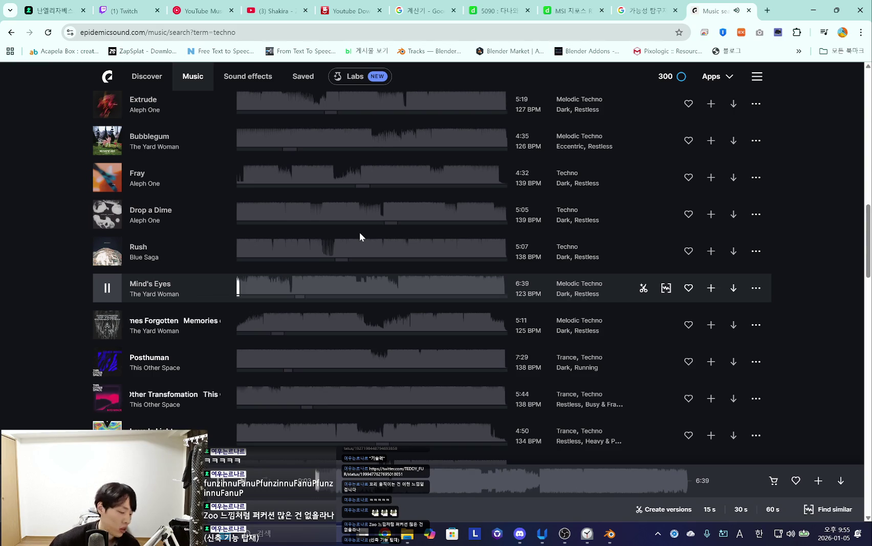
{"action": "mouse_move", "coordinate": [173, 324]}
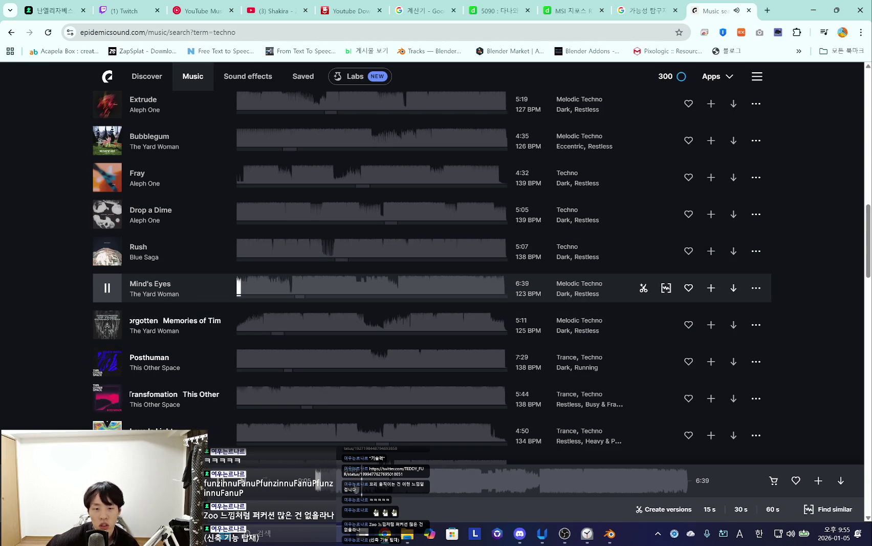
{"action": "left_click", "coordinate": [337, 486]}
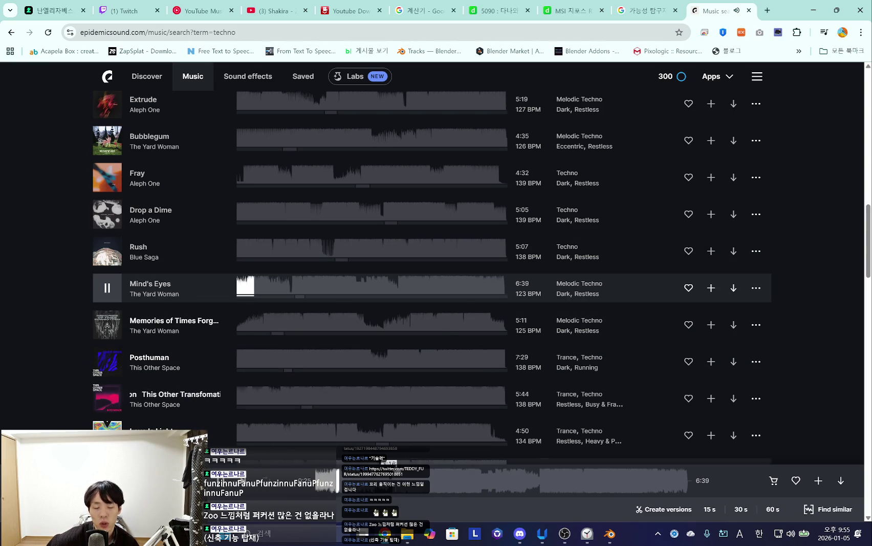
{"action": "left_click", "coordinate": [292, 287]}
{"action": "left_click", "coordinate": [113, 331]}
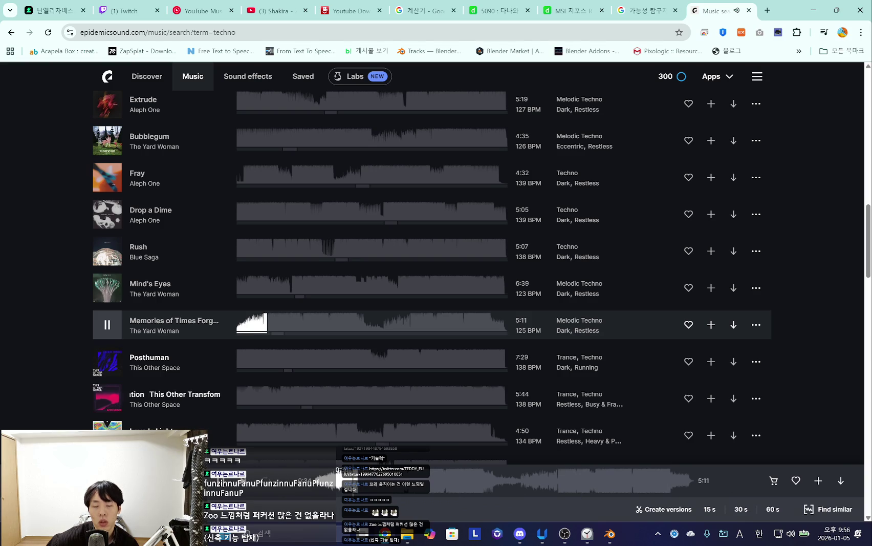
{"action": "left_click", "coordinate": [795, 480]}
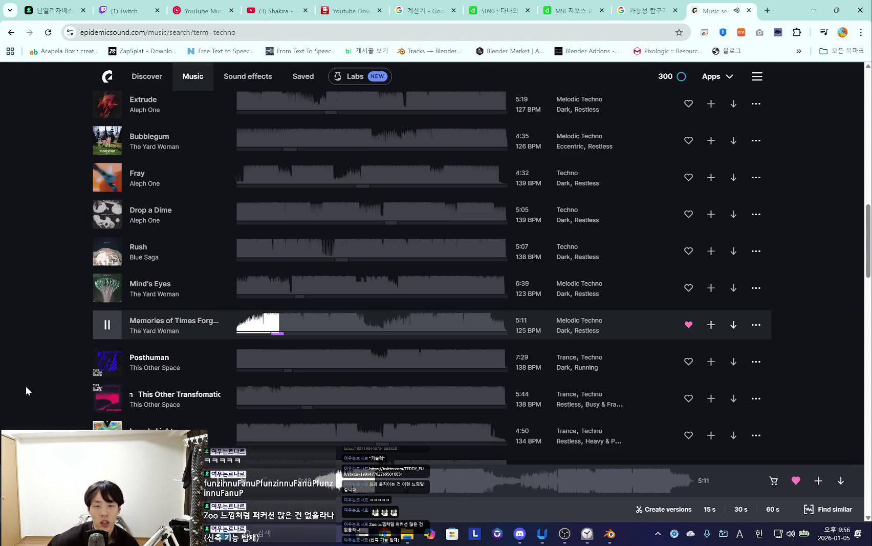
{"action": "mouse_move", "coordinate": [592, 361]}
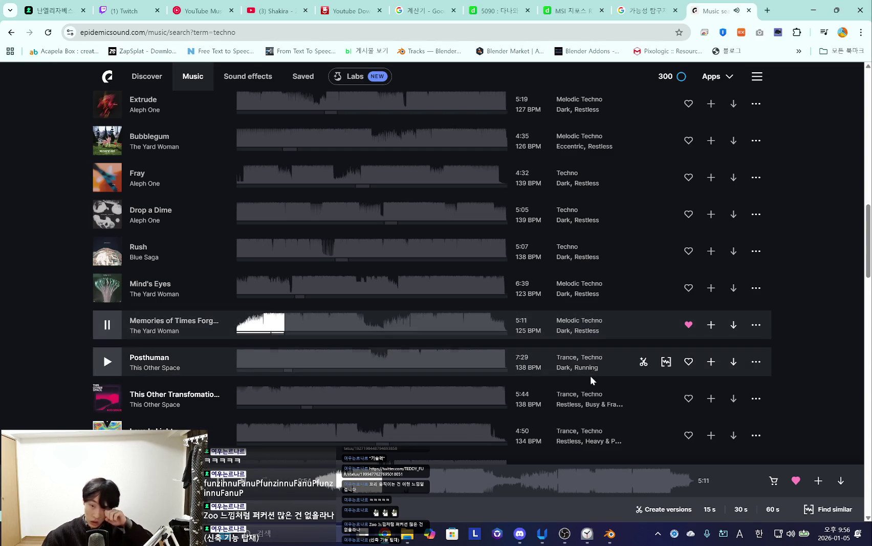
List tracks similar to Memories of Times Forgotten and preview Seven Eyes, Cantrara and Mute.
{"action": "left_click", "coordinate": [827, 514]}
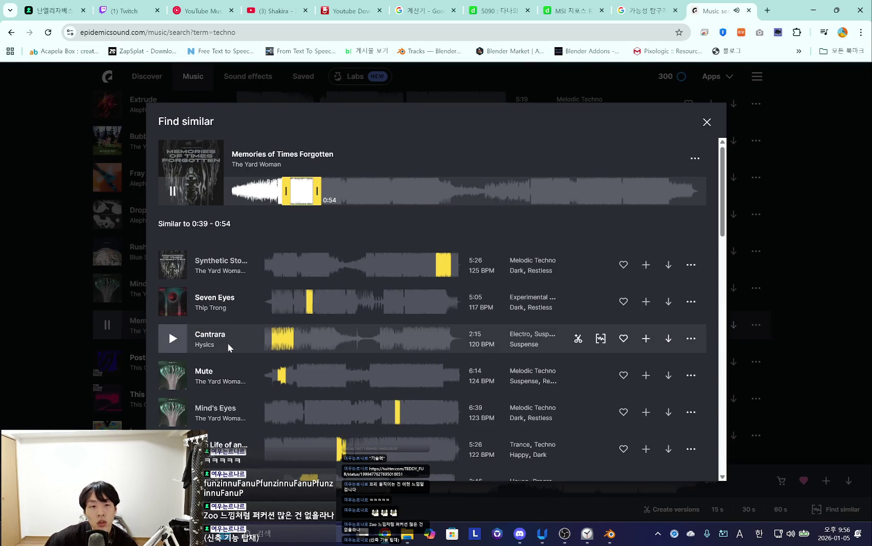
{"action": "left_click", "coordinate": [172, 267]}
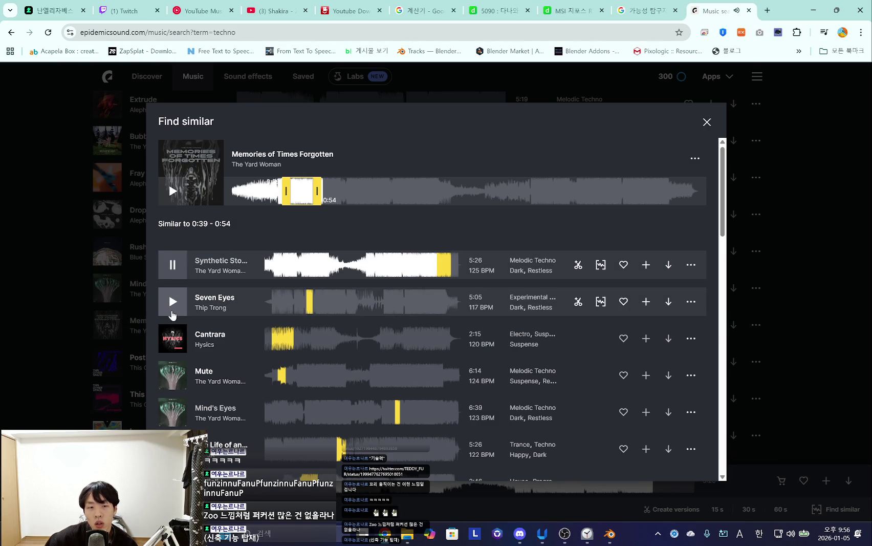
{"action": "left_click", "coordinate": [174, 306]}
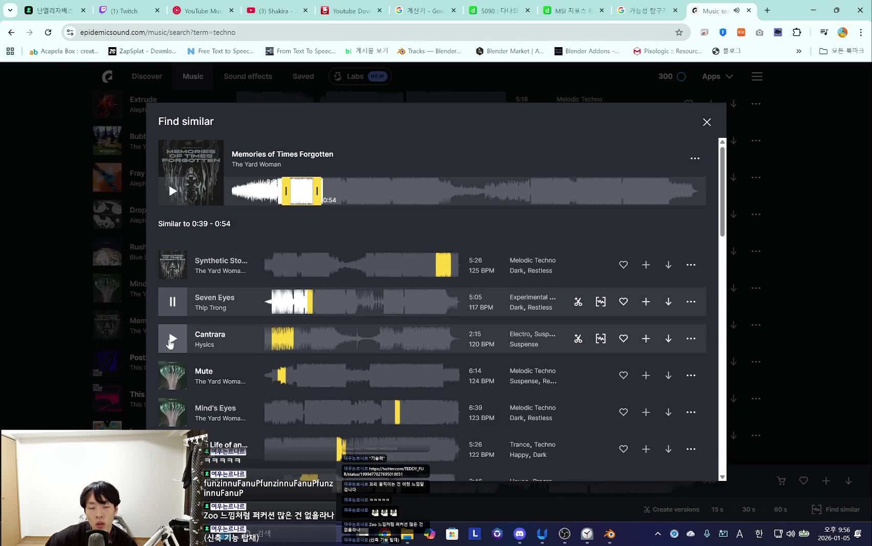
{"action": "left_click", "coordinate": [171, 340]}
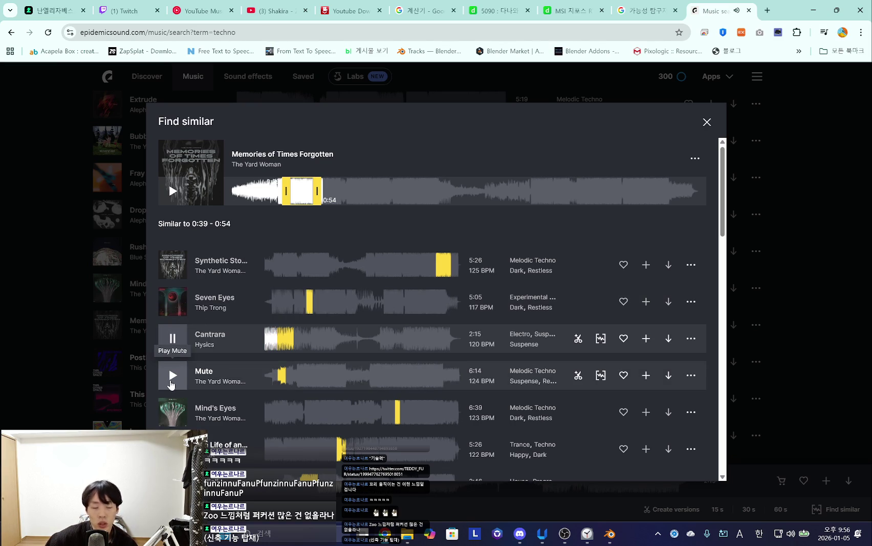
{"action": "left_click", "coordinate": [171, 382]}
{"action": "scroll", "coordinate": [174, 382], "scroll_direction": "down", "scroll_amount": 2}
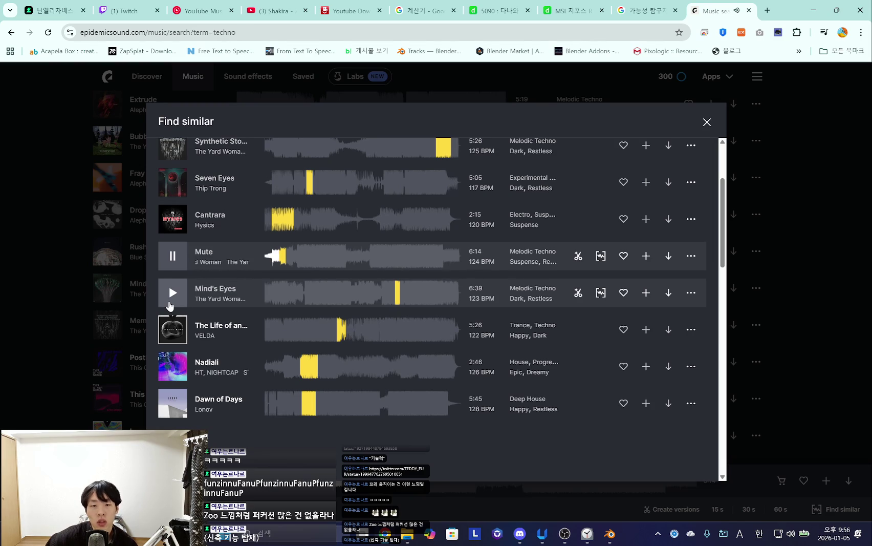
Preview Mind's Eyes, the VELDA trance track, and Nadiali, seeking around before pausing Nadiali.
{"action": "left_click", "coordinate": [169, 303]}
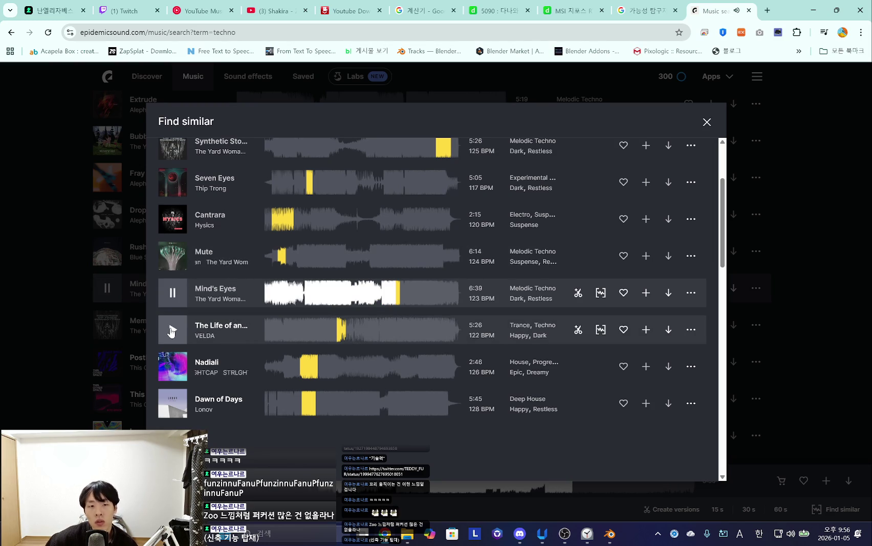
{"action": "left_click", "coordinate": [172, 331]}
{"action": "left_click", "coordinate": [174, 367]}
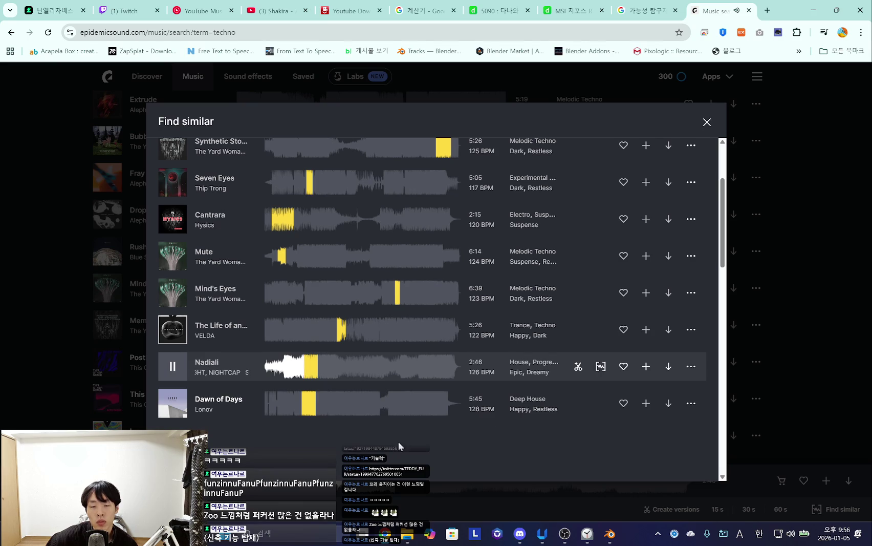
{"action": "left_click", "coordinate": [274, 370]}
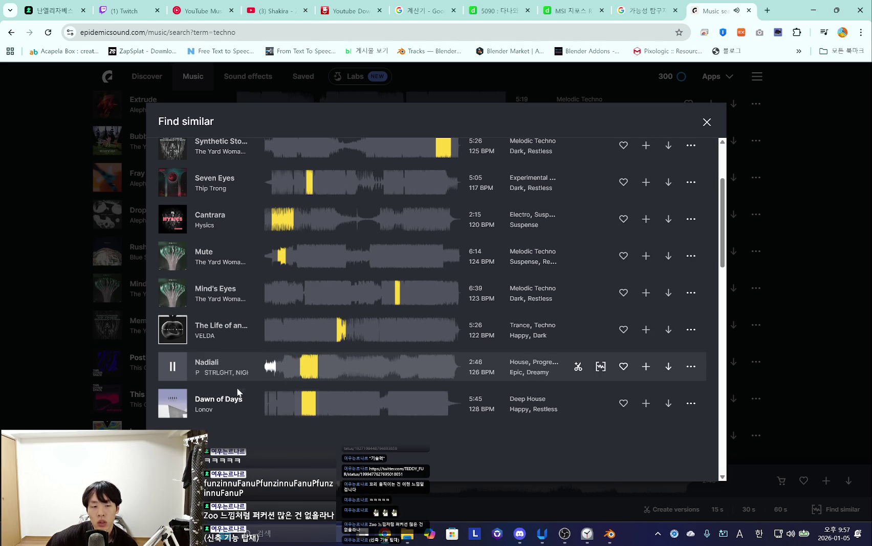
{"action": "left_click", "coordinate": [179, 372]}
{"action": "key", "text": "space"}
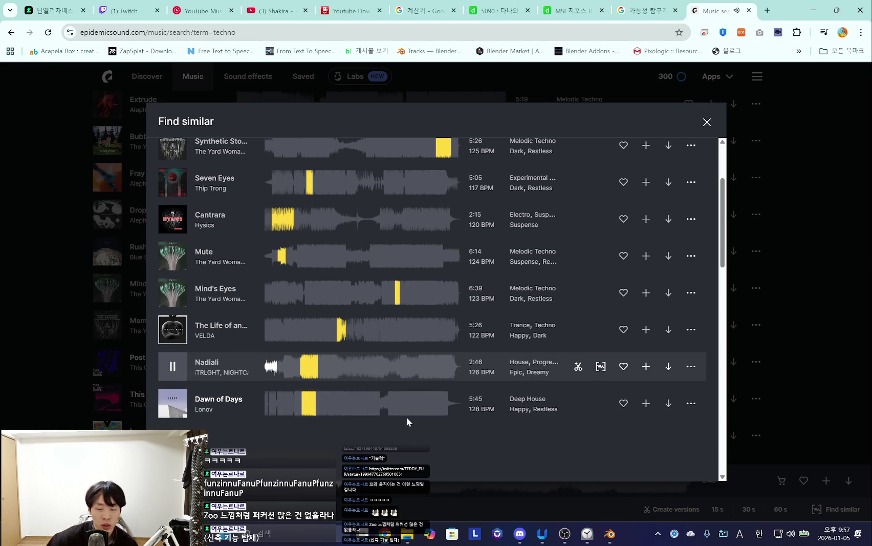
{"action": "left_click", "coordinate": [334, 378]}
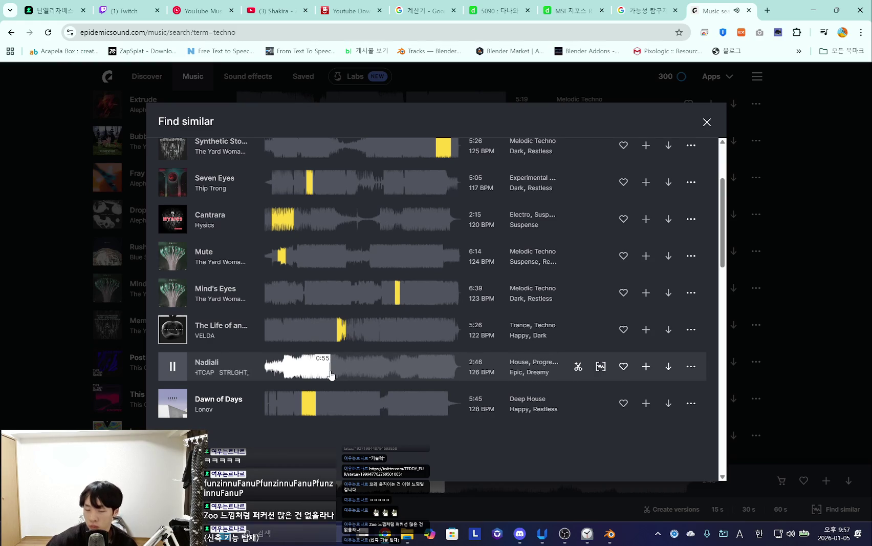
{"action": "left_click", "coordinate": [169, 379]}
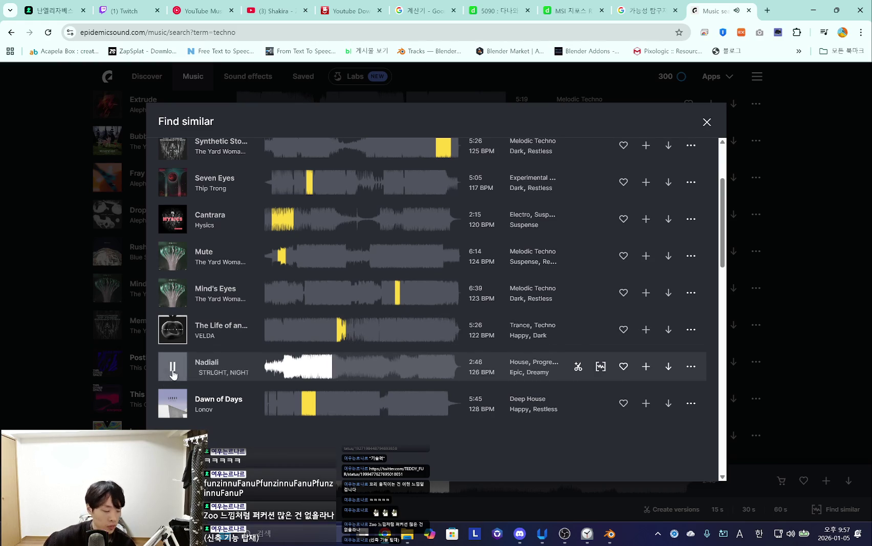
Preview and stop Dawn of Days, close the similar-tracks list, and bring OBS Studio forward.
{"action": "left_click", "coordinate": [172, 409]}
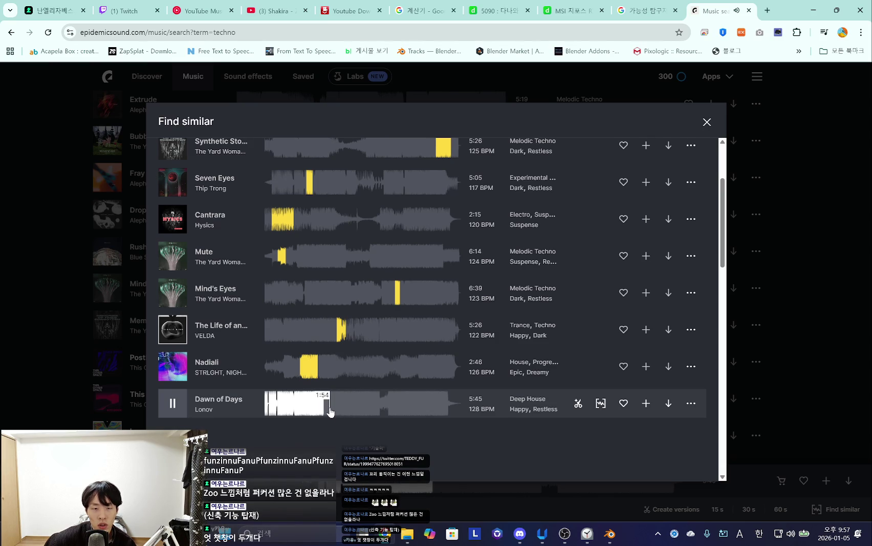
{"action": "left_click", "coordinate": [173, 409]}
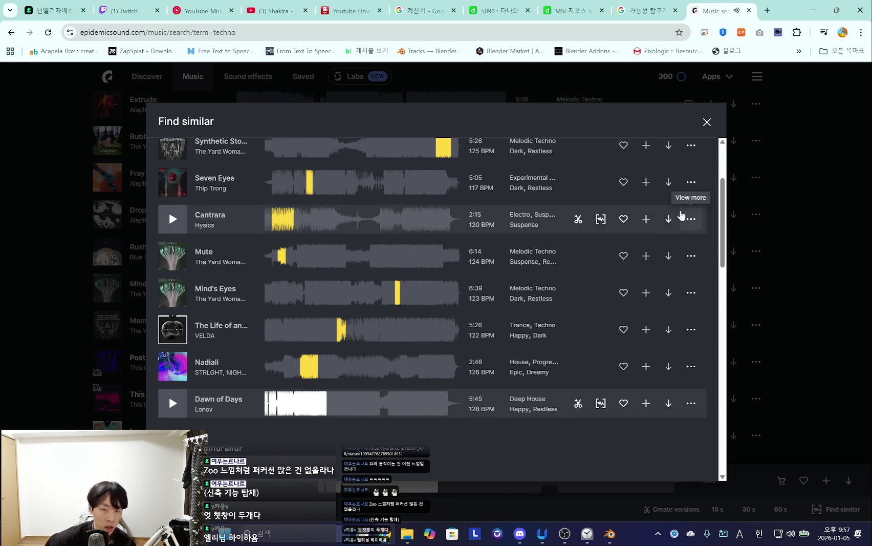
{"action": "left_click", "coordinate": [707, 122]}
{"action": "left_click", "coordinate": [570, 537]}
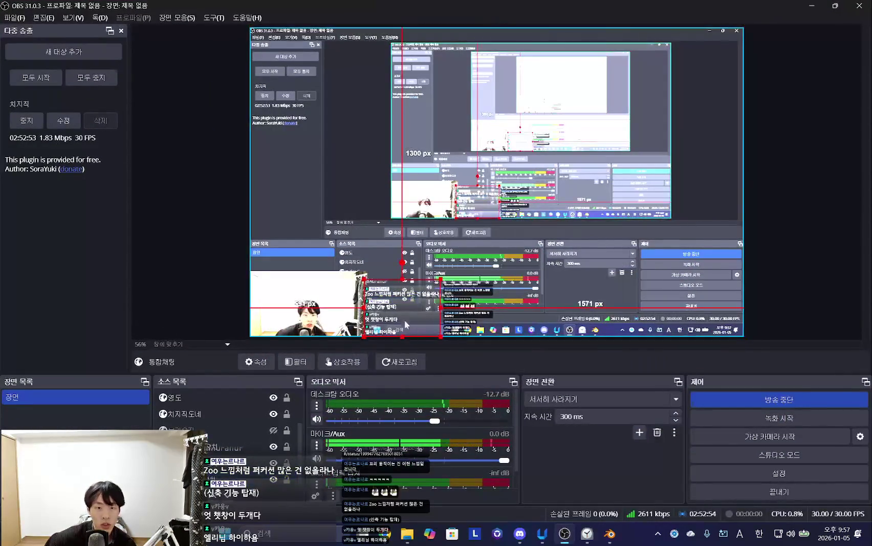
Nudge the 통합채팅 chat overlay slightly up-left in OBS, then minimize OBS.
{"action": "mouse_move", "coordinate": [415, 320]}
{"action": "left_mouse_down"}
{"action": "mouse_move", "coordinate": [403, 292]}
{"action": "mouse_move", "coordinate": [398, 313]}
{"action": "mouse_move", "coordinate": [423, 296]}
{"action": "left_mouse_up"}
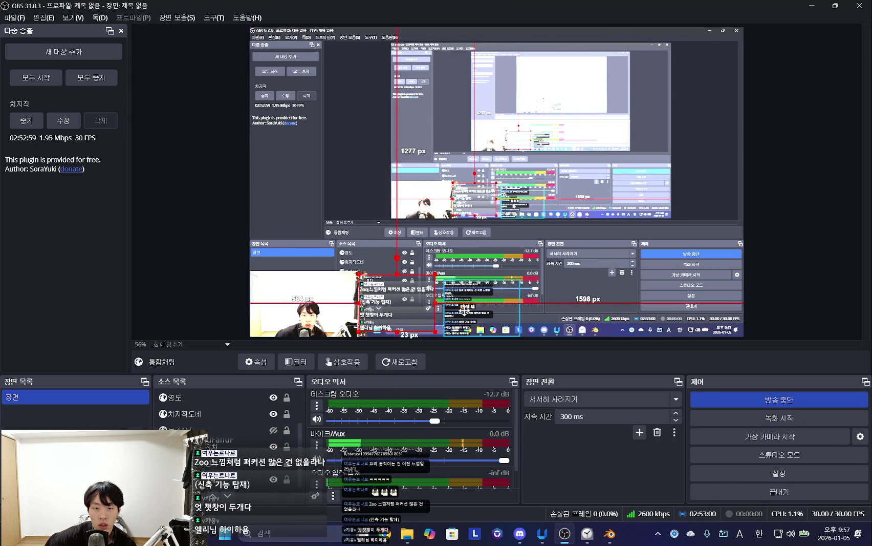
{"action": "left_click", "coordinate": [812, 5]}
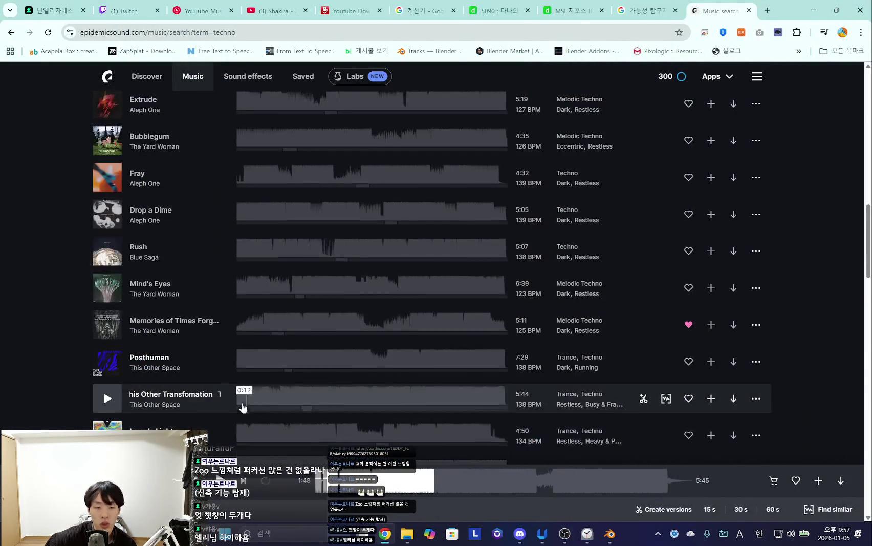
Preview The Yard Woman's Memories from its start, then switch to playing Posthuman.
{"action": "scroll", "coordinate": [225, 381], "scroll_direction": "down", "scroll_amount": 2}
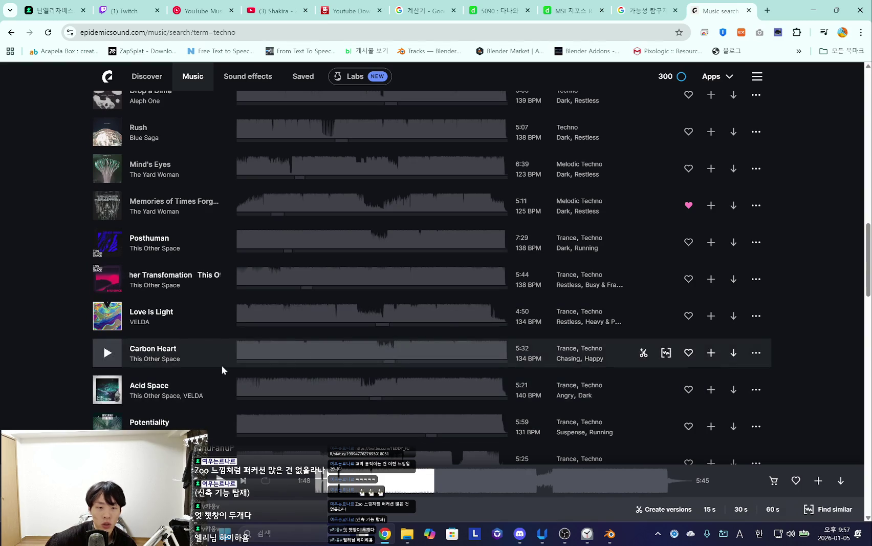
{"action": "scroll", "coordinate": [358, 287], "scroll_direction": "up", "scroll_amount": 2}
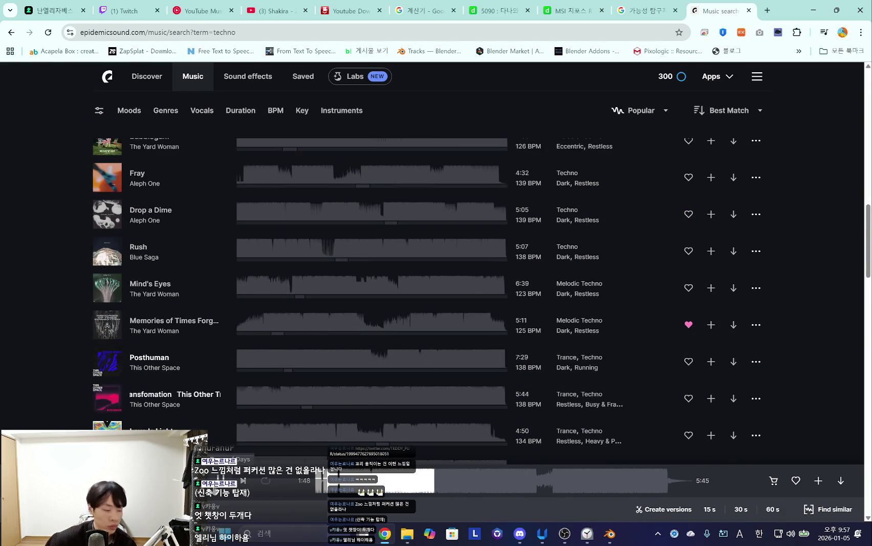
{"action": "scroll", "coordinate": [313, 374], "scroll_direction": "up", "scroll_amount": 4}
{"action": "scroll", "coordinate": [315, 374], "scroll_direction": "down", "scroll_amount": 4}
{"action": "left_click", "coordinate": [108, 328]}
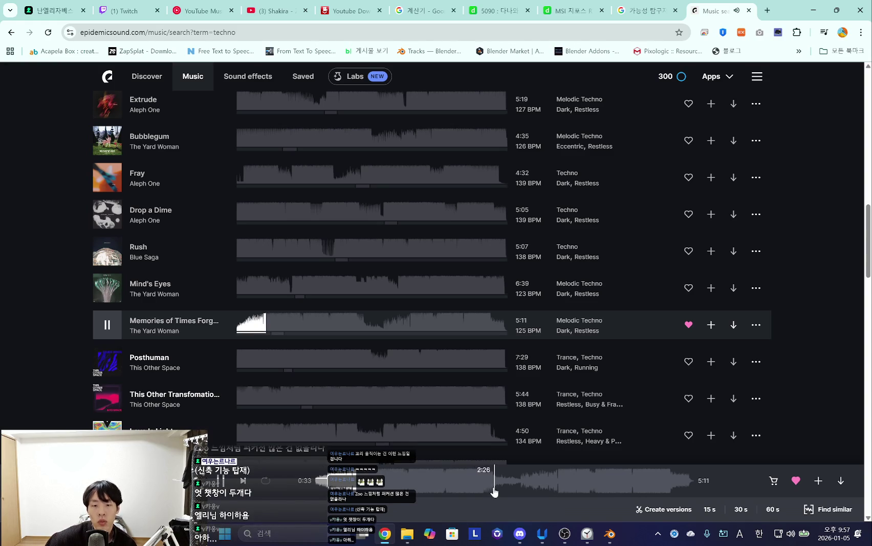
{"action": "left_click", "coordinate": [321, 481]}
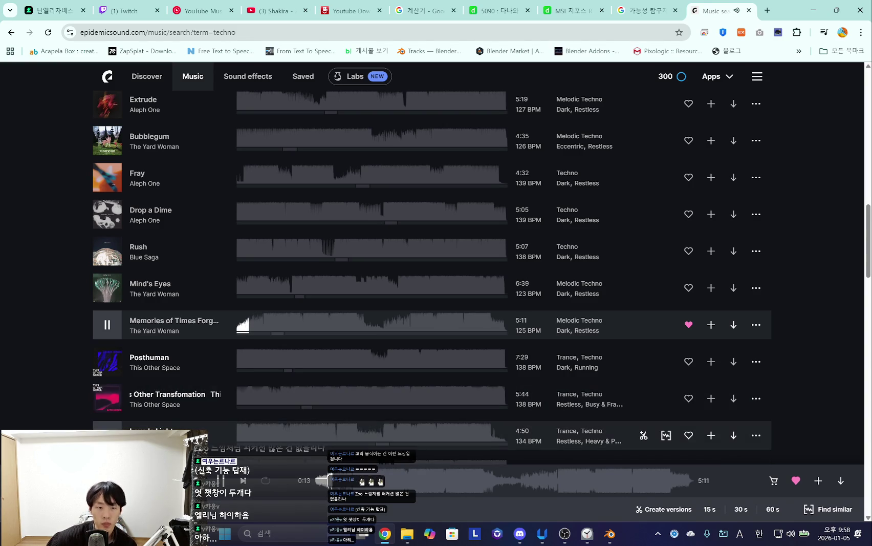
{"action": "mouse_move", "coordinate": [108, 362]}
{"action": "left_click", "coordinate": [108, 372]}
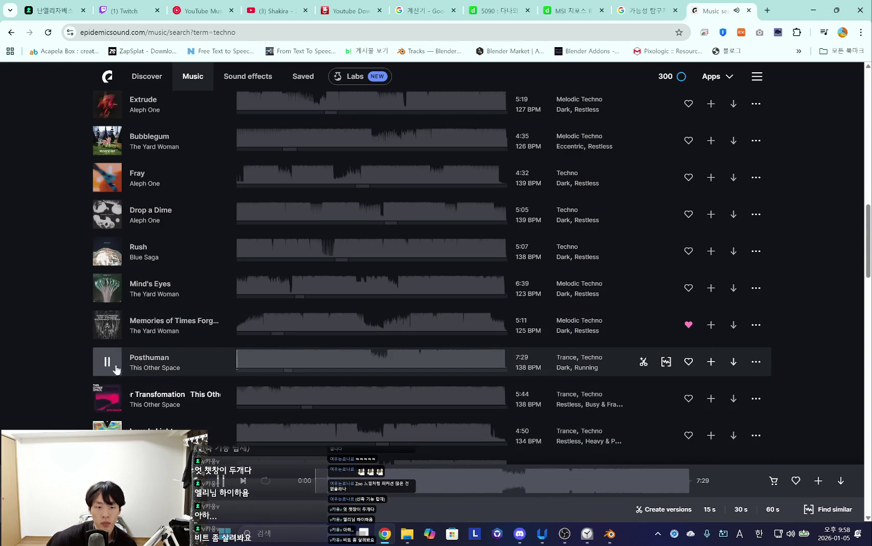
{"action": "scroll", "coordinate": [257, 376], "scroll_direction": "down", "scroll_amount": 2}
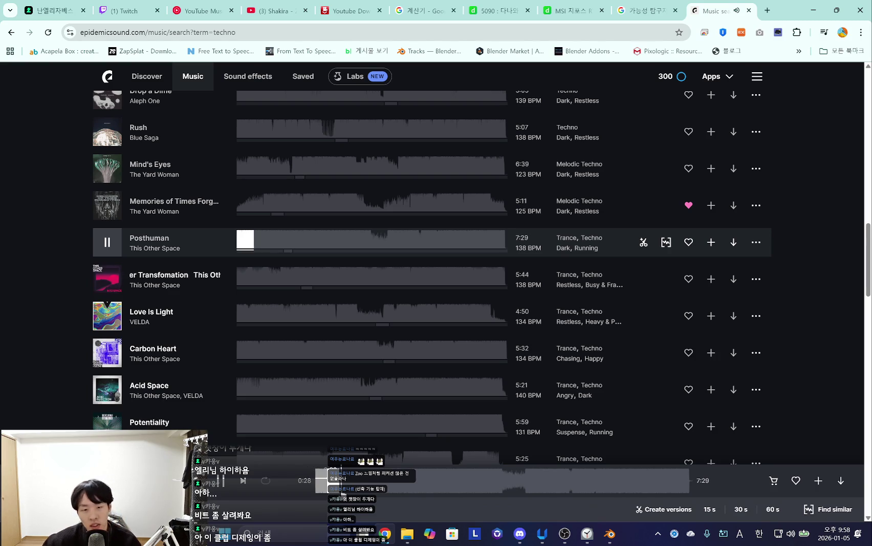
Audition Posthuman from 0:49, the next track, Love Is Light and Carbon Heart.
{"action": "left_click", "coordinate": [266, 240]}
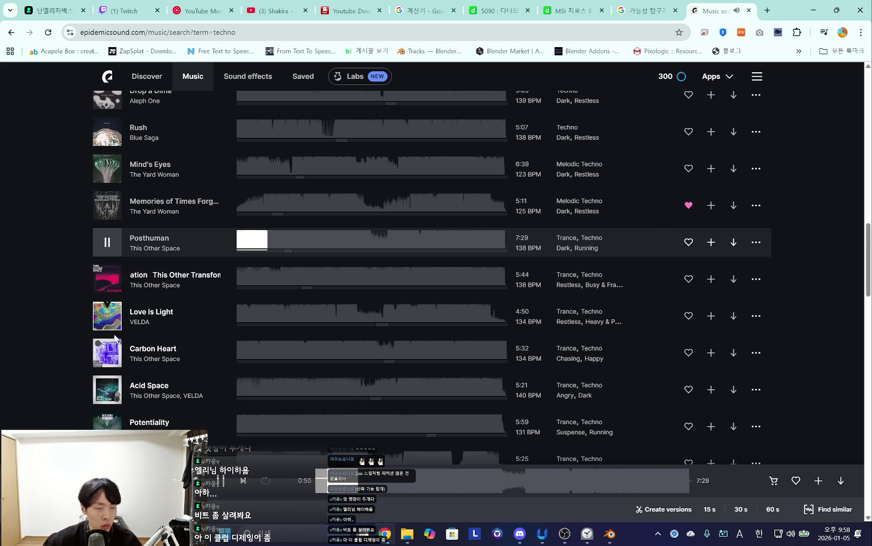
{"action": "left_click", "coordinate": [105, 285]}
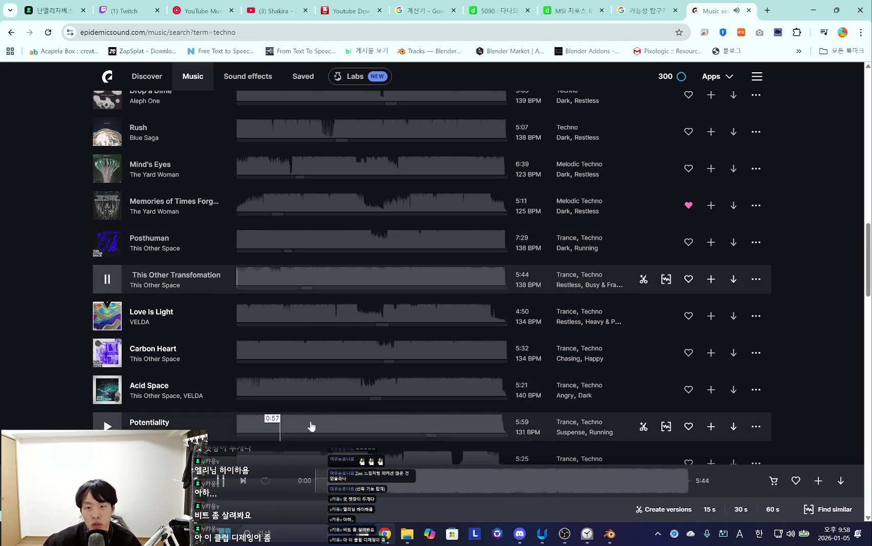
{"action": "left_click", "coordinate": [330, 490]}
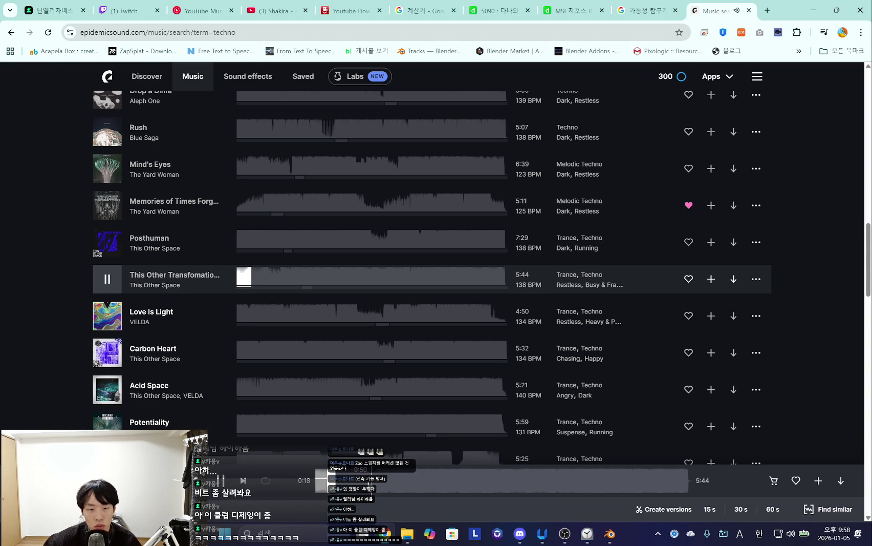
{"action": "left_click", "coordinate": [107, 315]}
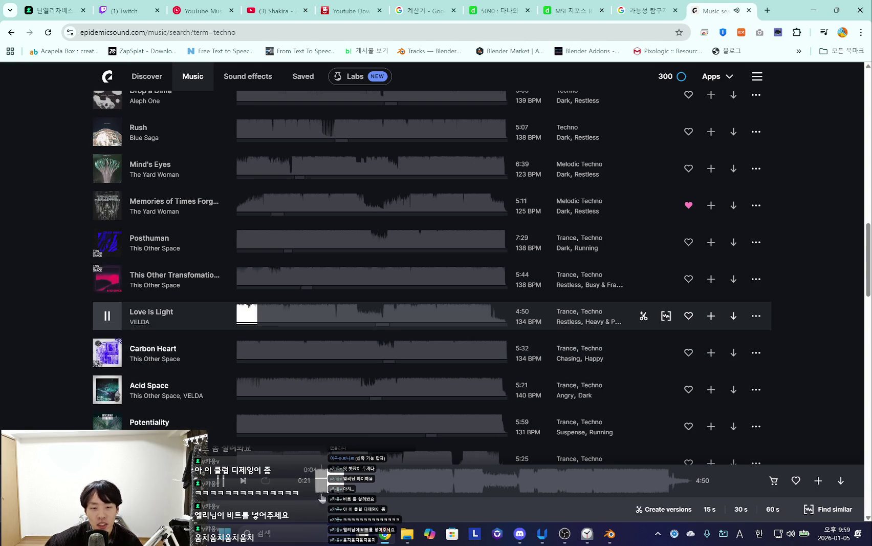
{"action": "left_click", "coordinate": [148, 353]}
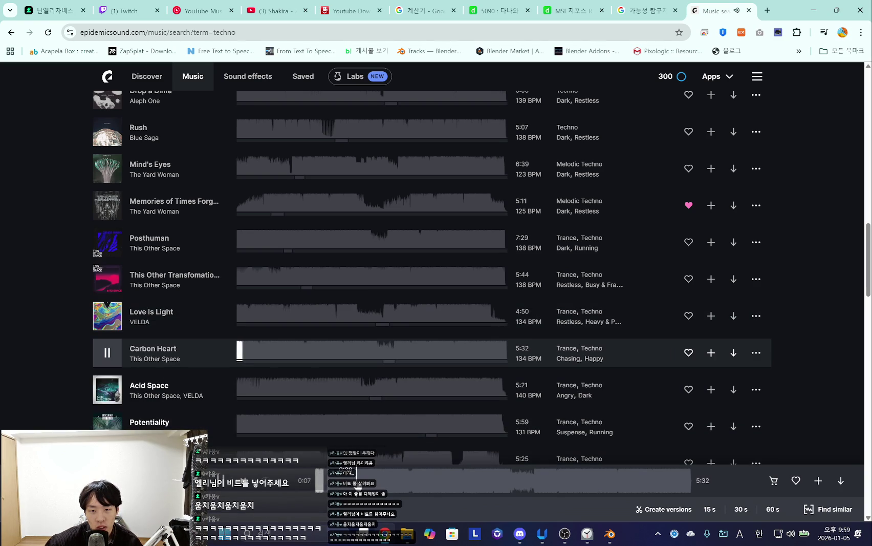
Jump Carbon Heart to 0:36, then play Acid Space and add it to Liked tracks.
{"action": "left_click", "coordinate": [357, 481]}
{"action": "left_click", "coordinate": [154, 392]}
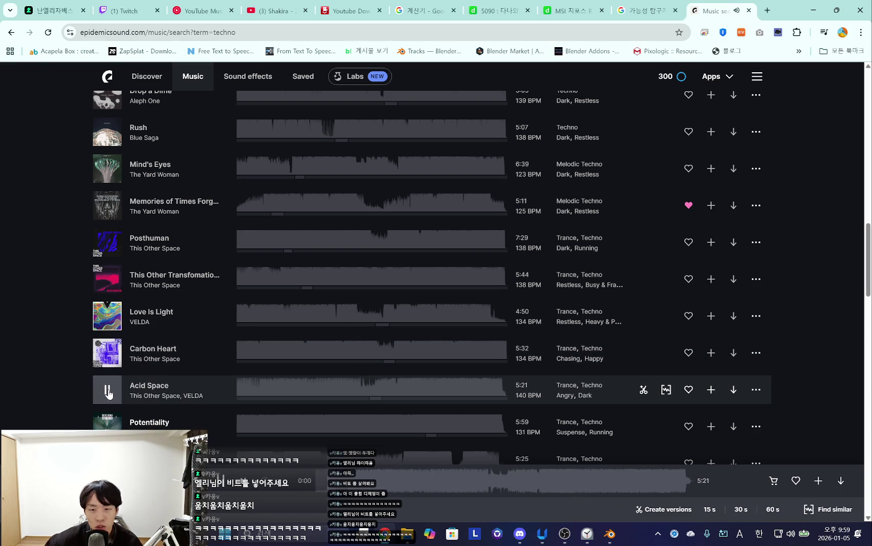
{"action": "scroll", "coordinate": [331, 367], "scroll_direction": "down", "scroll_amount": 2}
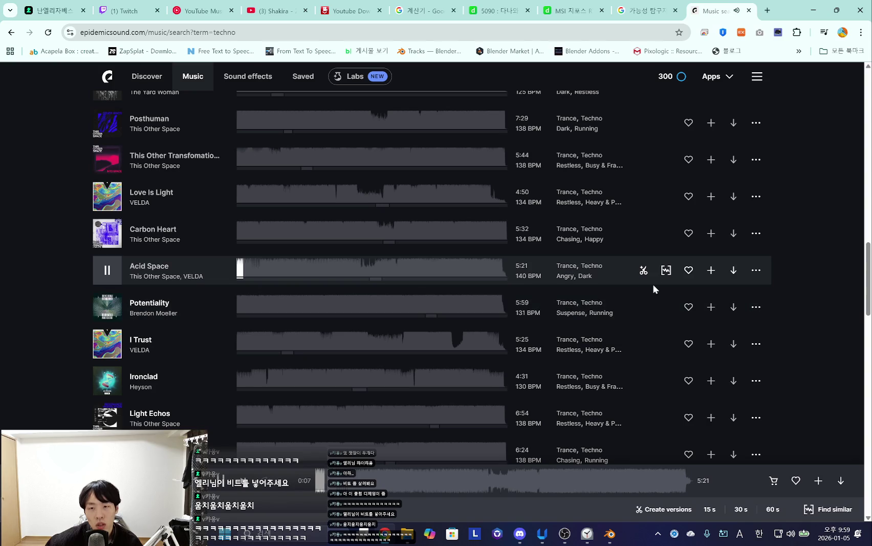
{"action": "left_click", "coordinate": [688, 270]}
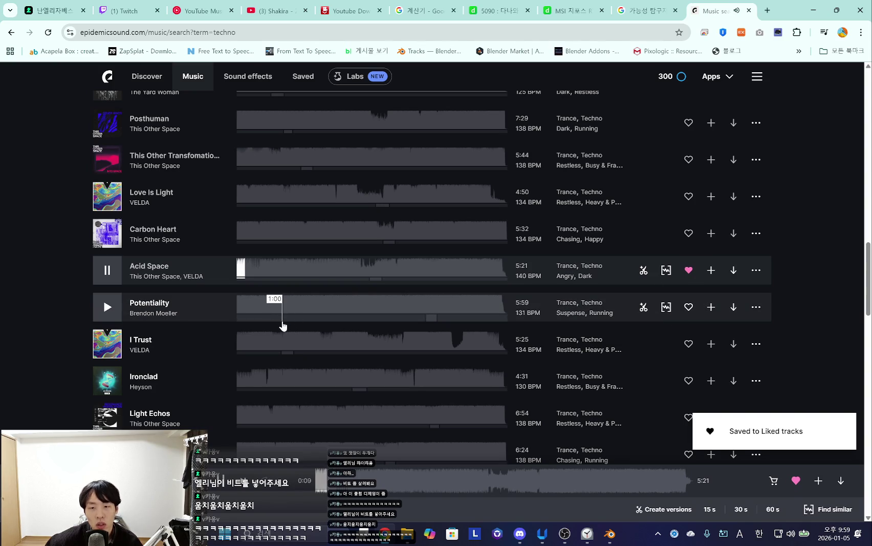
Preview Potentiality, leave VELDA's I Trust playing, and open the Clock focus-session window.
{"action": "left_click", "coordinate": [107, 310]}
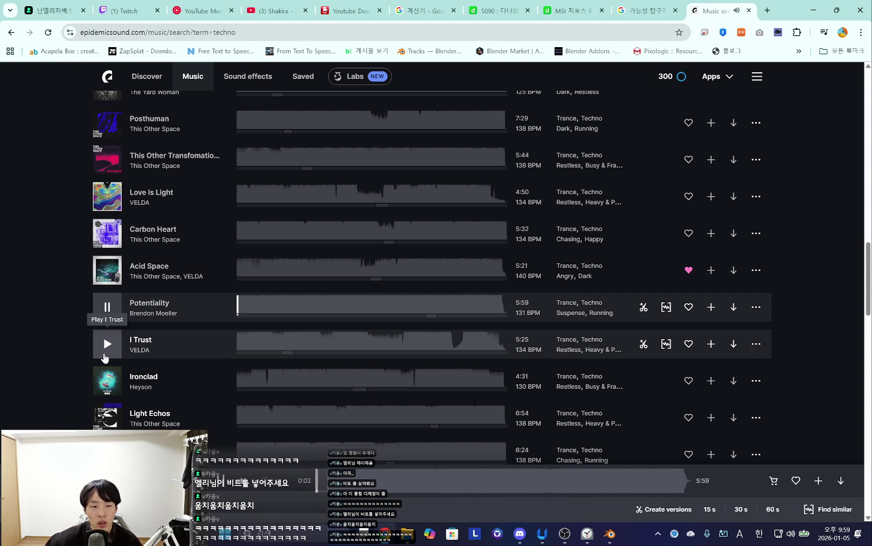
{"action": "scroll", "coordinate": [105, 353], "scroll_direction": "down", "scroll_amount": 2}
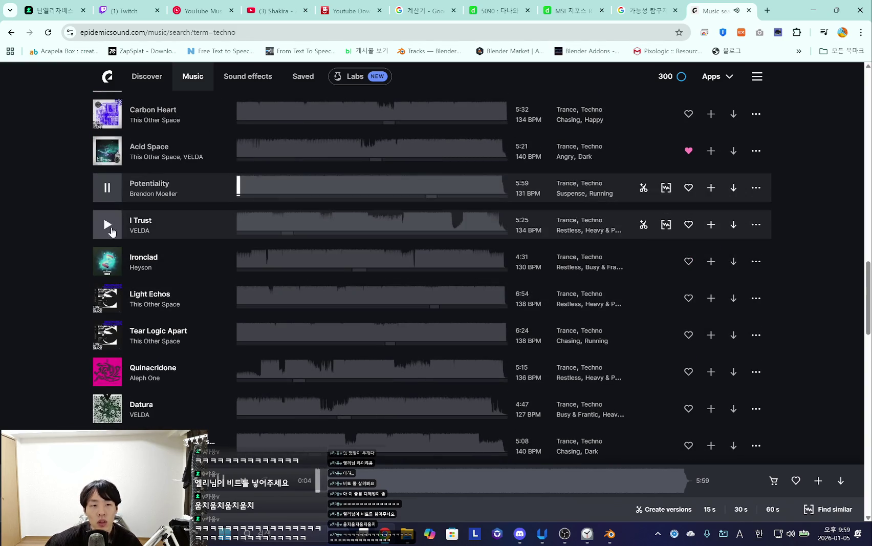
{"action": "left_click", "coordinate": [108, 224]}
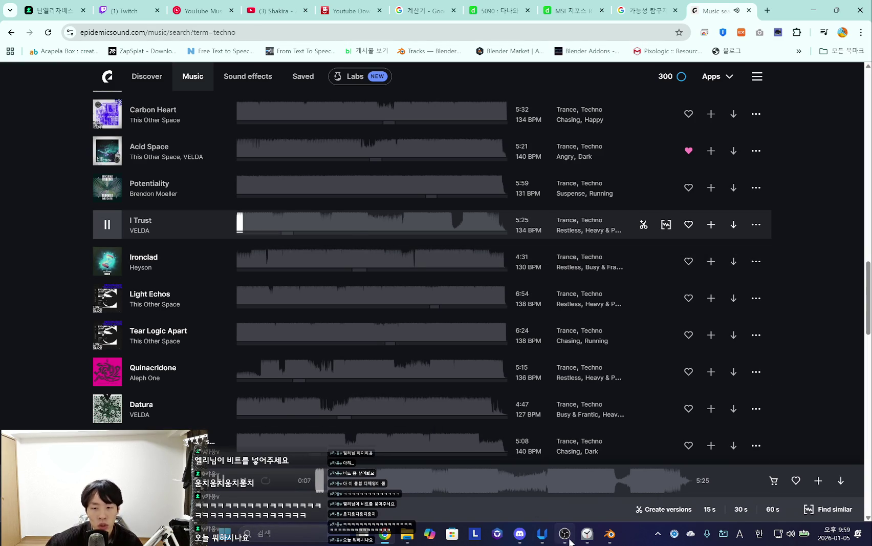
{"action": "left_click", "coordinate": [587, 533]}
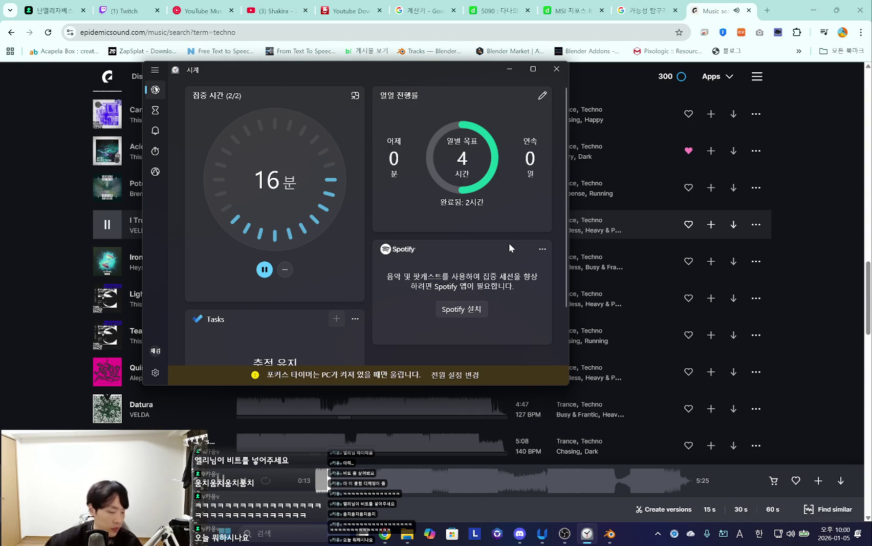
{"action": "left_click", "coordinate": [509, 71]}
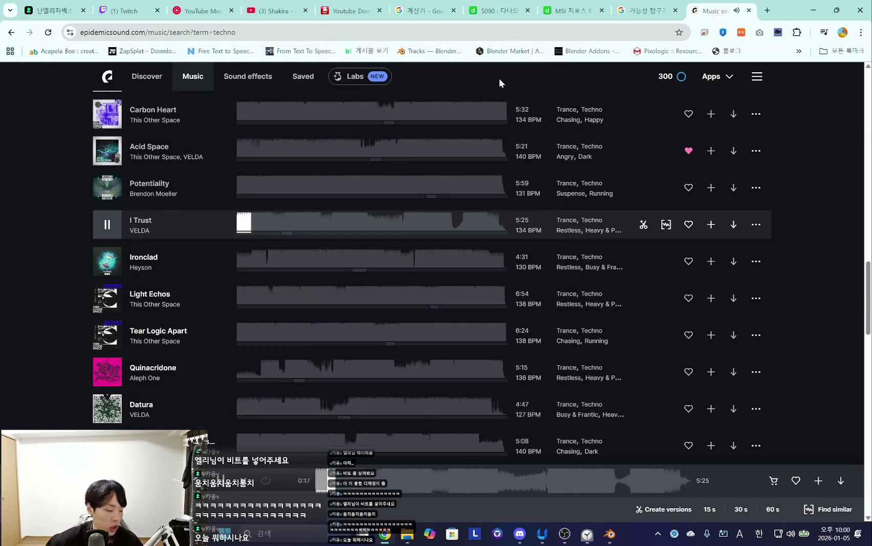
Audition Ironclad and Light Echos, then start Tear Logic Apart by This Other Space.
{"action": "left_click", "coordinate": [108, 252]}
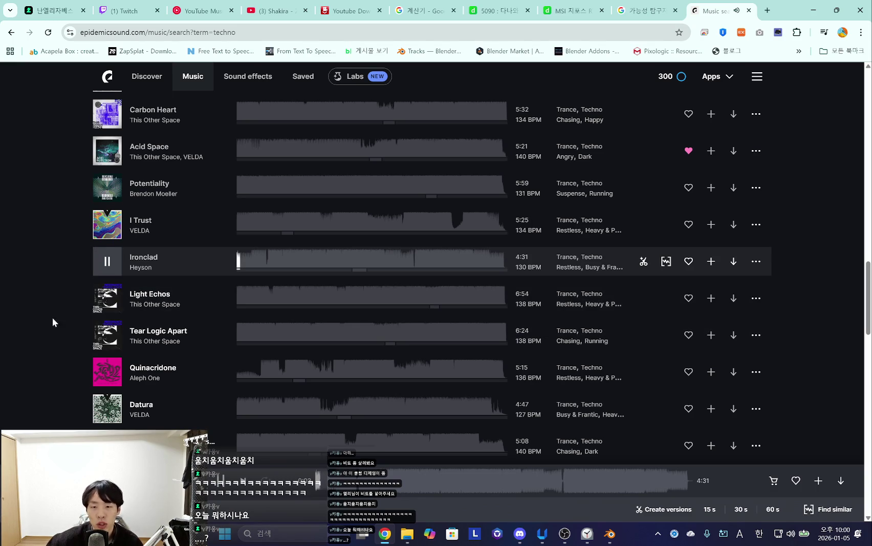
{"action": "left_click", "coordinate": [108, 299]}
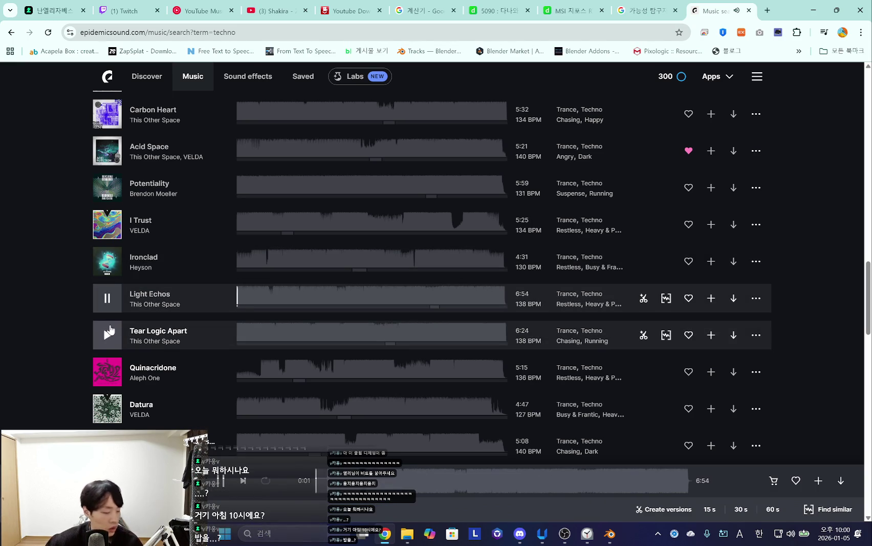
{"action": "left_click", "coordinate": [101, 298]}
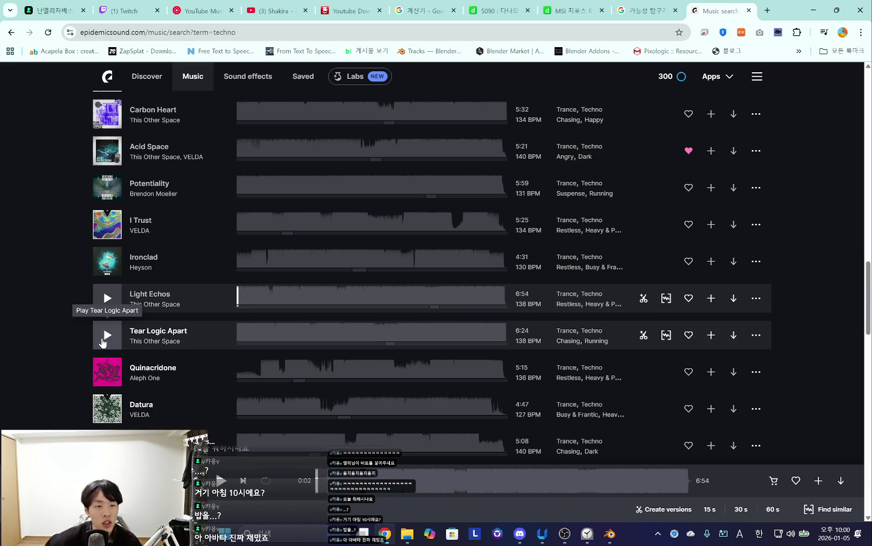
{"action": "left_click", "coordinate": [103, 341]}
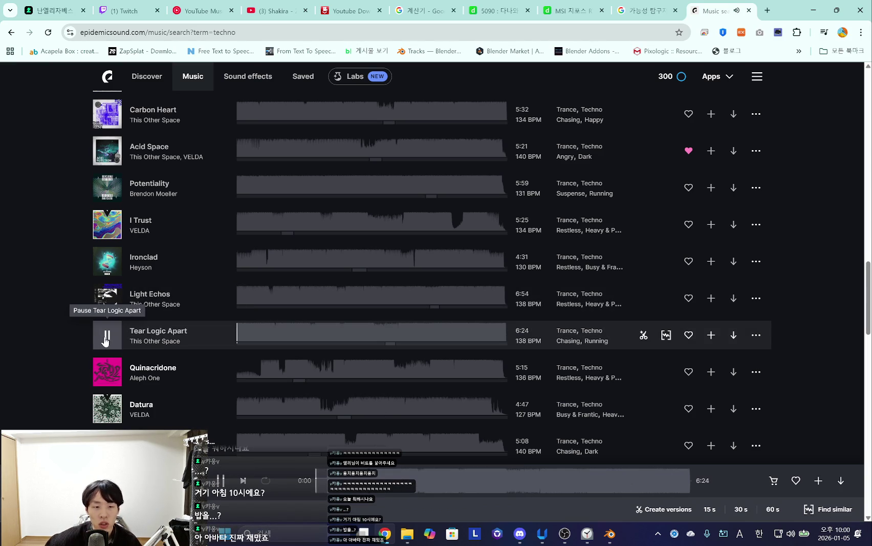